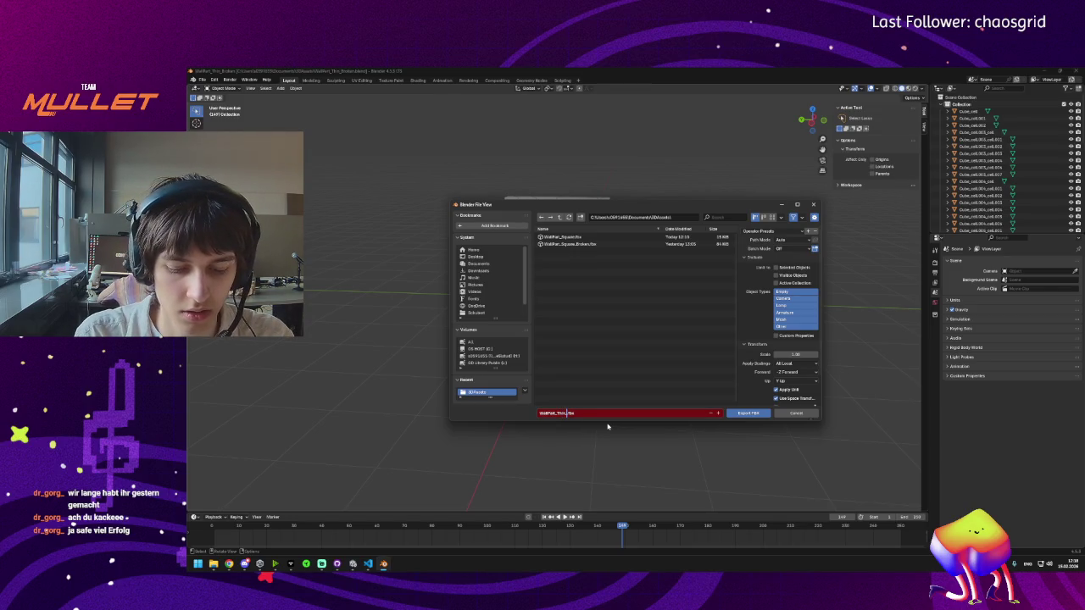
Step: Export the fractured wall as WallPart_Thin_Broken.fbx, save the file, and open WallPart_Thin.blend
{"action": "type", "text": "Broken"}
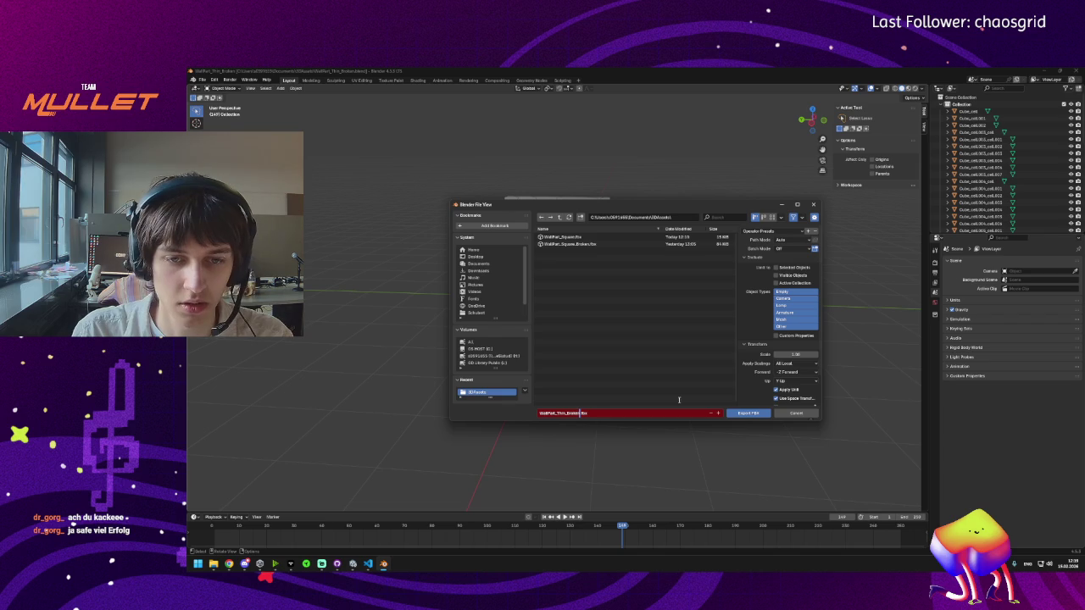
{"action": "left_click", "coordinate": [737, 413]}
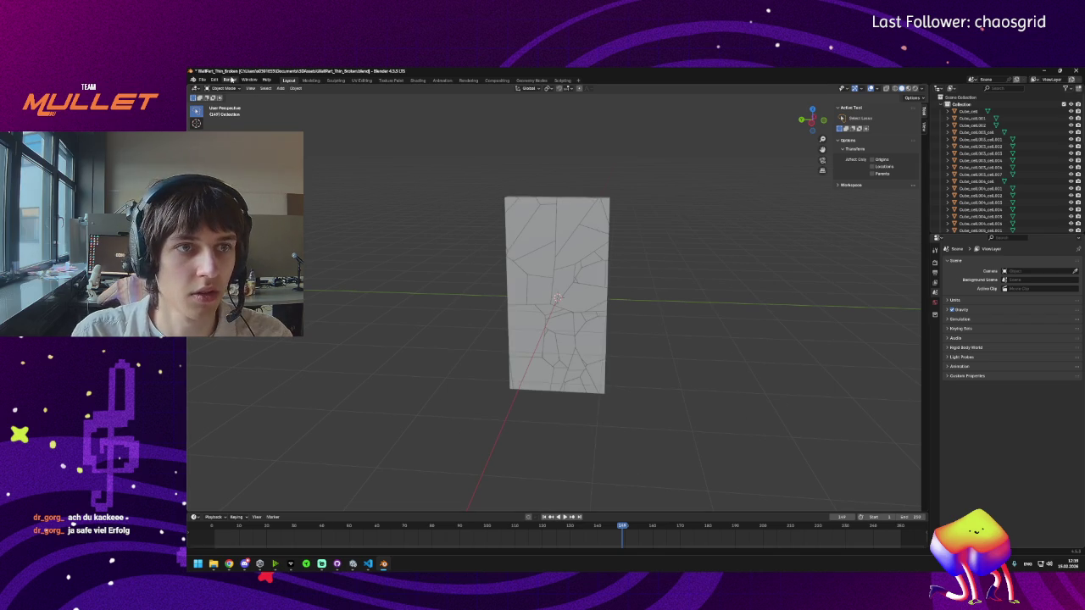
{"action": "left_click", "coordinate": [201, 80]}
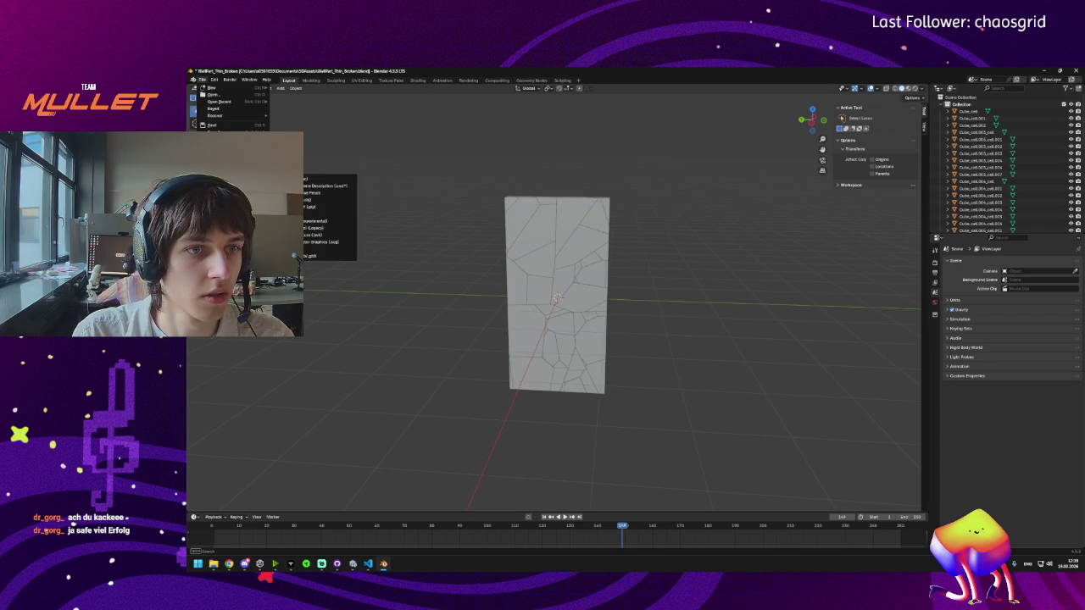
{"action": "key", "text": "ctrl+q"}
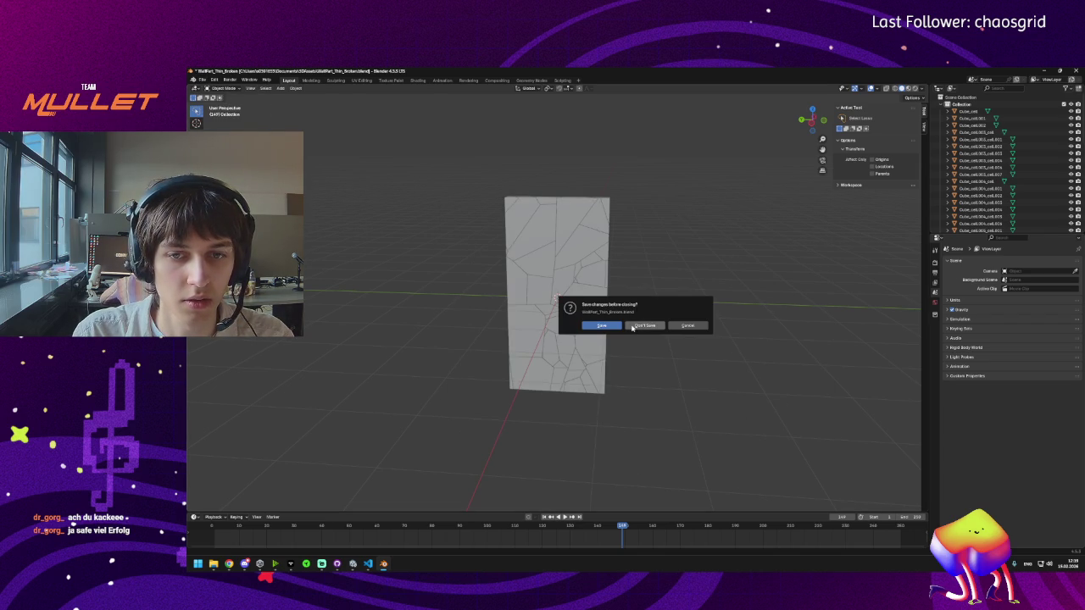
{"action": "left_click", "coordinate": [602, 326]}
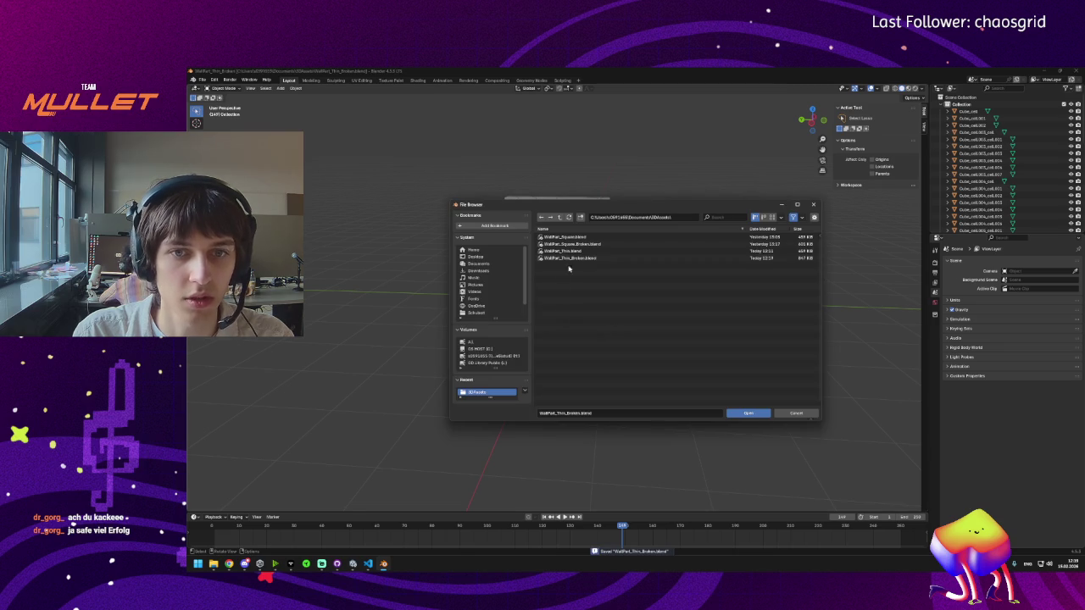
{"action": "left_click", "coordinate": [594, 253]}
{"action": "double_click", "coordinate": [594, 253]}
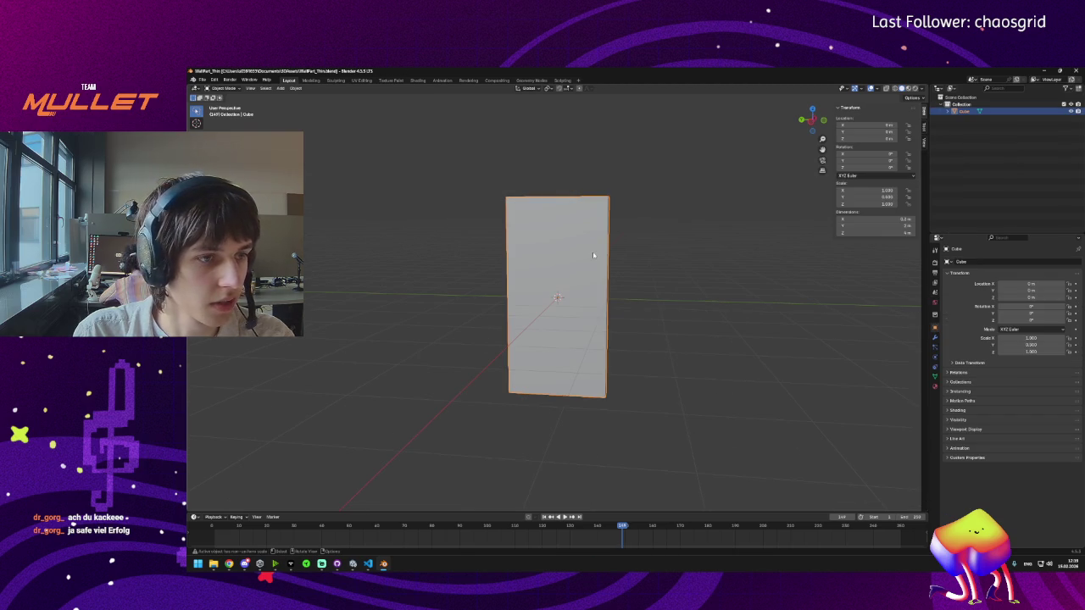
Step: Export the plain wall as WallPart_Thin.fbx
{"action": "left_click", "coordinate": [202, 79]}
{"action": "mouse_move", "coordinate": [254, 185]}
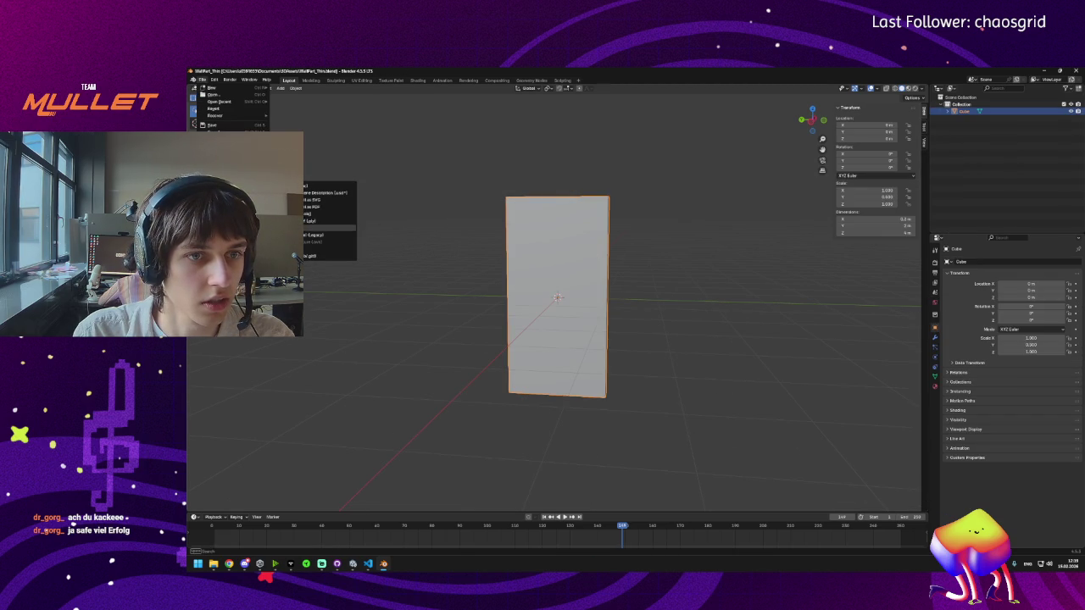
{"action": "left_click", "coordinate": [318, 246]}
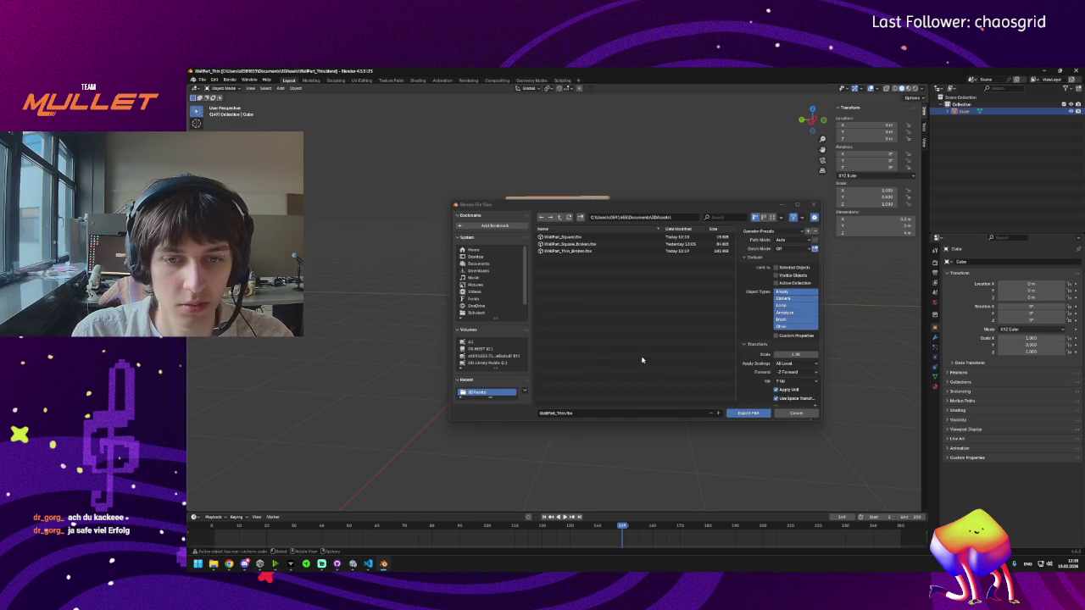
{"action": "left_click", "coordinate": [752, 414]}
Step: Start a second FBX export, cancel it, and begin editing the wall's Y dimension
{"action": "left_click", "coordinate": [202, 79]}
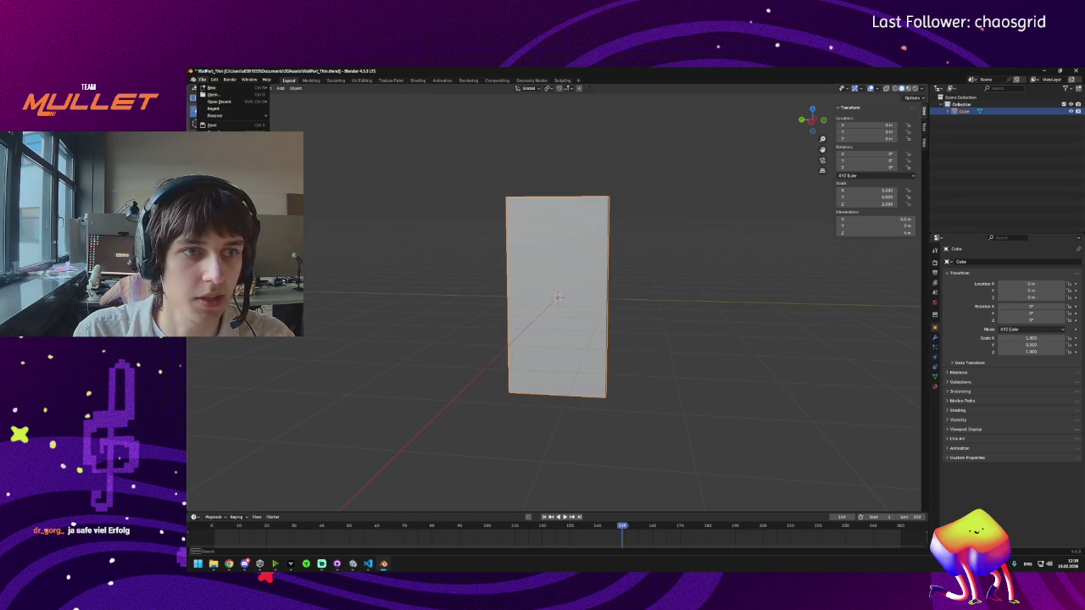
{"action": "mouse_move", "coordinate": [254, 184]}
{"action": "left_click", "coordinate": [326, 246]}
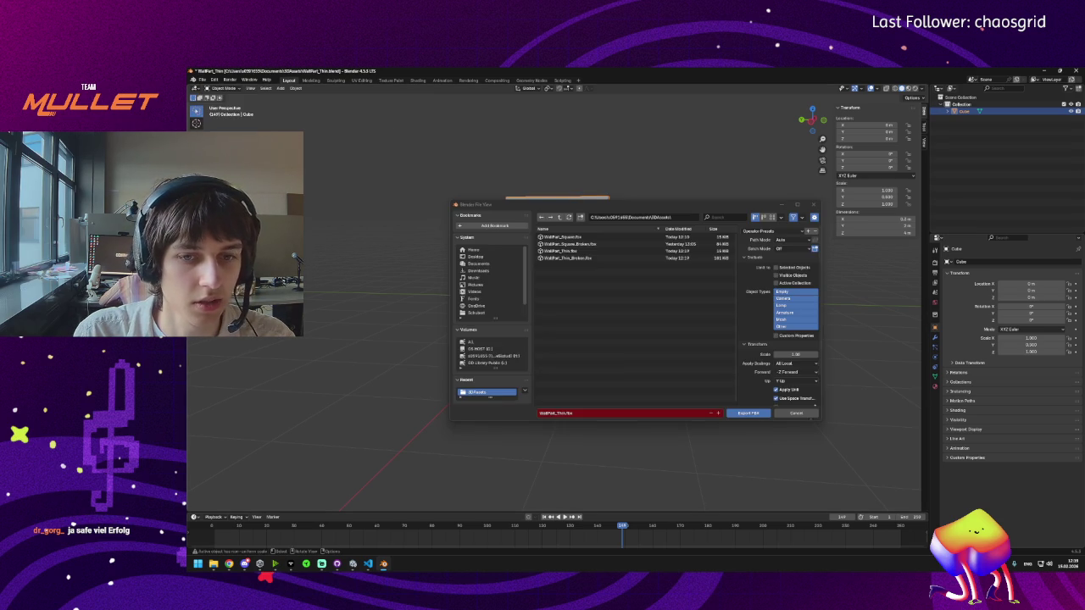
{"action": "left_click", "coordinate": [796, 413]}
{"action": "left_click", "coordinate": [202, 79]}
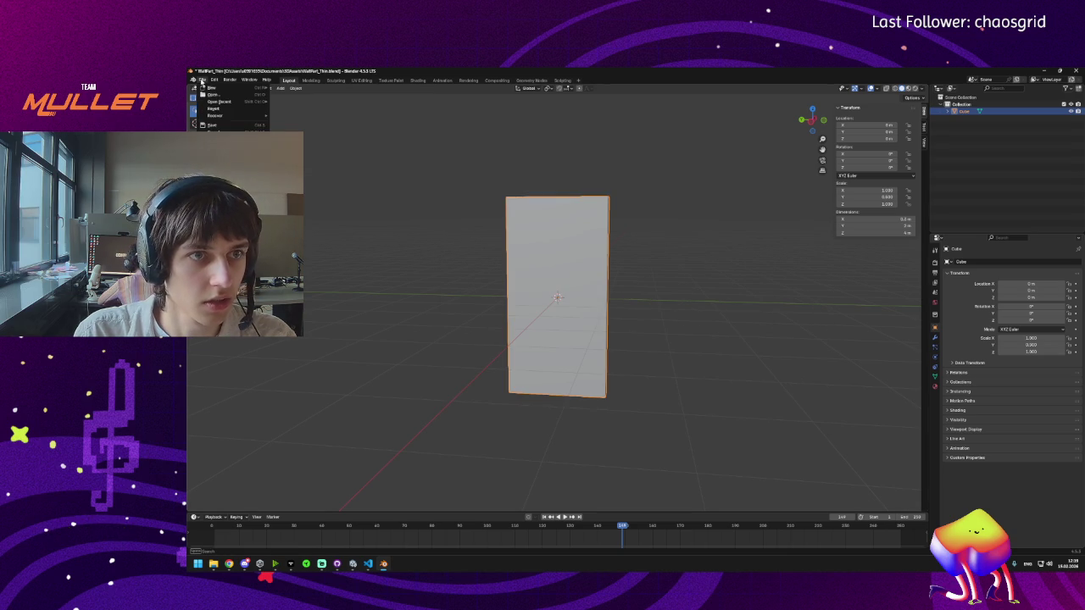
{"action": "mouse_move", "coordinate": [214, 89]}
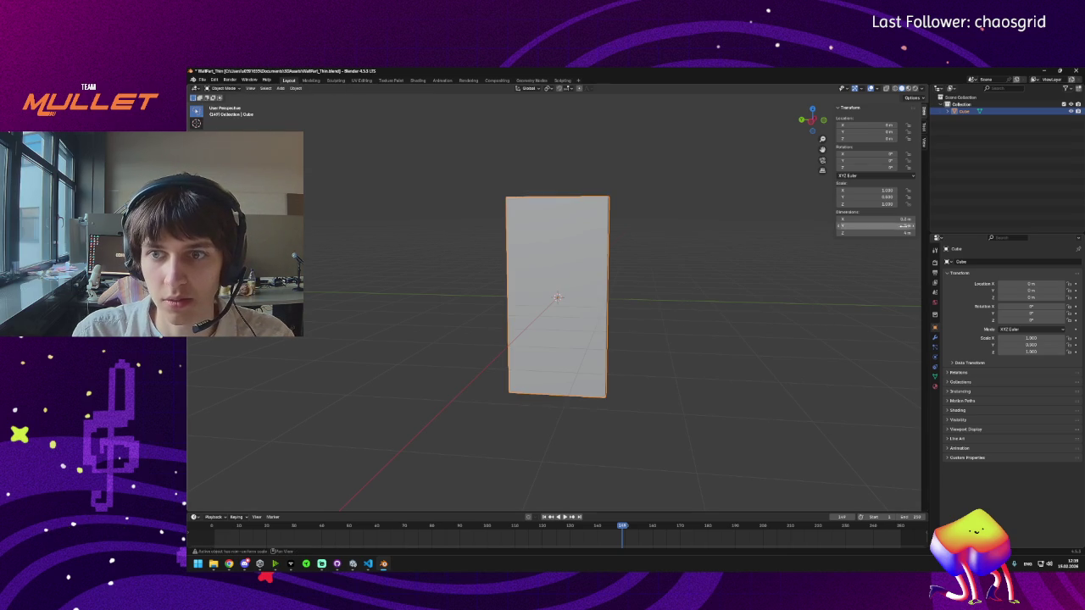
{"action": "left_click", "coordinate": [896, 225]}
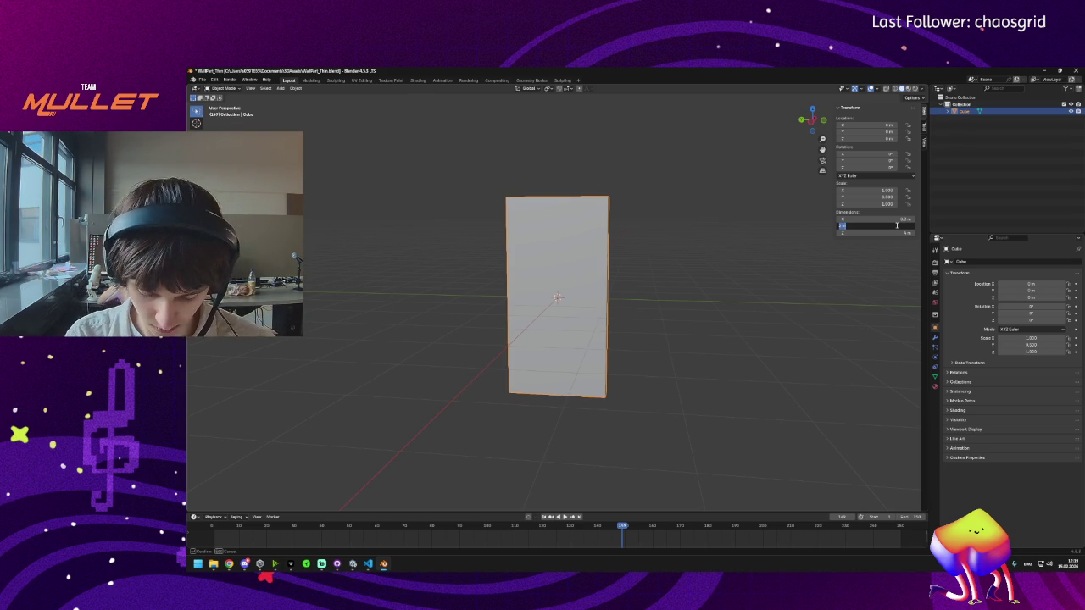
Step: Adjust the wall's Y dimension several times, including 75, to reach a Y scale of 1.422
{"action": "key", "text": "Return"}
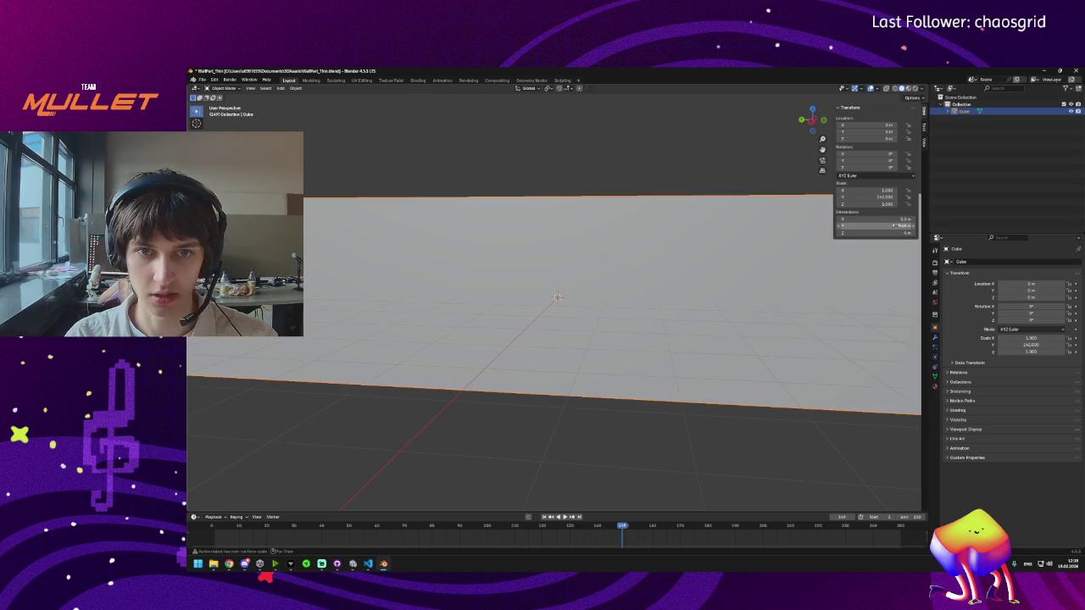
{"action": "left_click", "coordinate": [904, 225]}
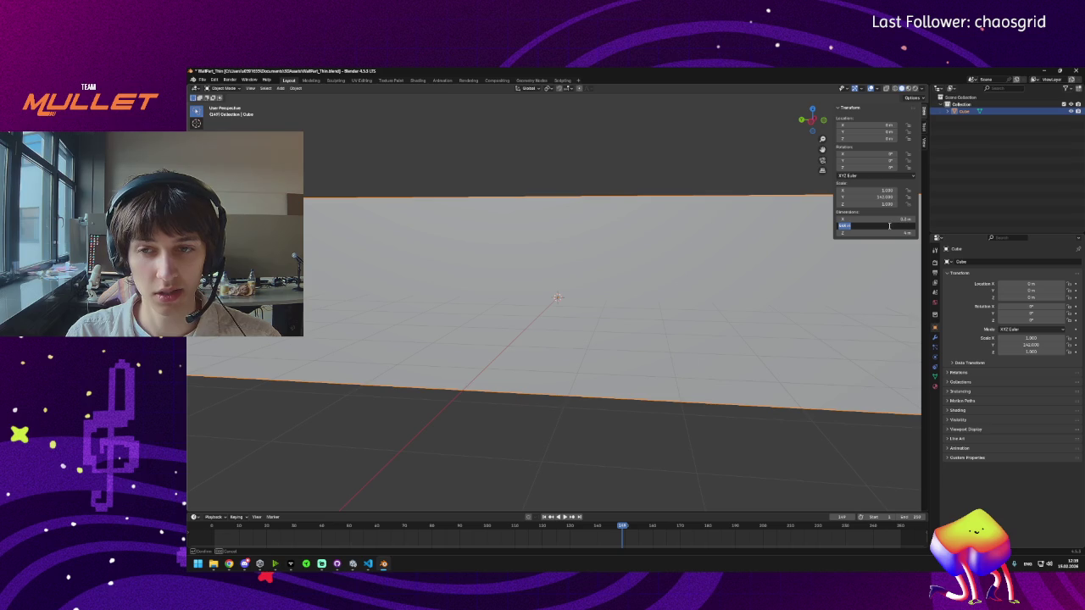
{"action": "type", "text": "75"}
{"action": "key", "text": "Return"}
{"action": "left_click", "coordinate": [893, 225]}
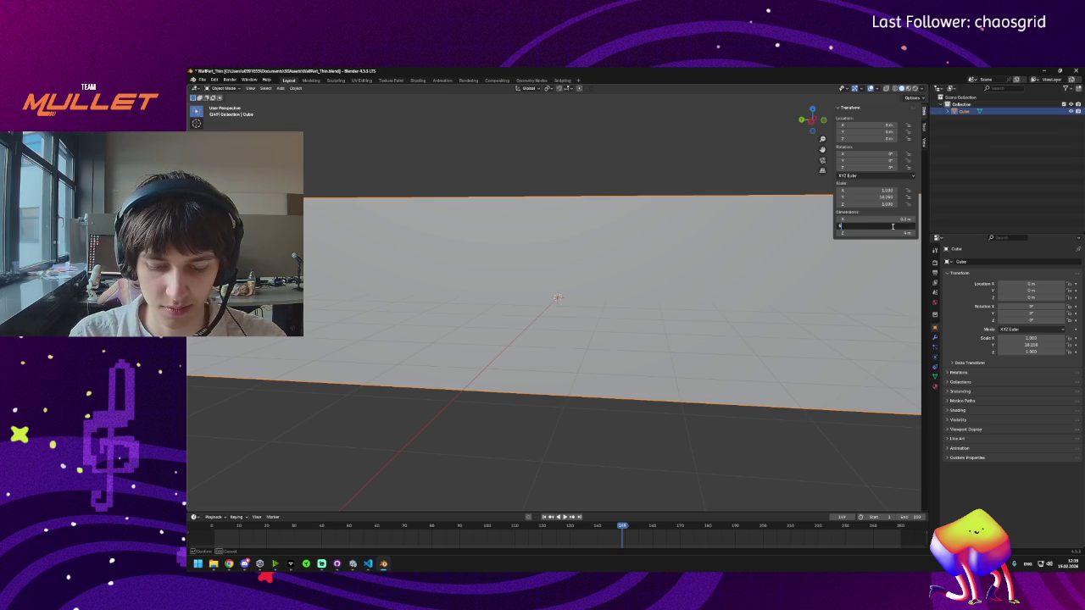
{"action": "key", "text": "Return"}
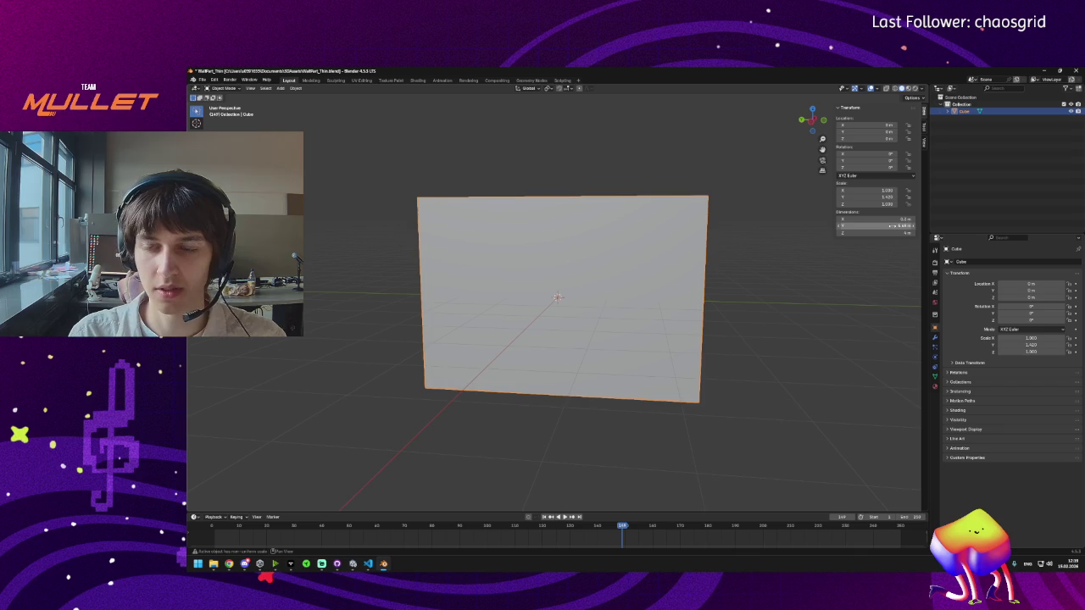
{"action": "scroll", "coordinate": [644, 274], "scroll_direction": "down", "scroll_amount": 3}
{"action": "right_click", "coordinate": [633, 273]}
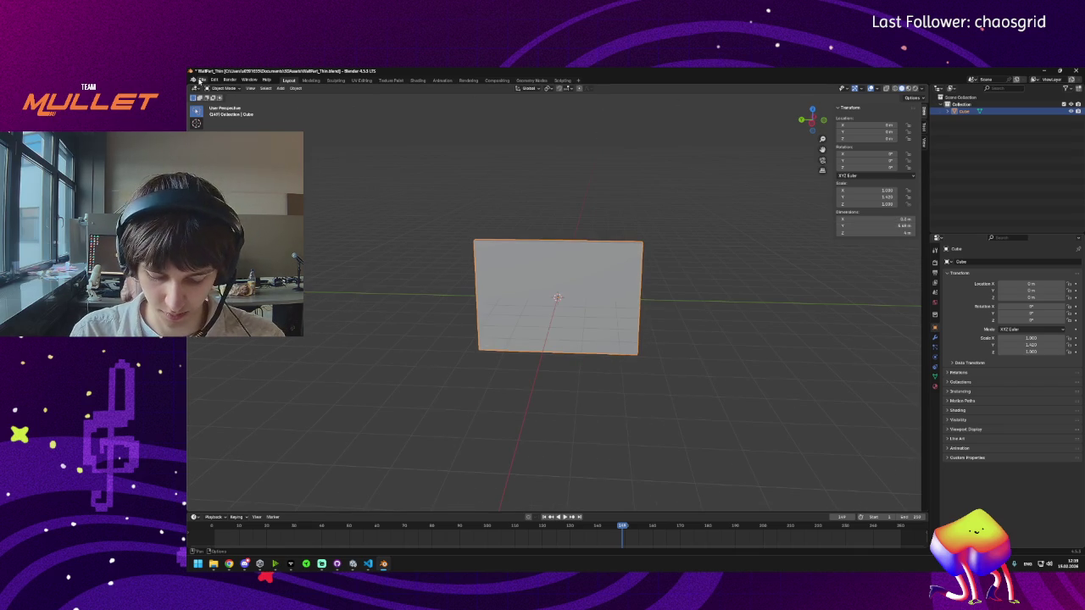
Step: Abandon a stray FBX export and save the resized wall as WallPart_Long.blend
{"action": "left_click", "coordinate": [202, 80]}
{"action": "mouse_move", "coordinate": [238, 184]}
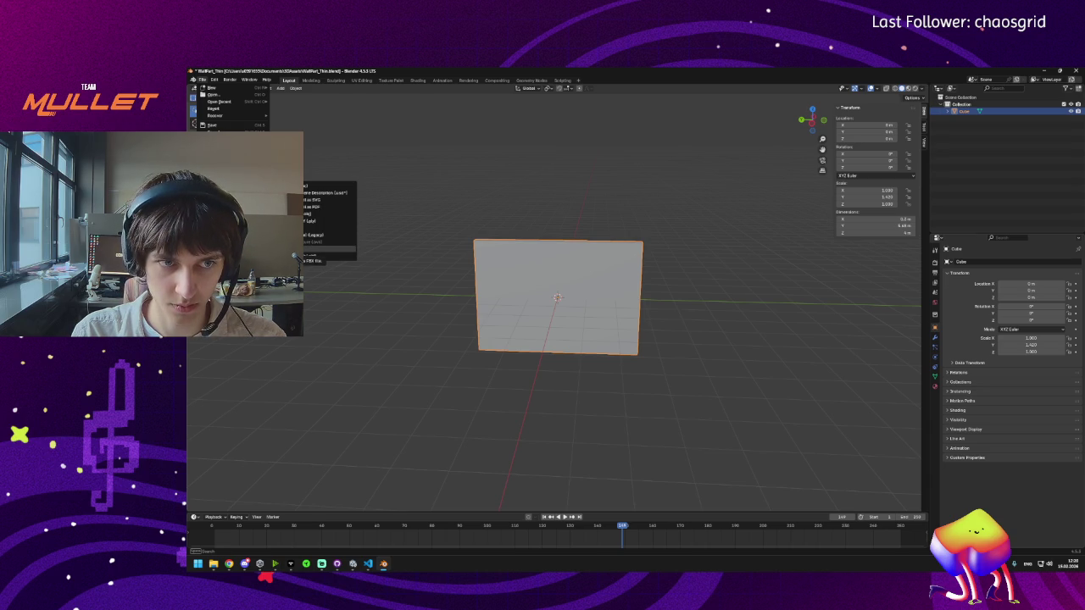
{"action": "left_click", "coordinate": [297, 255]}
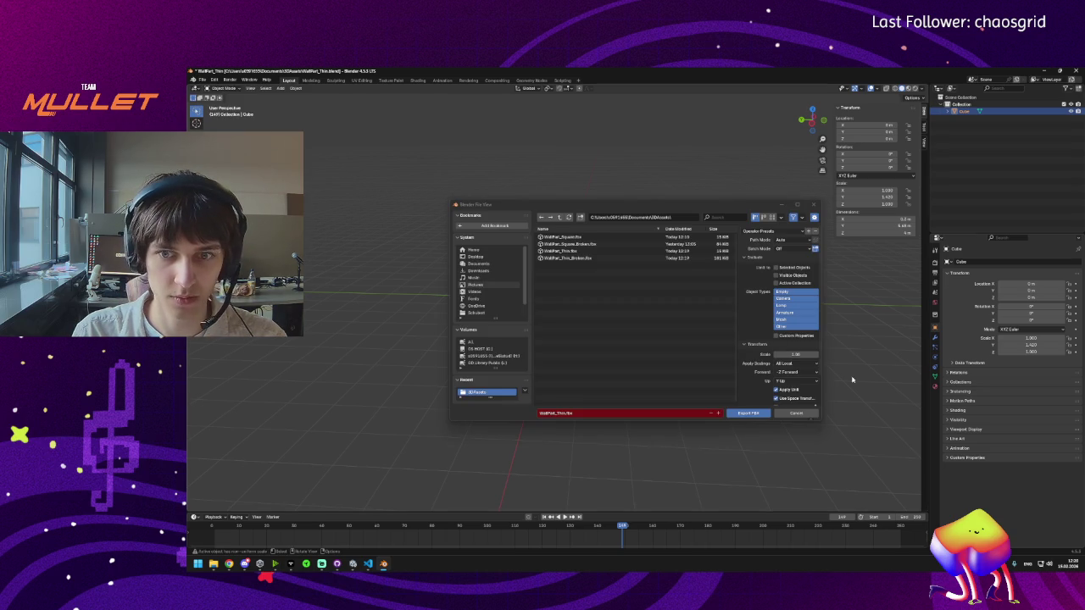
{"action": "left_click", "coordinate": [798, 416]}
{"action": "left_click", "coordinate": [203, 79]}
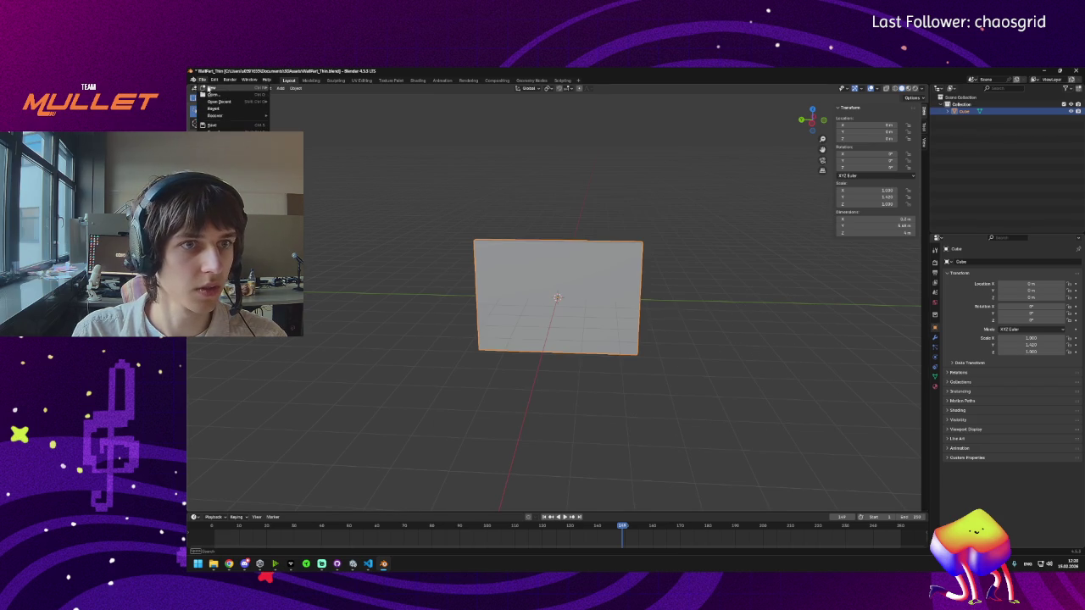
{"action": "left_click", "coordinate": [219, 131]}
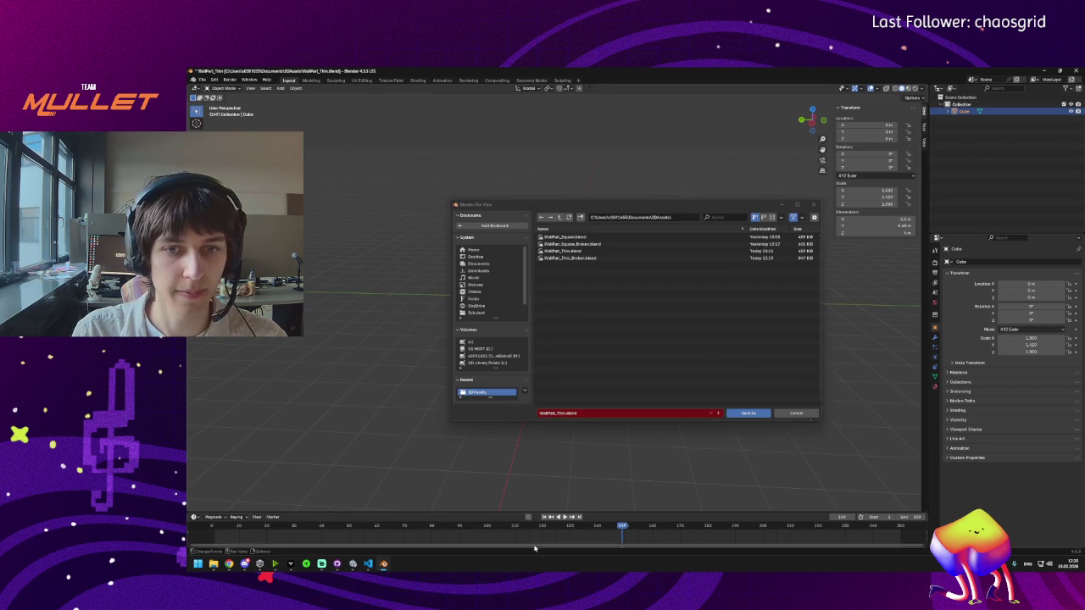
{"action": "left_click", "coordinate": [564, 414]}
{"action": "key", "text": "BackSpace"}
{"action": "key", "text": "BackSpace"}
{"action": "key", "text": "BackSpace"}
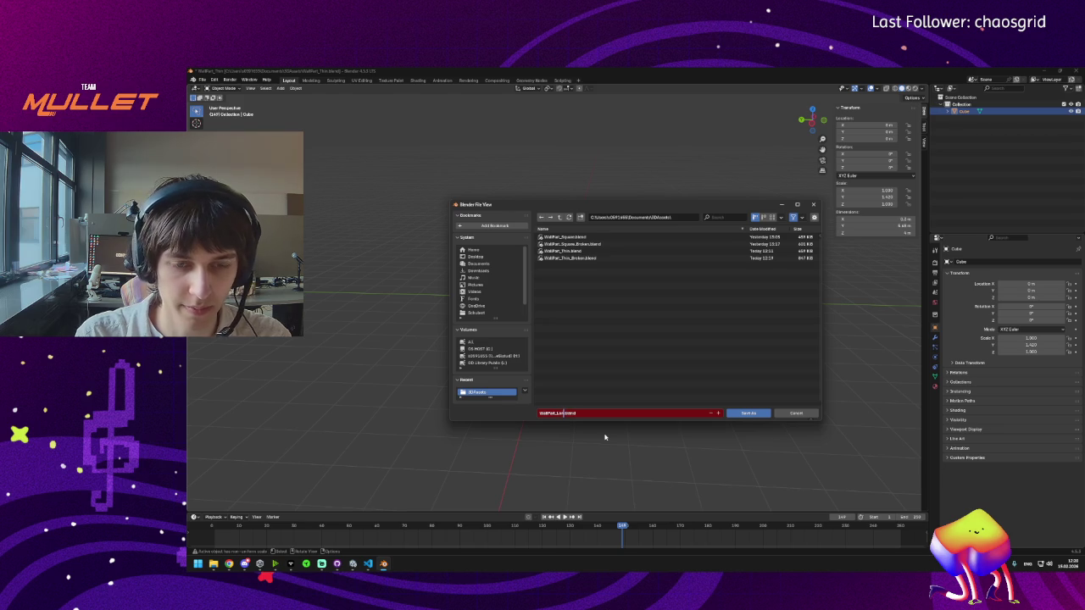
{"action": "left_click_drag", "start_coordinate": [566, 414], "coordinate": [536, 413]}
{"action": "left_click", "coordinate": [749, 413]}
Step: Export the long wall as WallPart_Long.fbx
{"action": "left_click", "coordinate": [202, 80]}
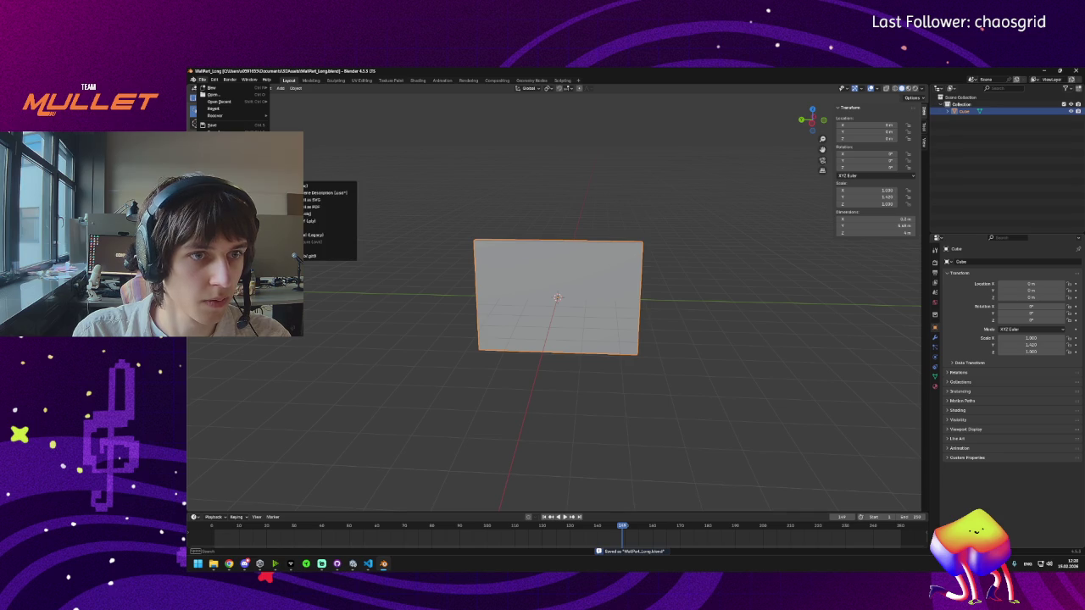
{"action": "left_click", "coordinate": [288, 248]}
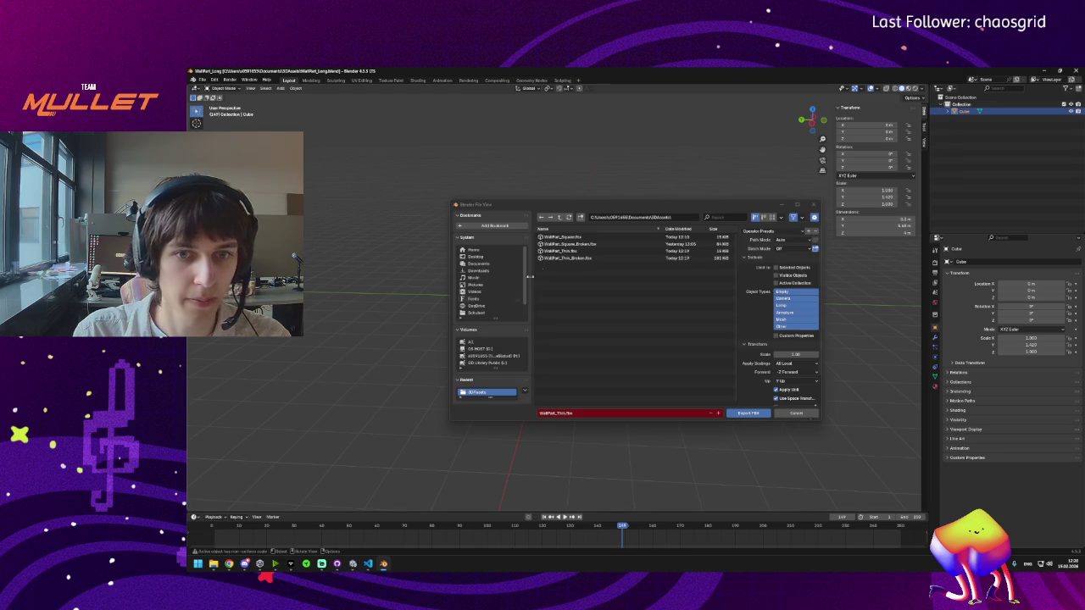
{"action": "left_click", "coordinate": [556, 413]}
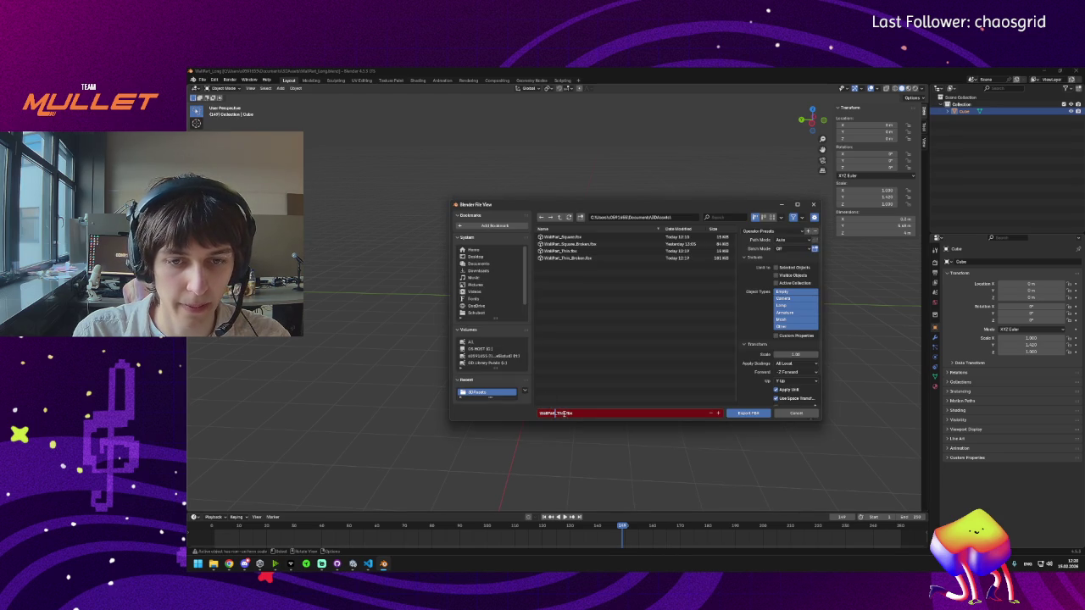
{"action": "type", "text": "WallPart_Long"}
{"action": "left_click", "coordinate": [744, 417]}
{"action": "left_click", "coordinate": [742, 415]}
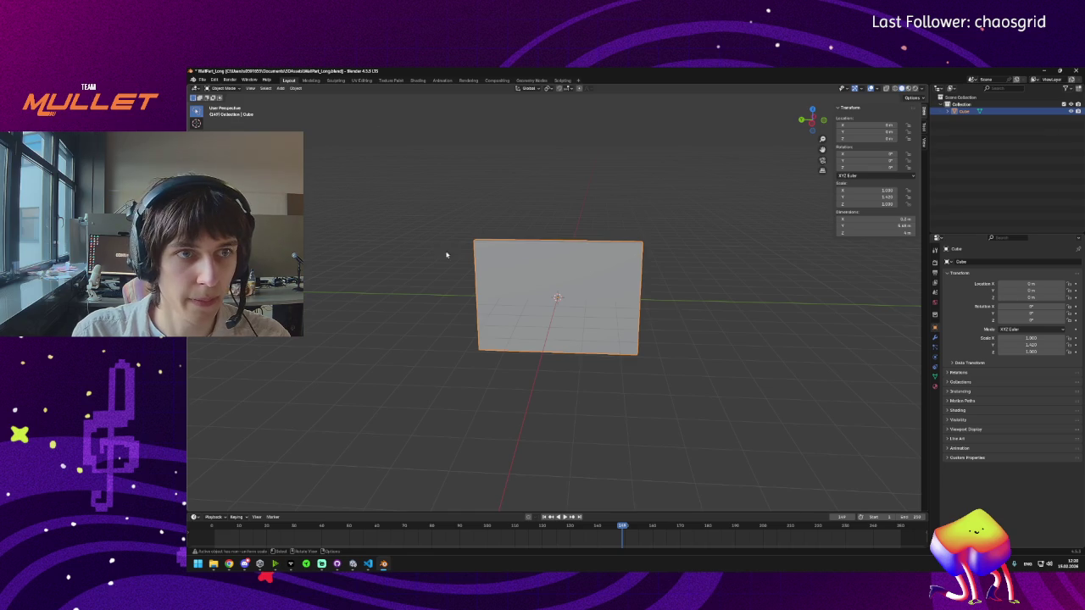
{"action": "left_click", "coordinate": [296, 89]}
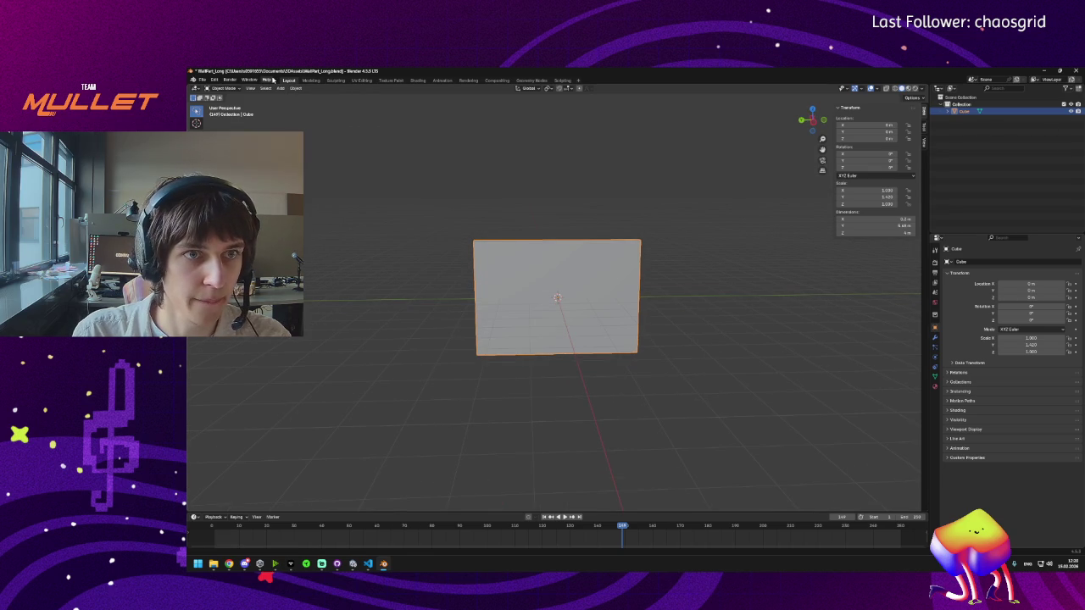
Step: Run a trial Cell Fracture with Big recursive shatter, mass 5.00, scale 0.40, noise 0.4, then undo it
{"action": "left_click", "coordinate": [296, 89]}
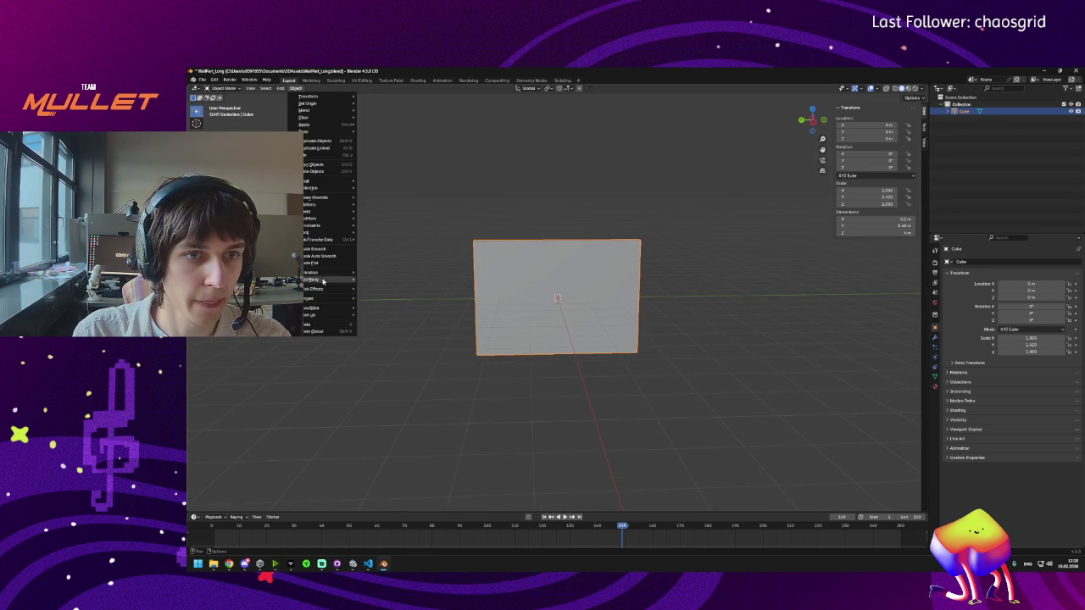
{"action": "mouse_move", "coordinate": [328, 291]}
{"action": "left_click", "coordinate": [387, 324]}
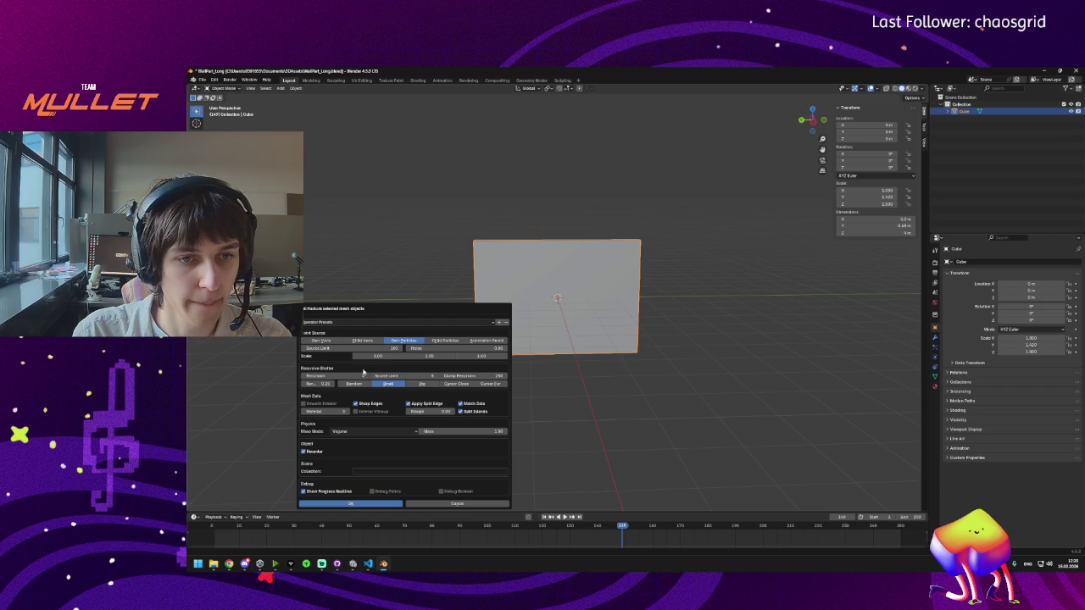
{"action": "left_click", "coordinate": [419, 385]}
{"action": "left_click", "coordinate": [467, 432]}
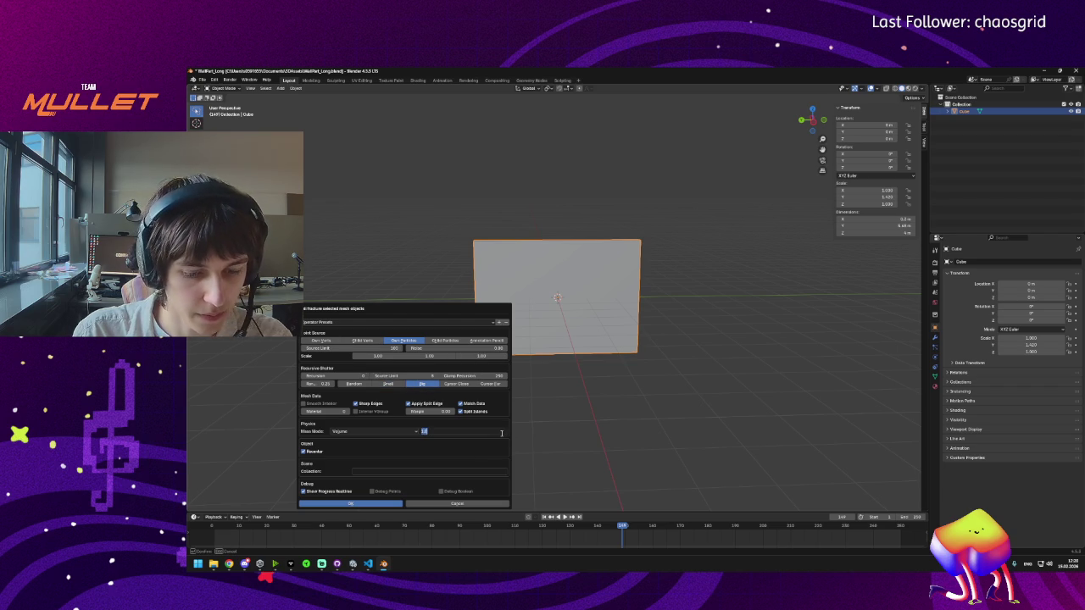
{"action": "type", "text": "5"}
{"action": "key", "text": "Return"}
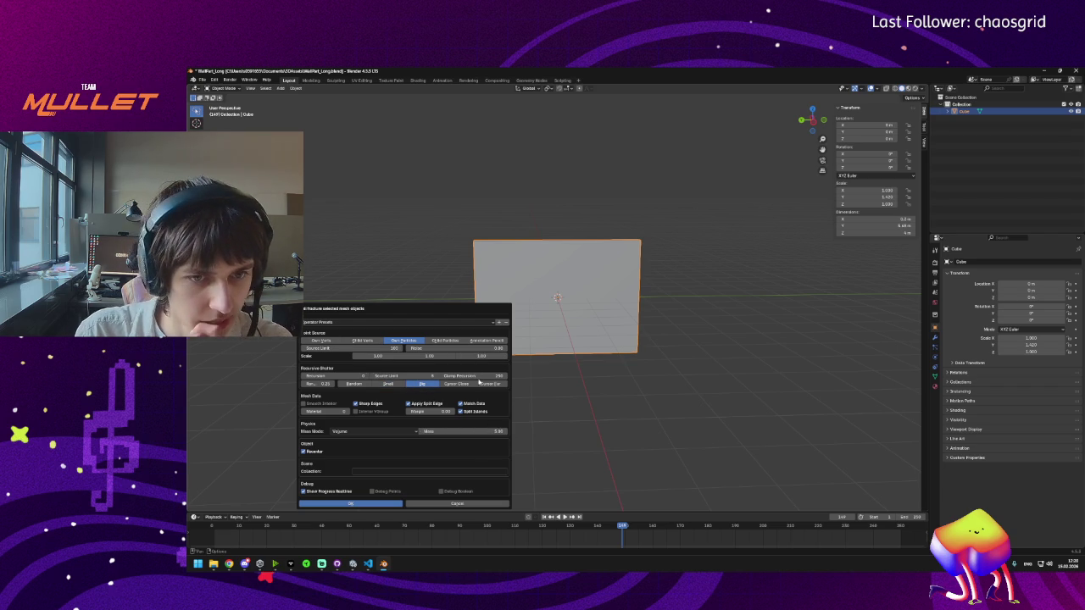
{"action": "left_click", "coordinate": [378, 356]}
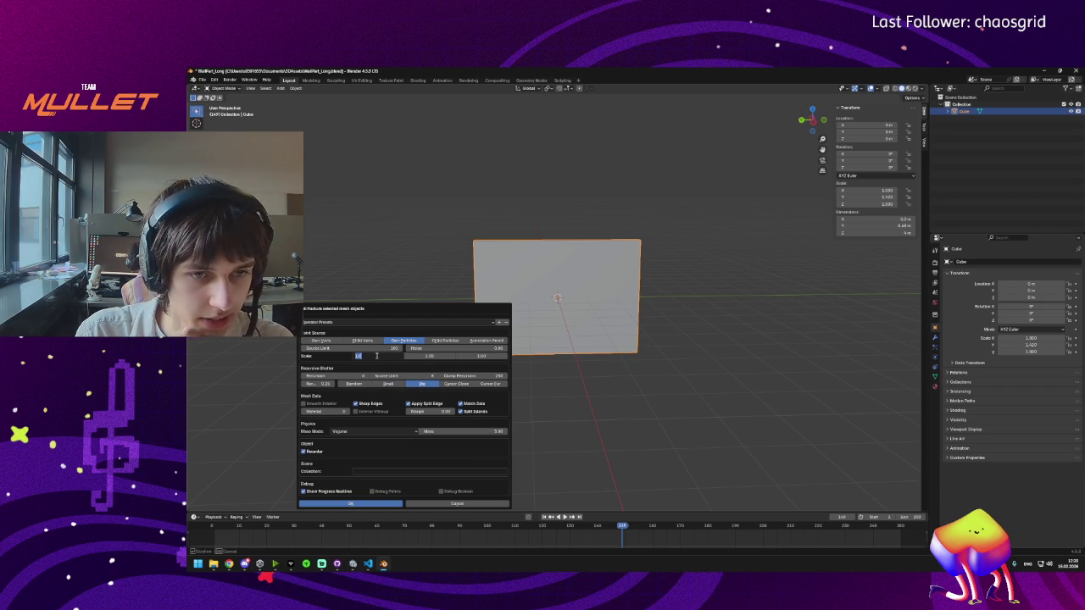
{"action": "type", "text": "0.4"}
{"action": "key", "text": "Return"}
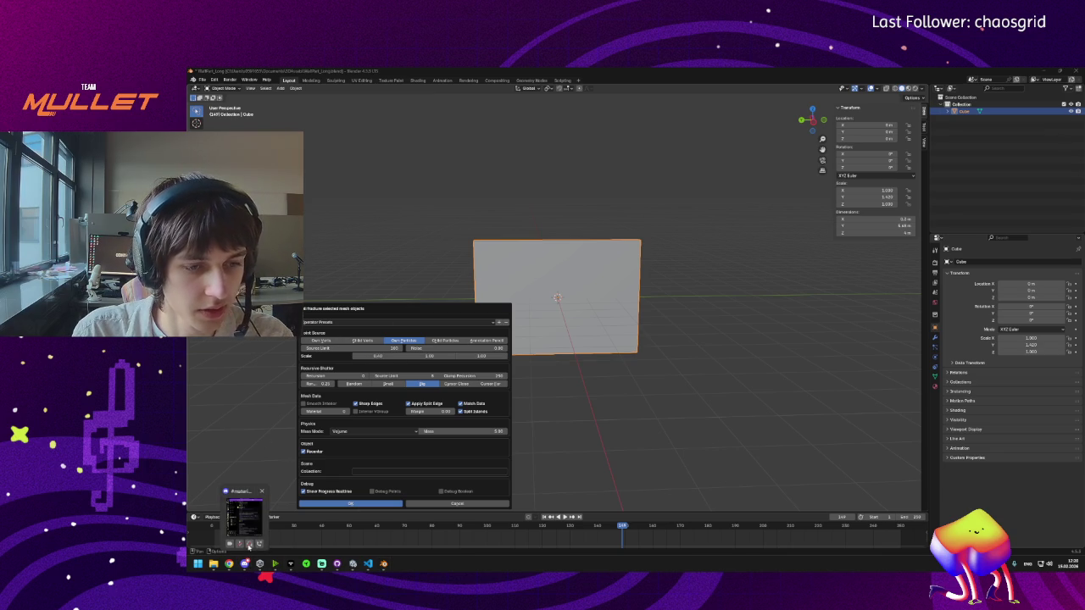
{"action": "left_click", "coordinate": [420, 346]}
{"action": "key", "text": "Return"}
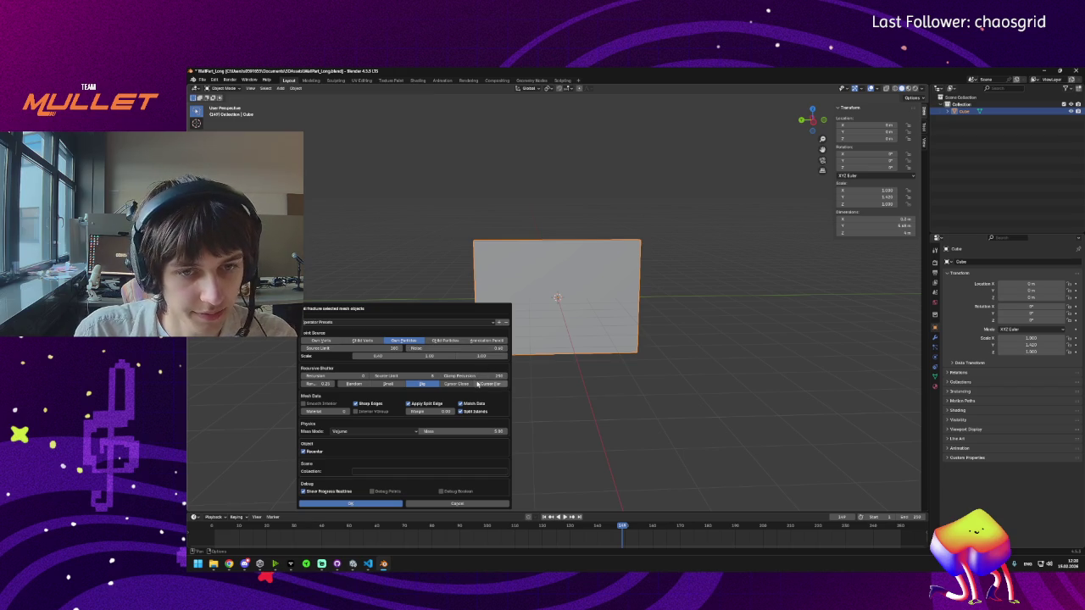
{"action": "left_click", "coordinate": [363, 507]}
{"action": "key", "text": "ctrl+z"}
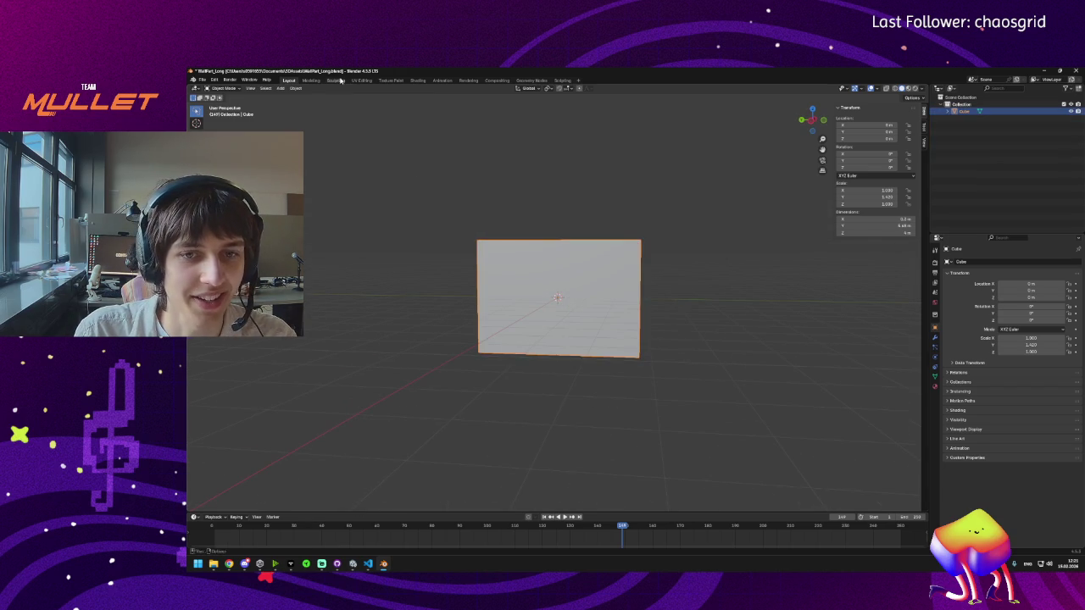
Step: Cell-fracture the wall again, select all shards, orbit to inspect them, then undo the fracture
{"action": "left_click", "coordinate": [295, 89]}
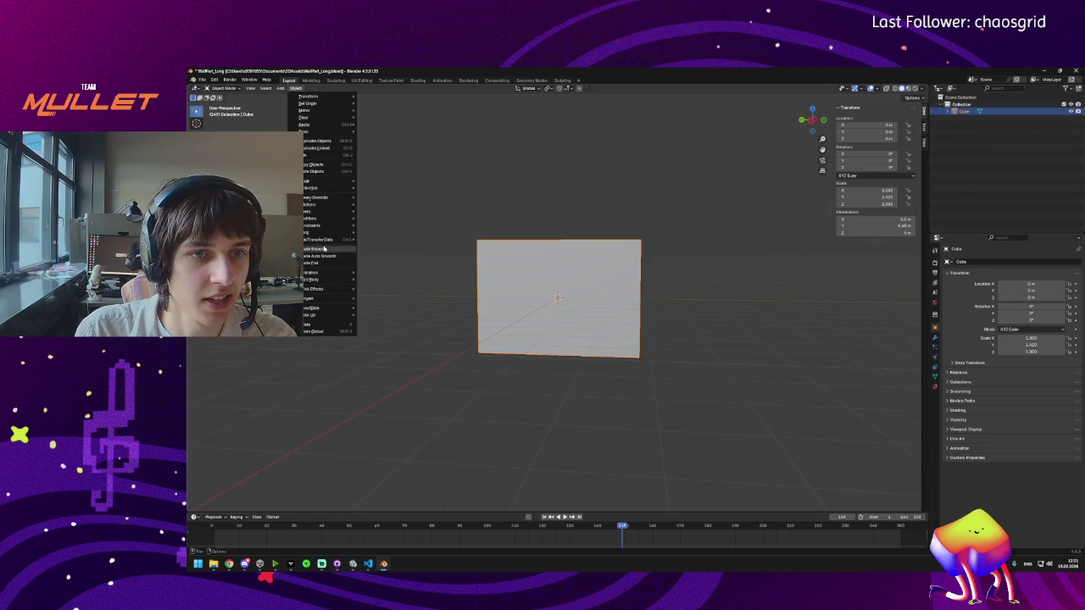
{"action": "mouse_move", "coordinate": [335, 289]}
{"action": "left_click", "coordinate": [390, 320]}
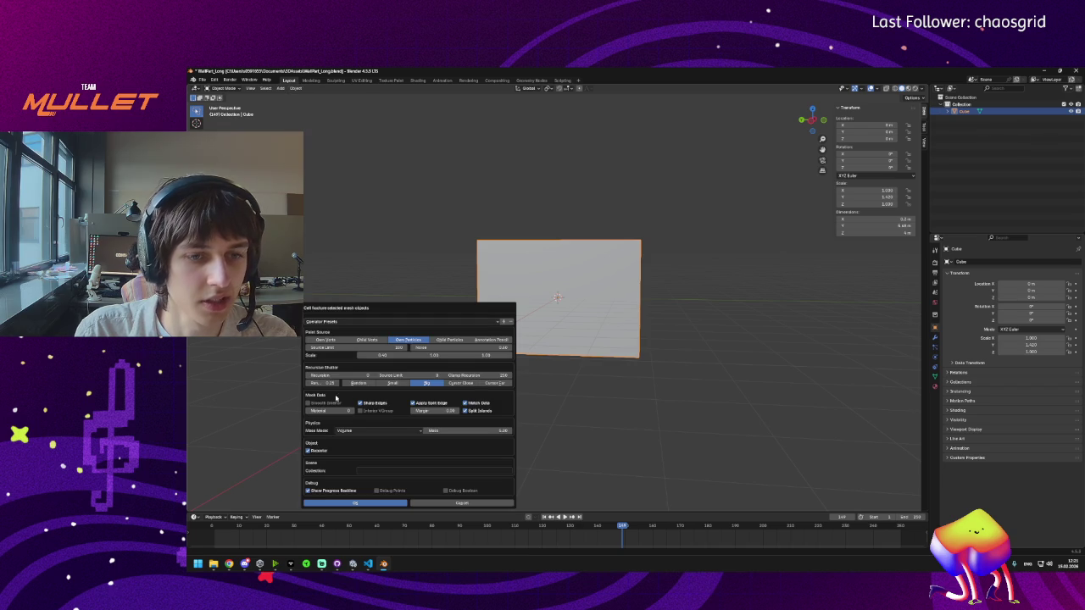
{"action": "left_click", "coordinate": [373, 503]}
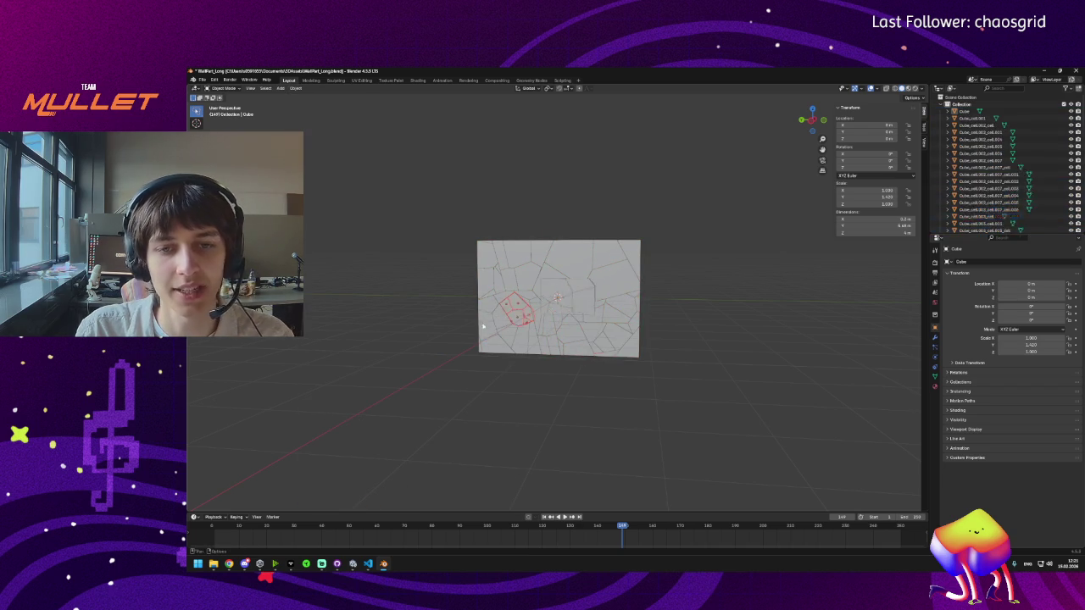
{"action": "key", "text": "KP_Decimal"}
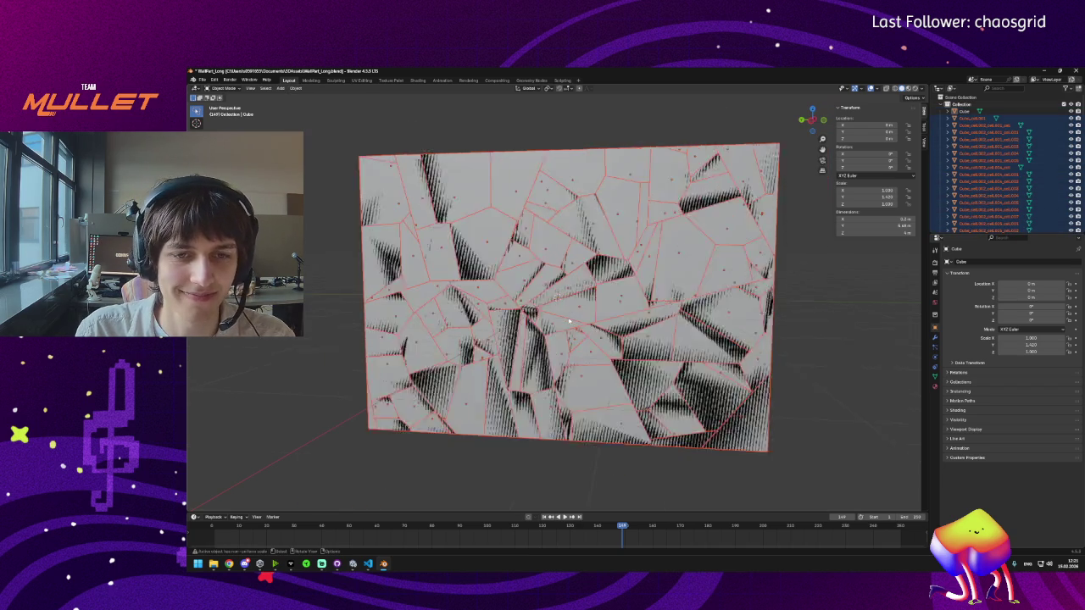
{"action": "scroll", "coordinate": [577, 303], "scroll_direction": "down", "scroll_amount": 3}
{"action": "left_click_drag", "start_coordinate": [577, 304], "coordinate": [584, 331]}
{"action": "key", "text": "ctrl+z"}
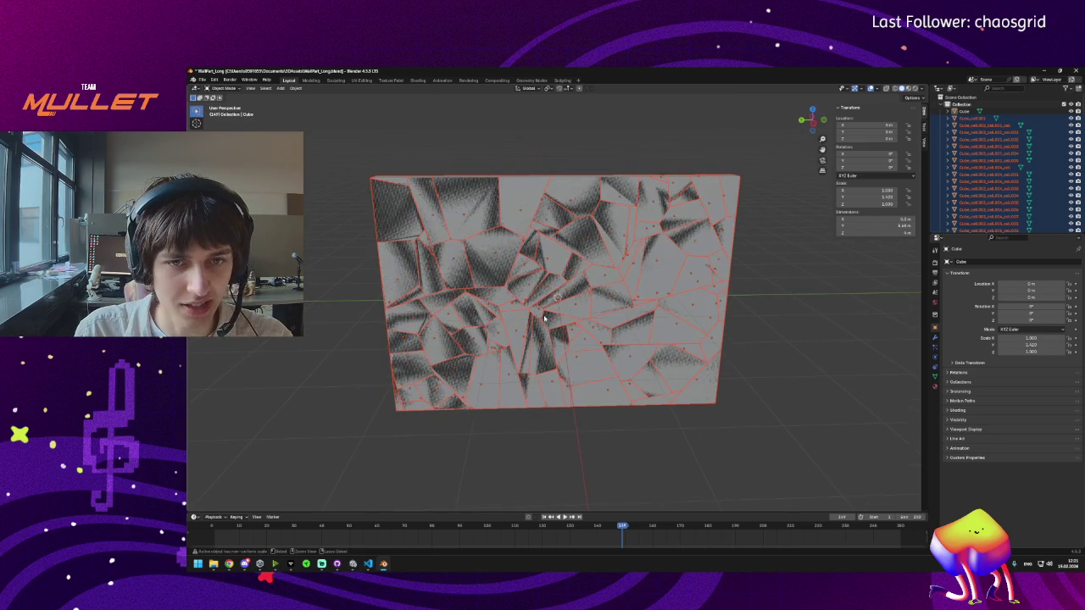
{"action": "left_click", "coordinate": [296, 88]}
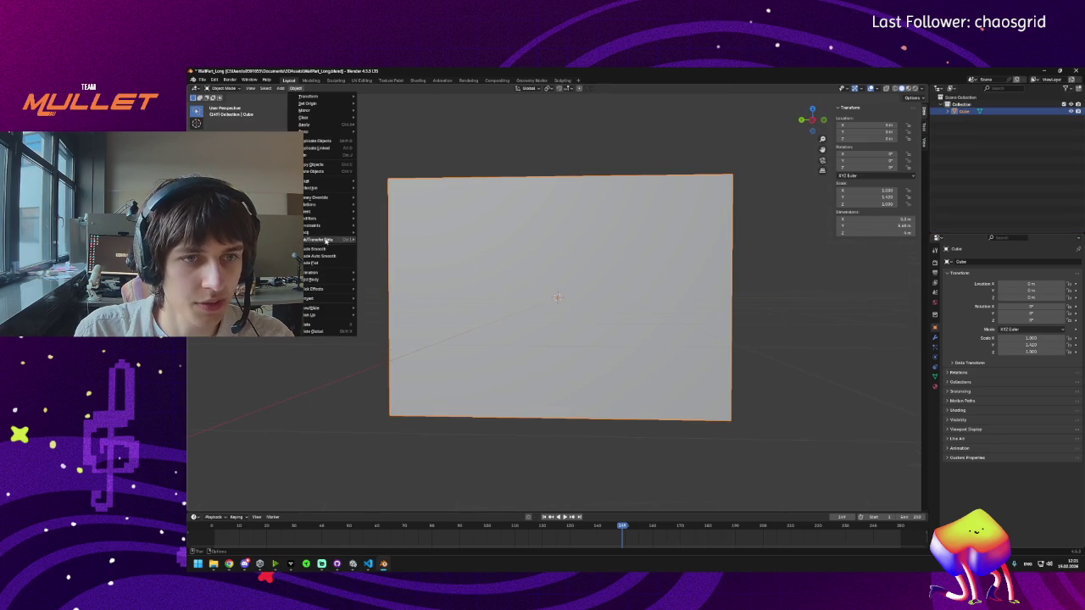
Step: Fracture the wall with the current Cell Fracture settings, then undo it
{"action": "mouse_move", "coordinate": [335, 289]}
{"action": "left_click", "coordinate": [381, 320]}
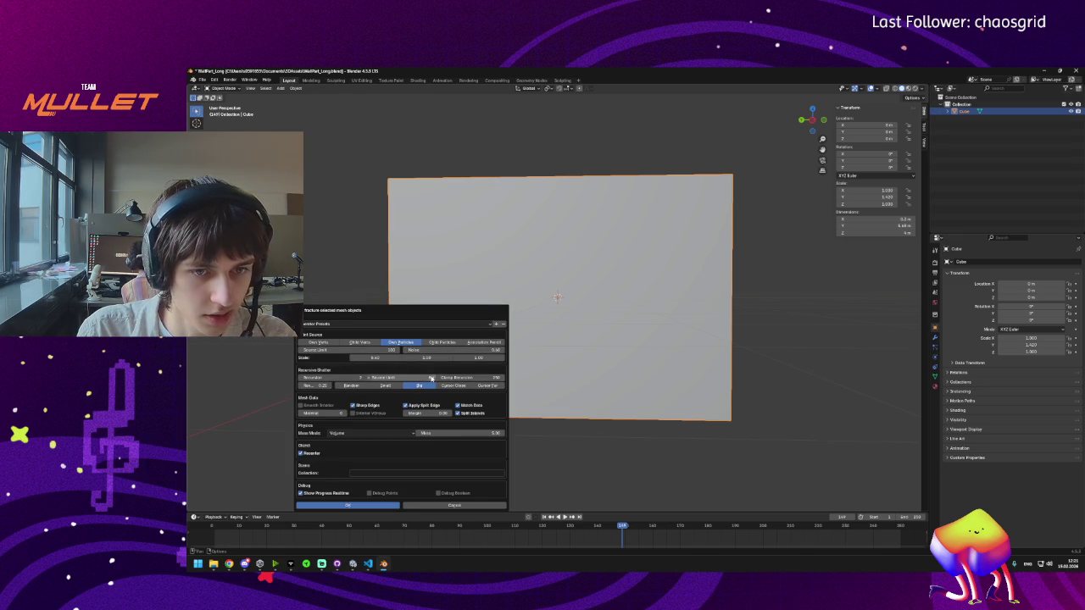
{"action": "left_click", "coordinate": [348, 505]}
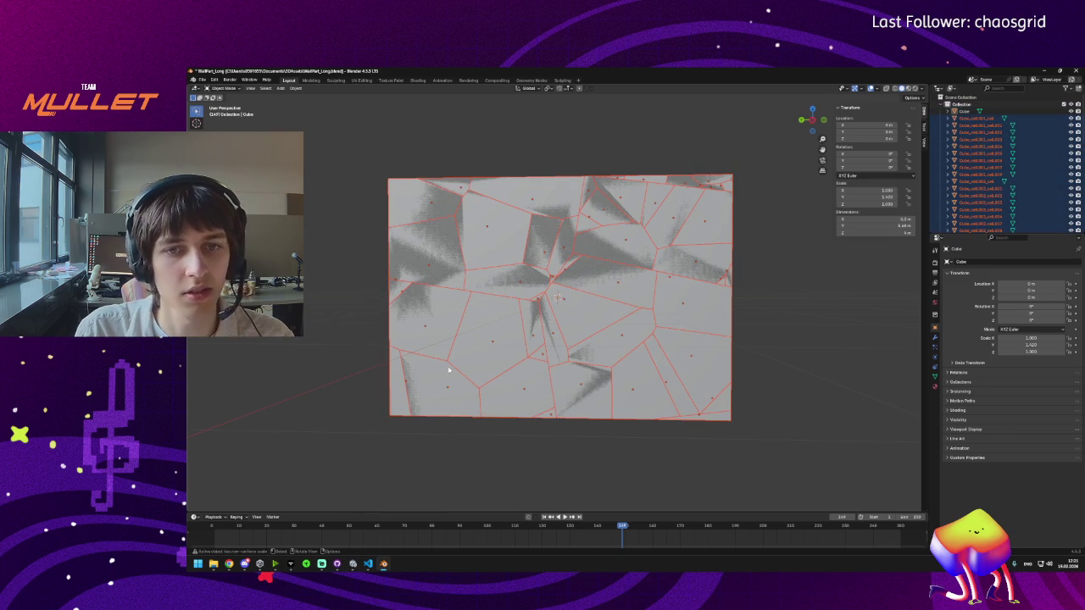
{"action": "key", "text": "ctrl+z"}
Step: Fracture the wall with a changed Source Limit, inspect the larger pieces from the side, then undo
{"action": "left_click", "coordinate": [296, 88]}
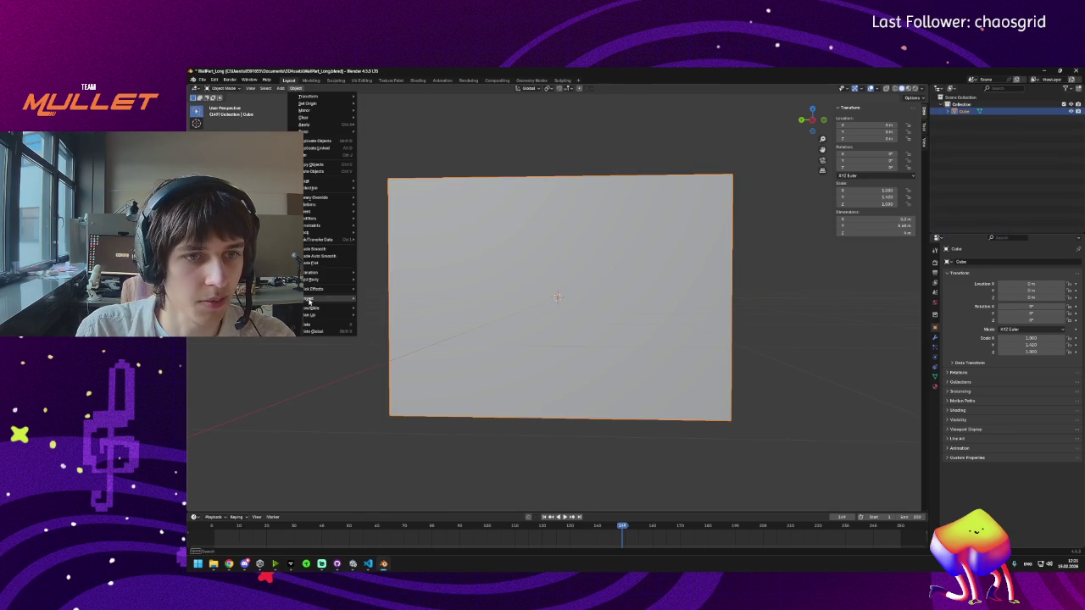
{"action": "mouse_move", "coordinate": [316, 281]}
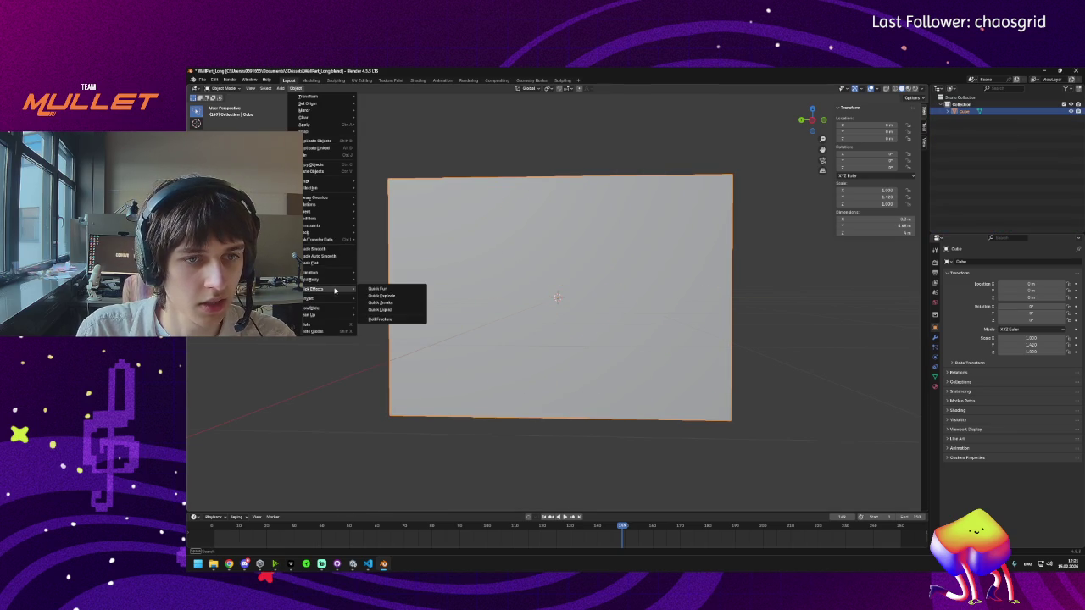
{"action": "left_click", "coordinate": [382, 320]}
{"action": "left_click", "coordinate": [411, 378]}
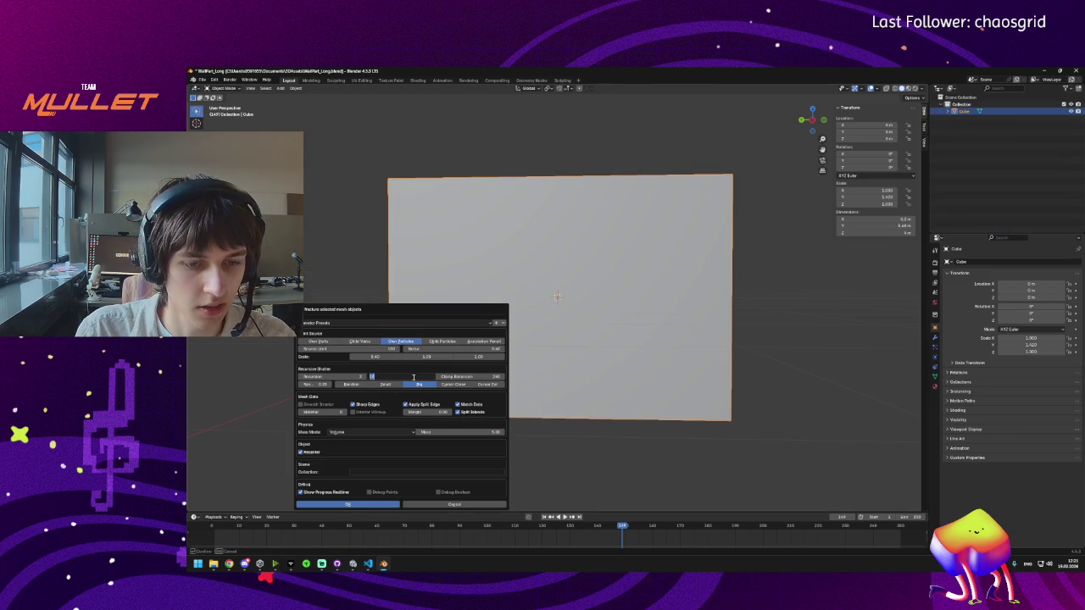
{"action": "key", "text": "Return"}
{"action": "left_click", "coordinate": [359, 504]}
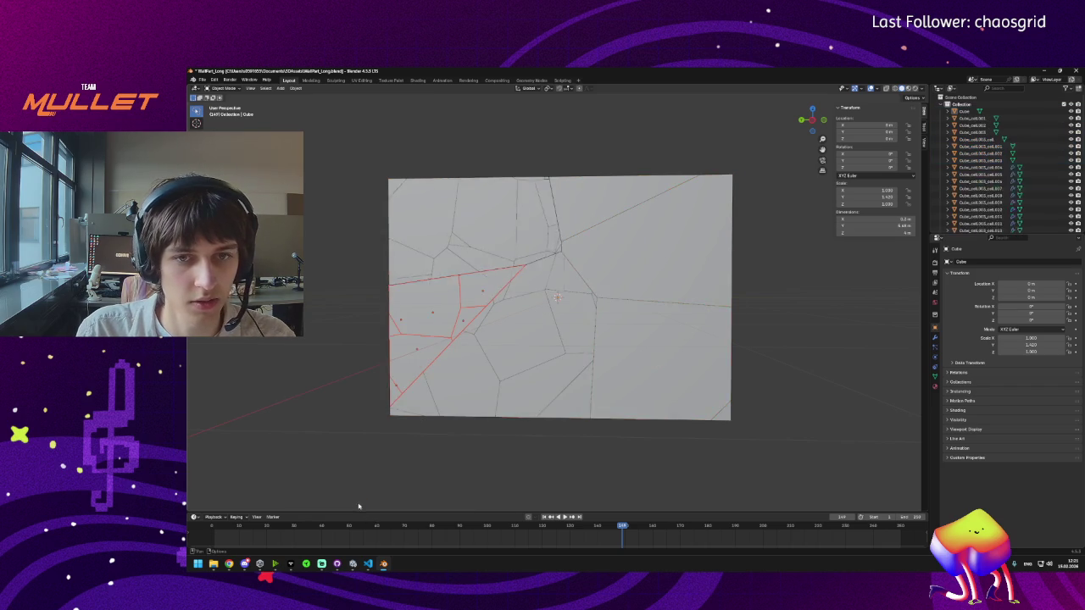
{"action": "mouse_move", "coordinate": [413, 466]}
{"action": "left_mouse_down"}
{"action": "mouse_move", "coordinate": [509, 416]}
{"action": "mouse_move", "coordinate": [527, 437]}
{"action": "mouse_move", "coordinate": [462, 434]}
{"action": "left_mouse_up"}
{"action": "scroll", "coordinate": [617, 235], "scroll_direction": "up", "scroll_amount": 5}
{"action": "scroll", "coordinate": [617, 235], "scroll_direction": "down", "scroll_amount": 5}
{"action": "key", "text": "ctrl+z"}
{"action": "left_click", "coordinate": [296, 88]}
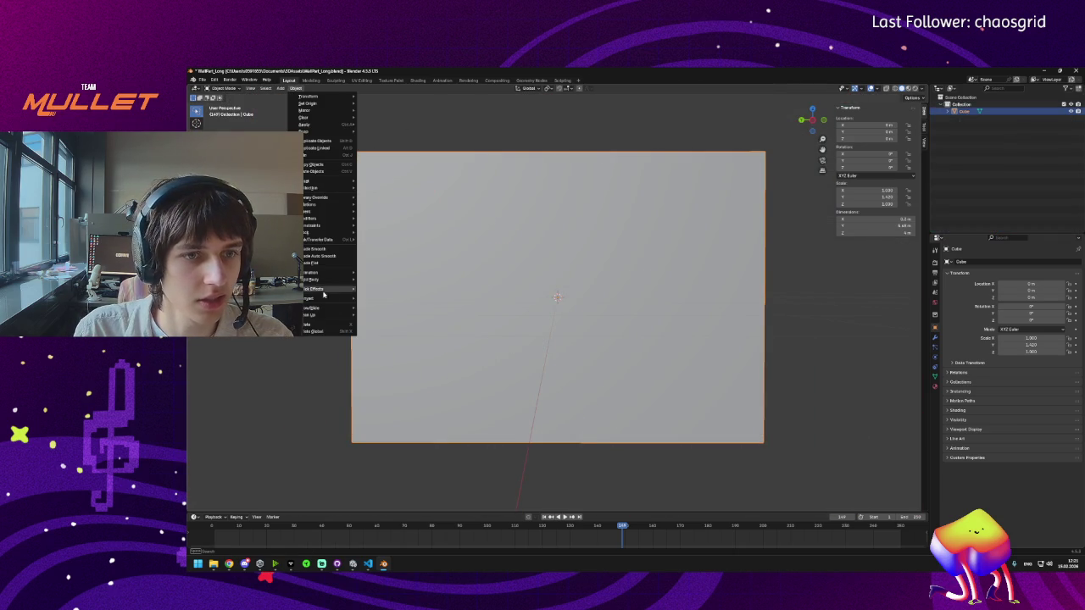
{"action": "mouse_move", "coordinate": [335, 289]}
{"action": "left_click", "coordinate": [378, 320]}
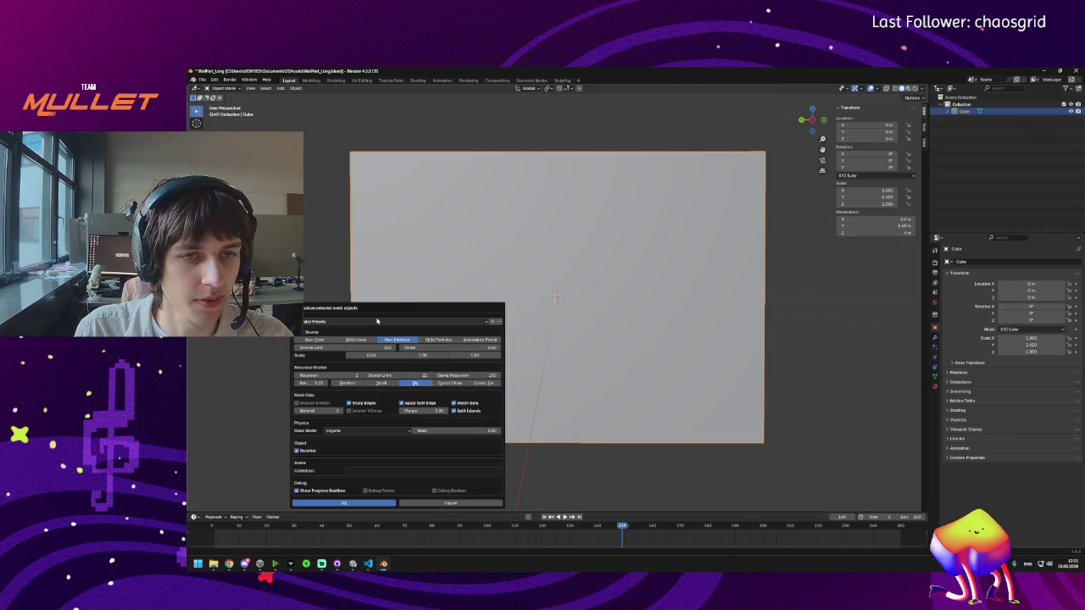
{"action": "left_click", "coordinate": [482, 347]}
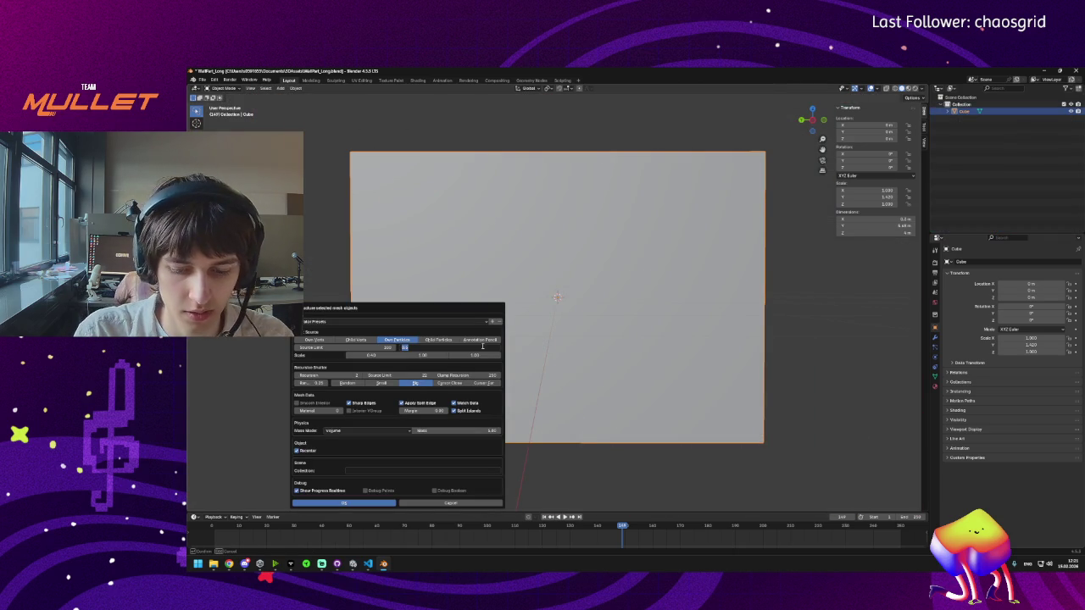
{"action": "key", "text": "Return"}
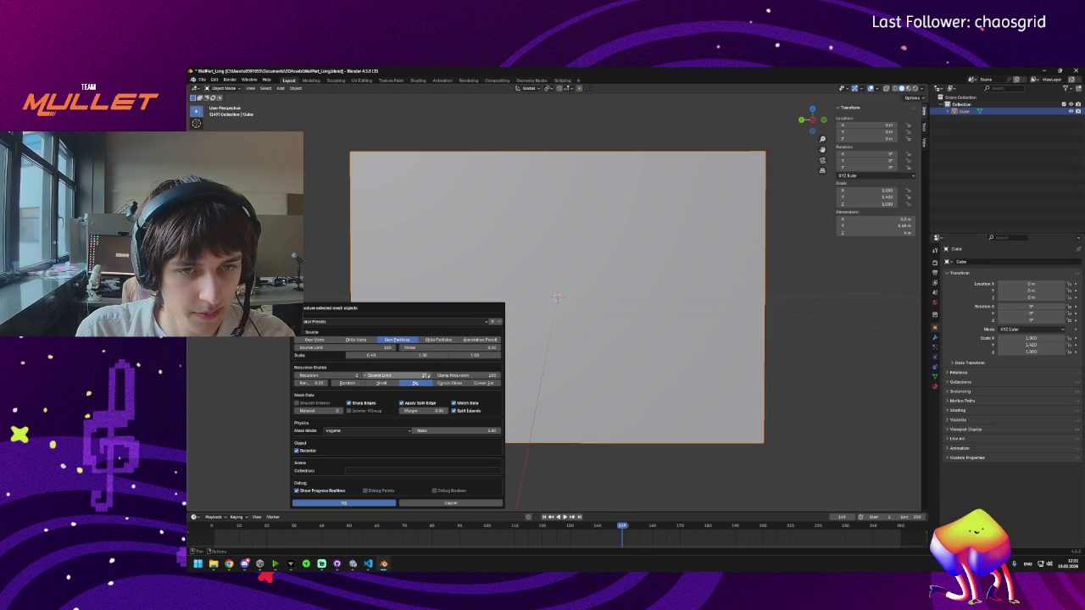
{"action": "left_click", "coordinate": [418, 375]}
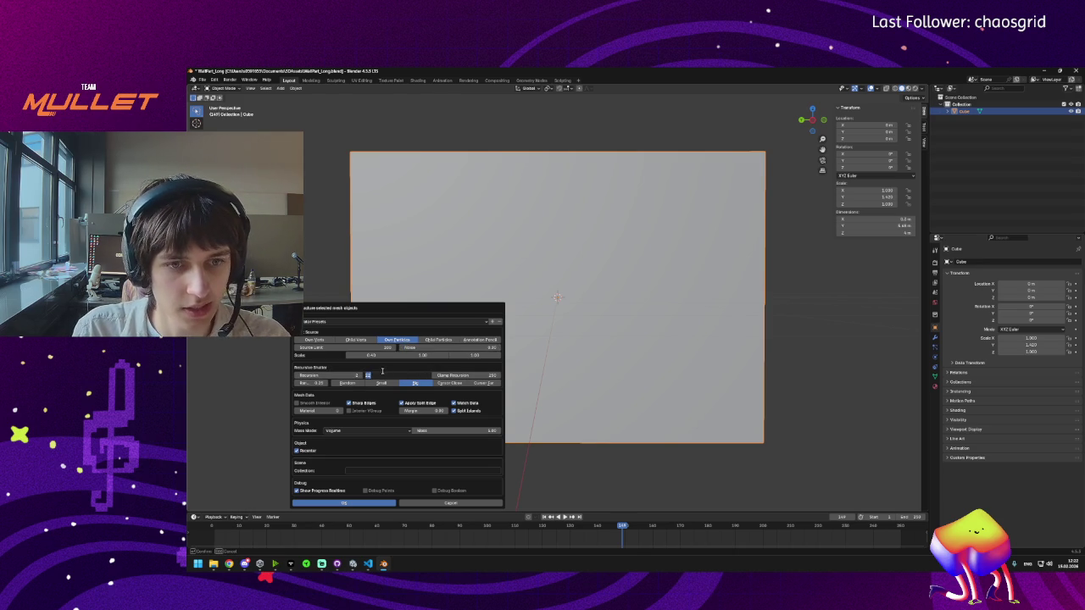
{"action": "key", "text": "Return"}
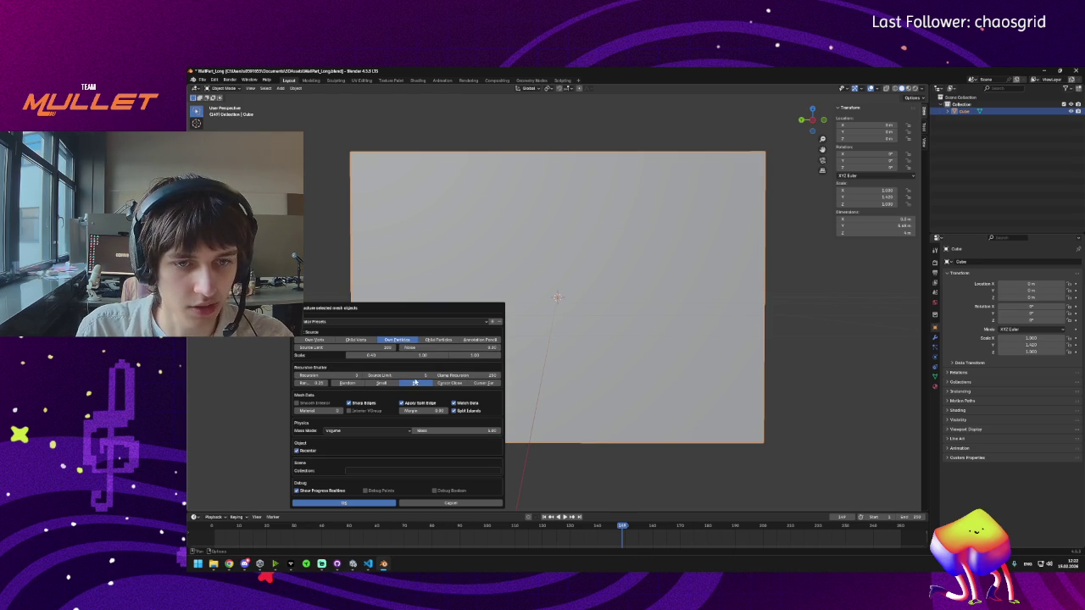
{"action": "left_click", "coordinate": [357, 505]}
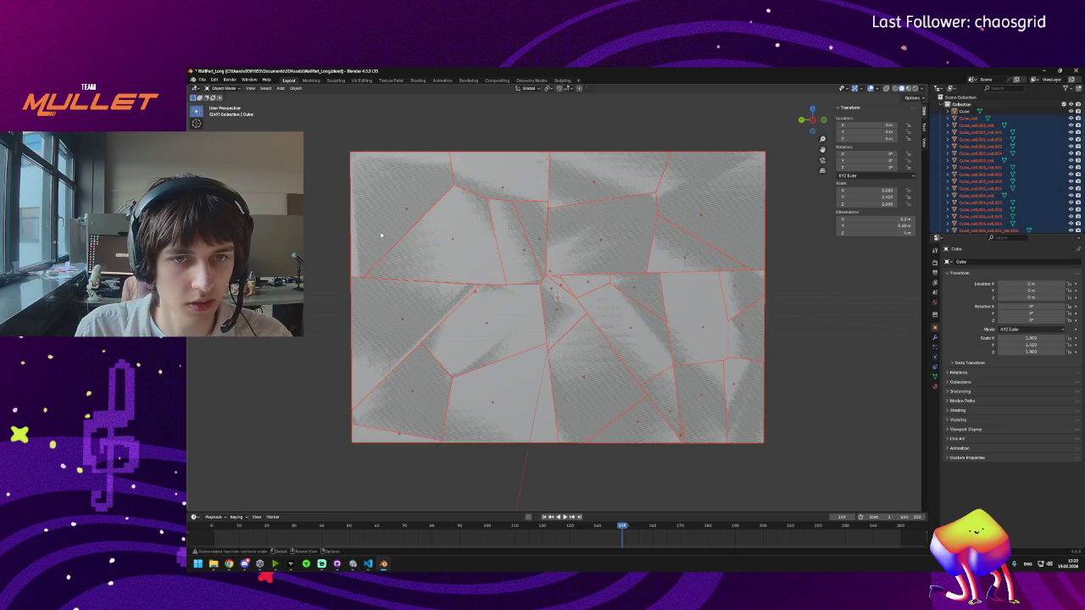
{"action": "key", "text": "ctrl+z"}
{"action": "left_click", "coordinate": [296, 88]}
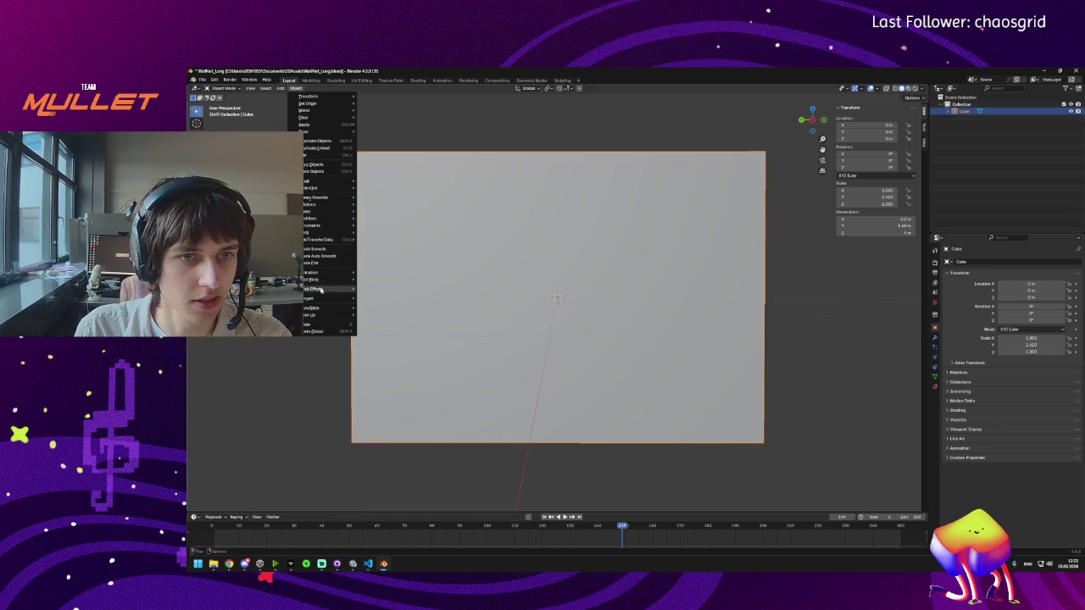
{"action": "mouse_move", "coordinate": [321, 290]}
{"action": "left_click", "coordinate": [392, 321]}
{"action": "left_click_drag", "start_coordinate": [397, 384], "coordinate": [412, 383]}
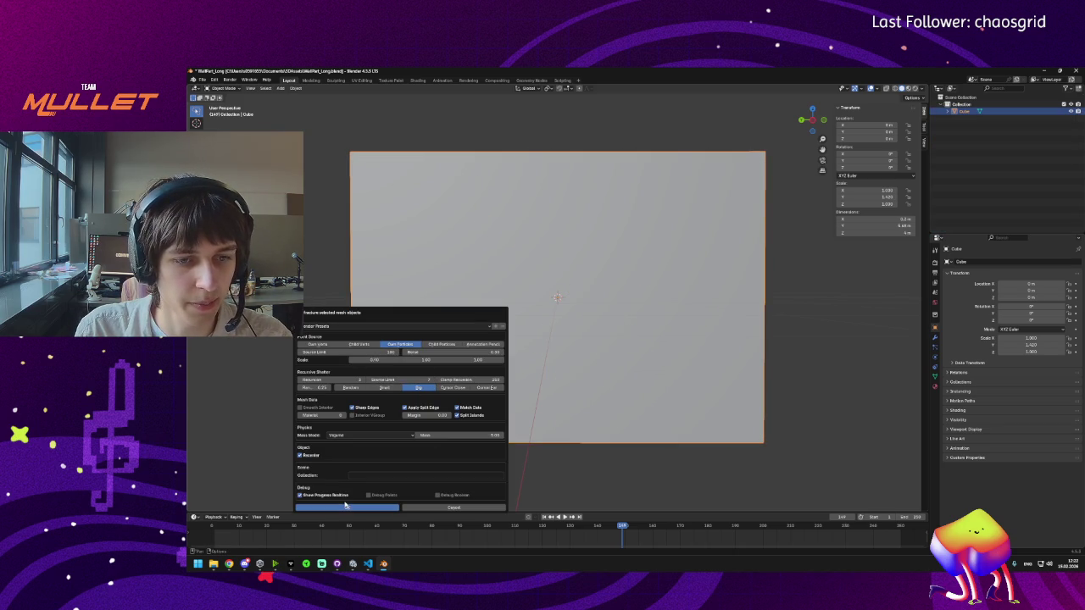
{"action": "left_click", "coordinate": [345, 506]}
{"action": "key", "text": "a"}
{"action": "scroll", "coordinate": [432, 414], "scroll_direction": "down", "scroll_amount": 1}
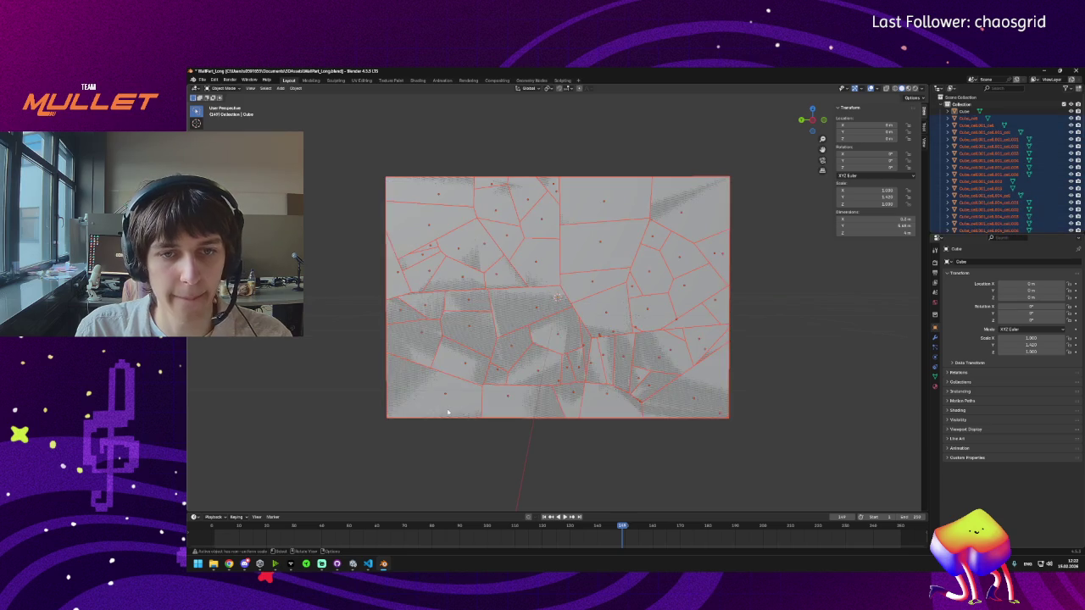
{"action": "scroll", "coordinate": [460, 409], "scroll_direction": "up", "scroll_amount": 1}
{"action": "key", "text": "ctrl+z"}
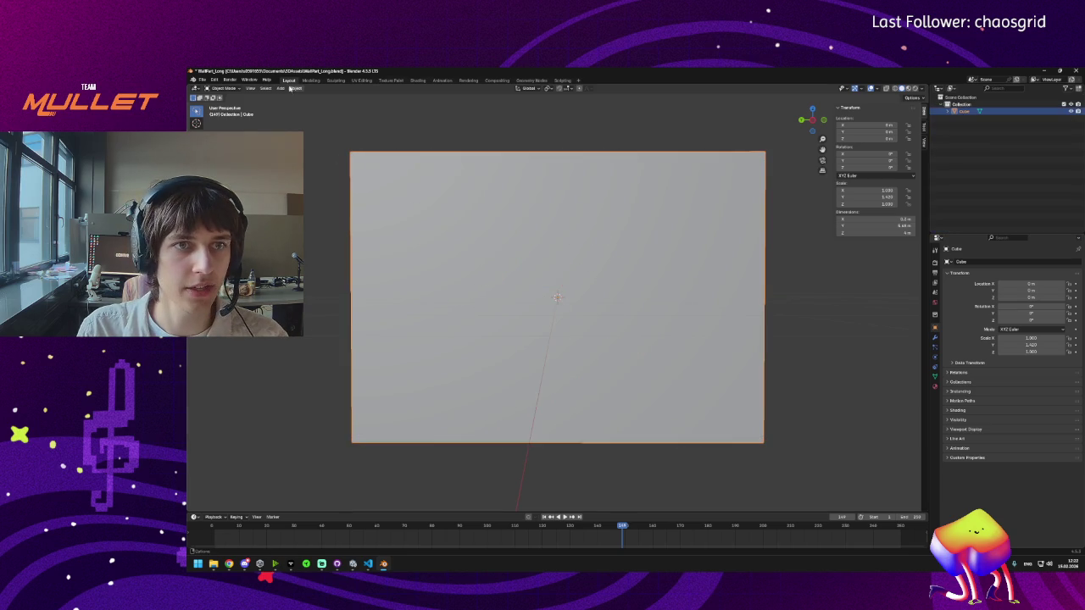
{"action": "left_click", "coordinate": [296, 89]}
{"action": "mouse_move", "coordinate": [331, 269]}
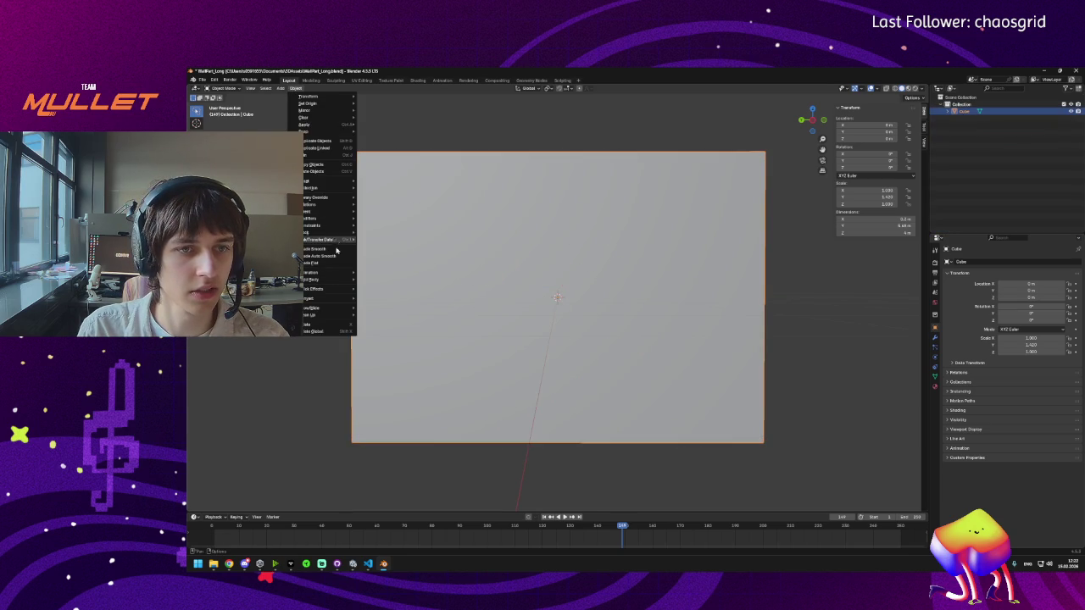
{"action": "mouse_move", "coordinate": [331, 289]}
{"action": "left_click", "coordinate": [380, 320]}
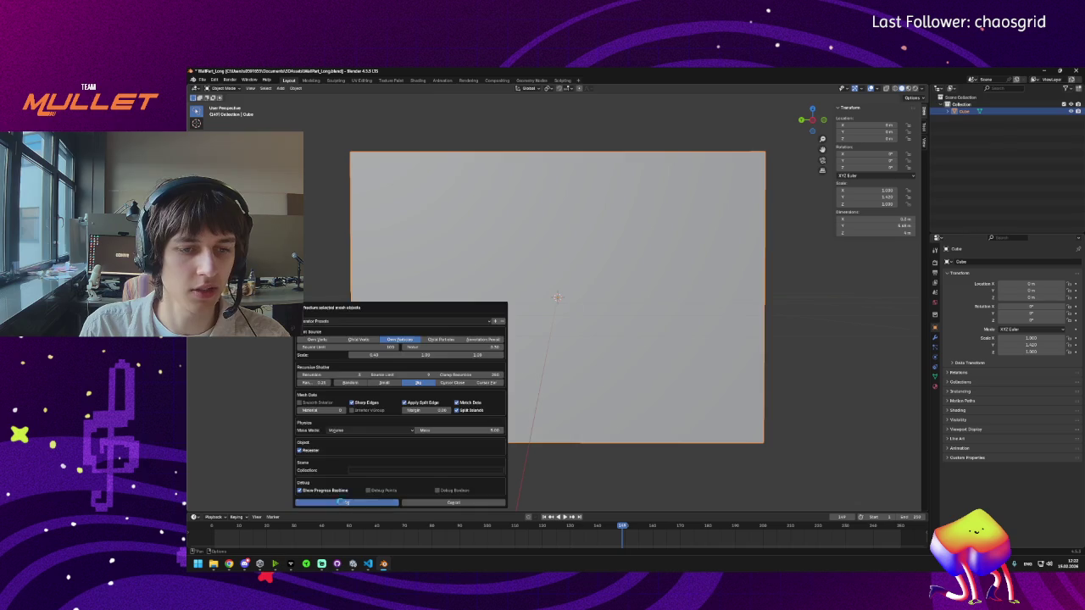
{"action": "left_click", "coordinate": [343, 502]}
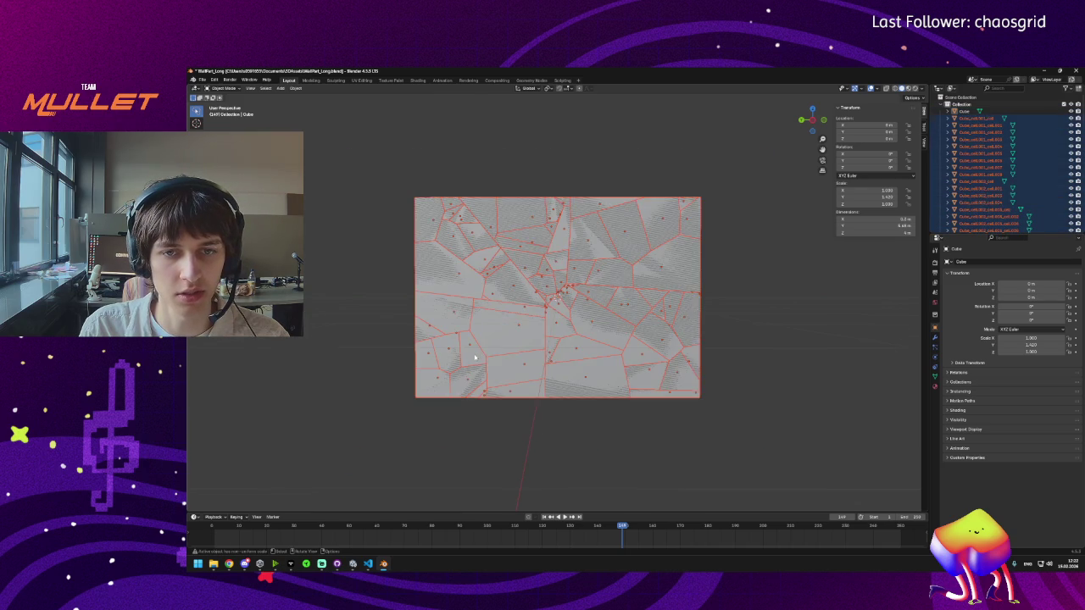
{"action": "key", "text": "ctrl+z"}
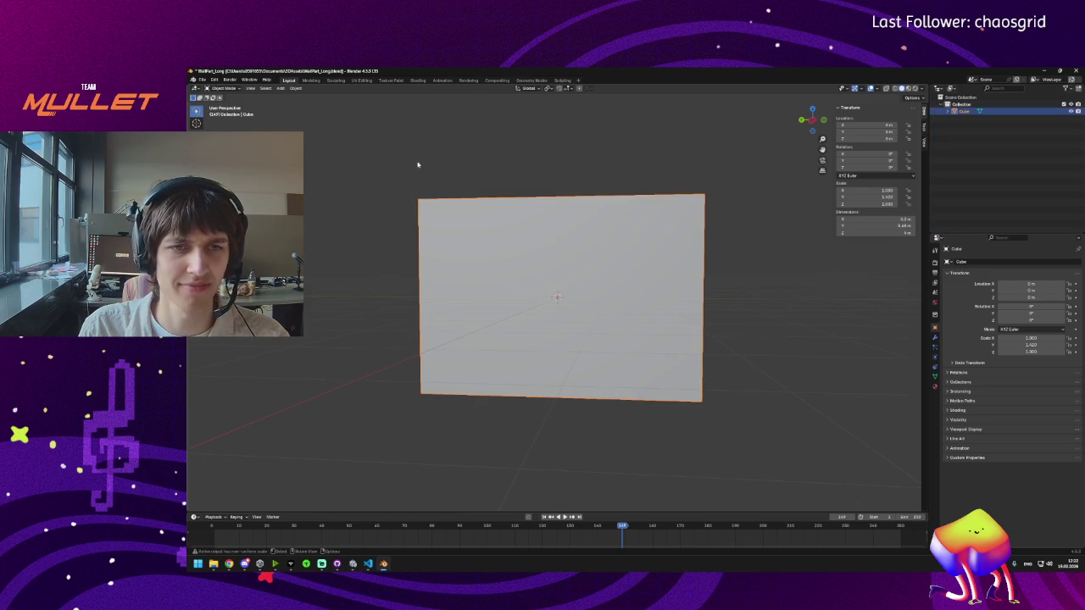
{"action": "left_click", "coordinate": [295, 88]}
{"action": "mouse_move", "coordinate": [326, 289]}
{"action": "left_click", "coordinate": [381, 318]}
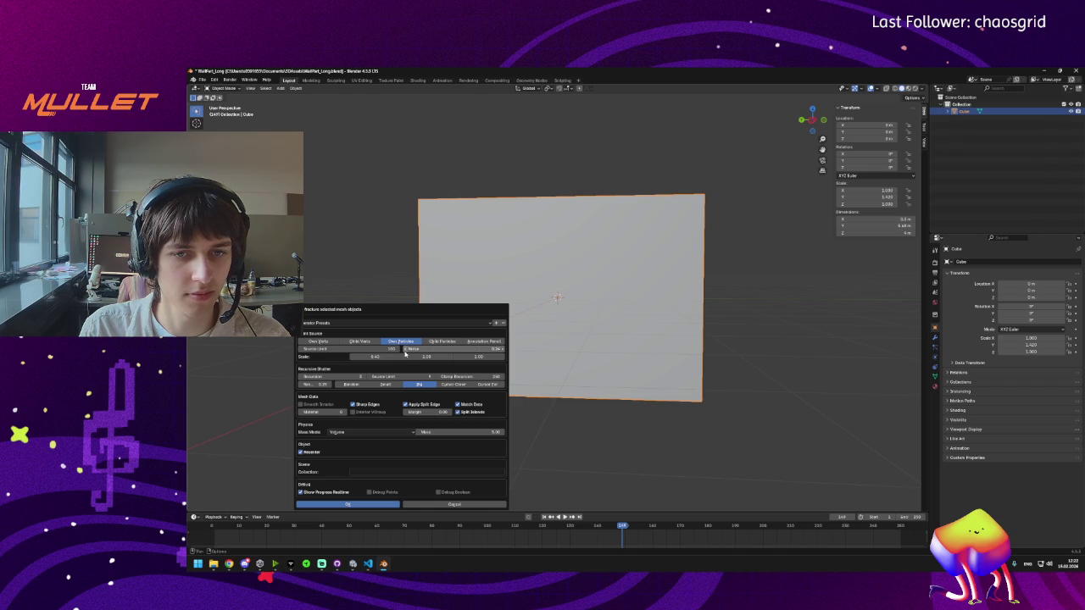
{"action": "left_click", "coordinate": [348, 505]}
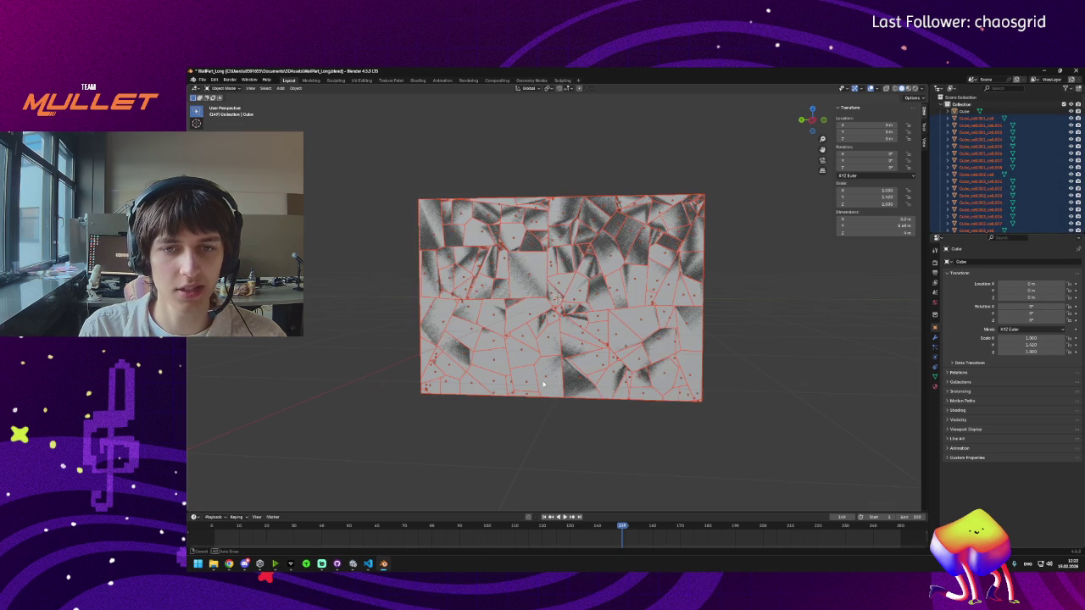
{"action": "key", "text": "KP_8"}
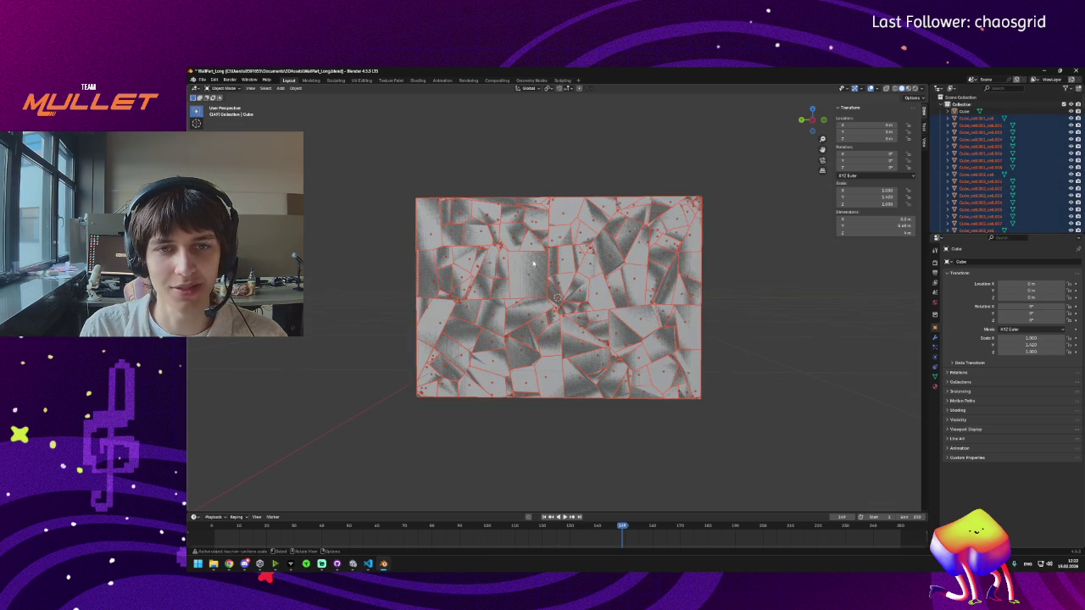
{"action": "key", "text": "ctrl+z"}
{"action": "left_click", "coordinate": [295, 89]}
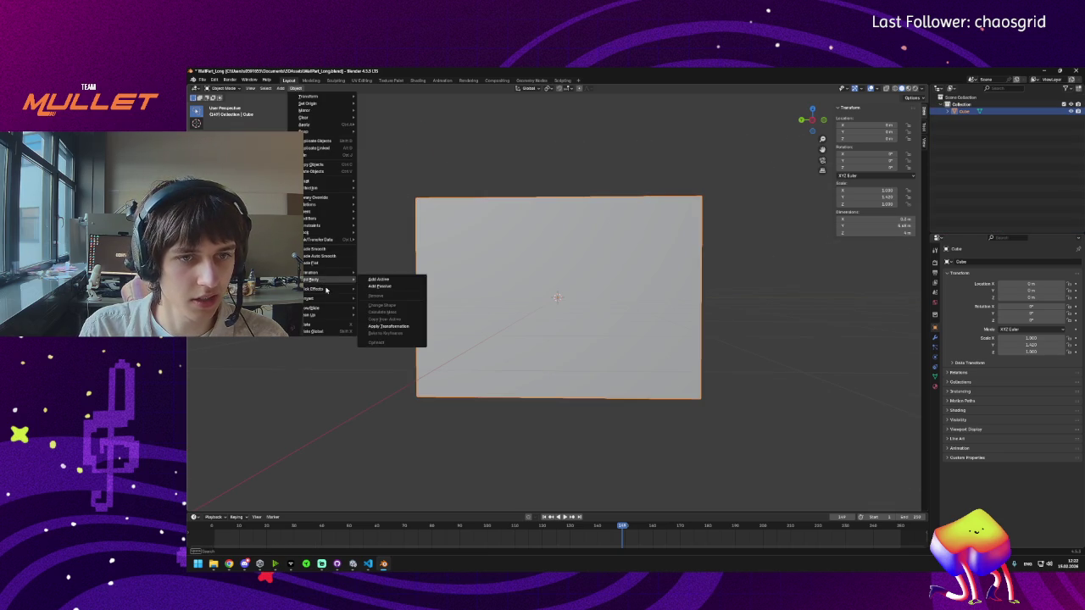
{"action": "mouse_move", "coordinate": [355, 295]}
{"action": "left_click", "coordinate": [380, 318]}
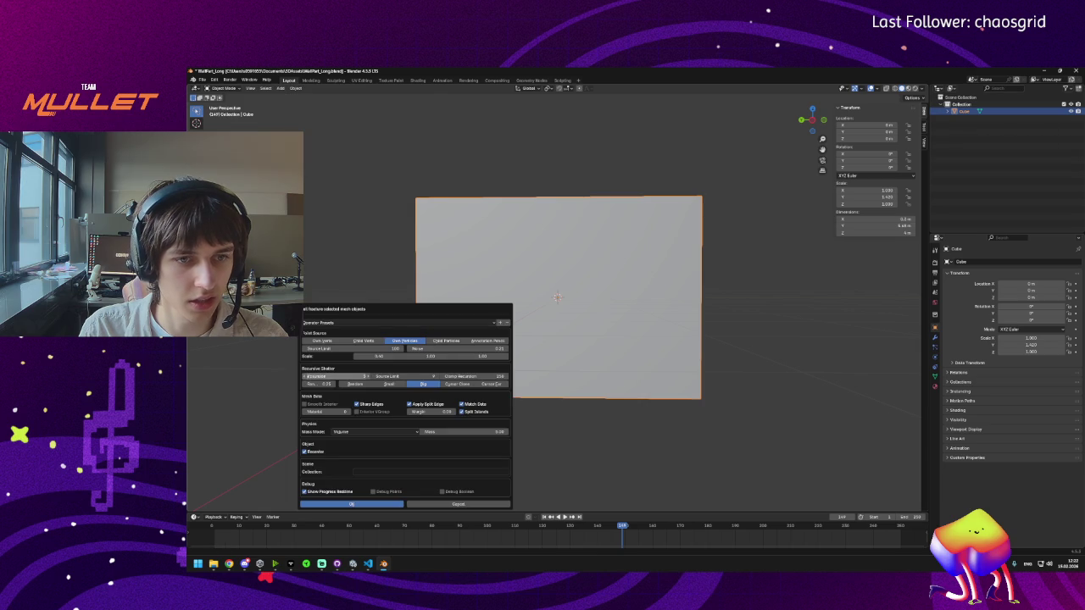
{"action": "left_click_drag", "start_coordinate": [304, 377], "coordinate": [339, 377]}
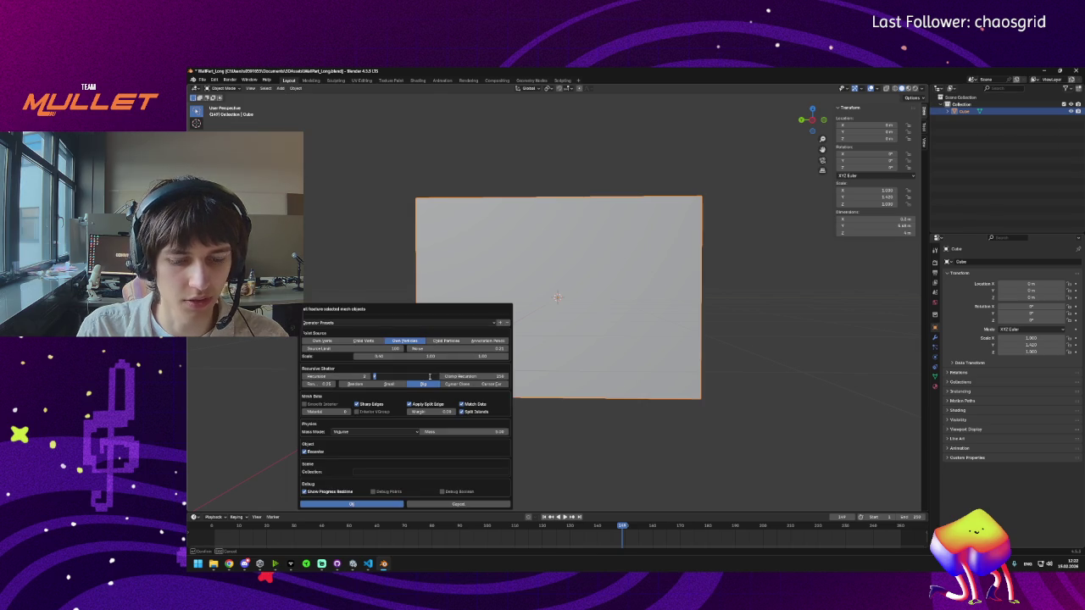
{"action": "key", "text": "BackSpace"}
{"action": "type", "text": "25"}
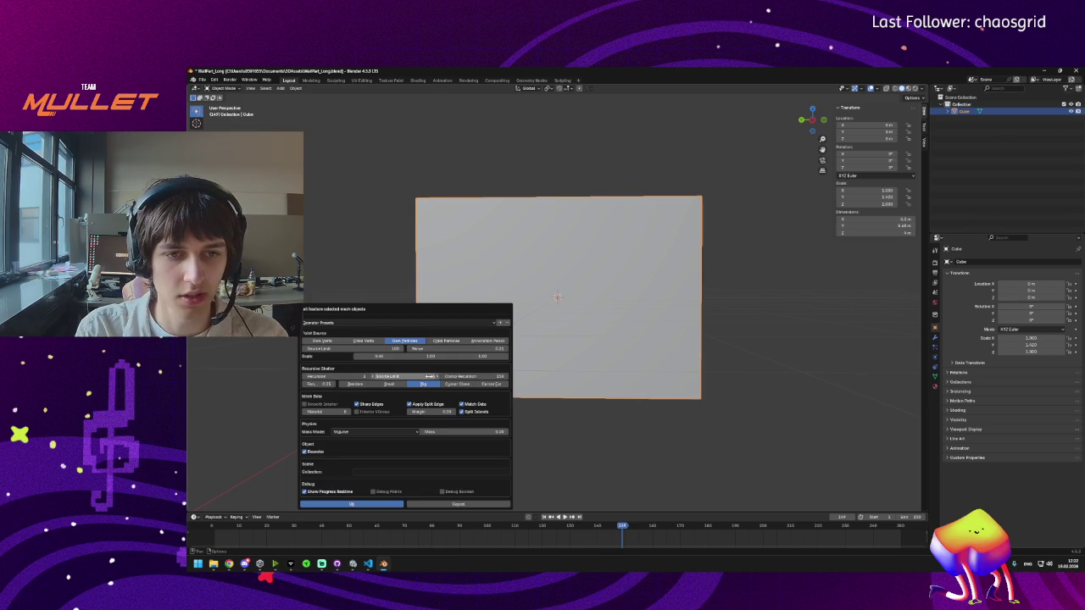
{"action": "key", "text": "Return"}
{"action": "left_click", "coordinate": [376, 505]}
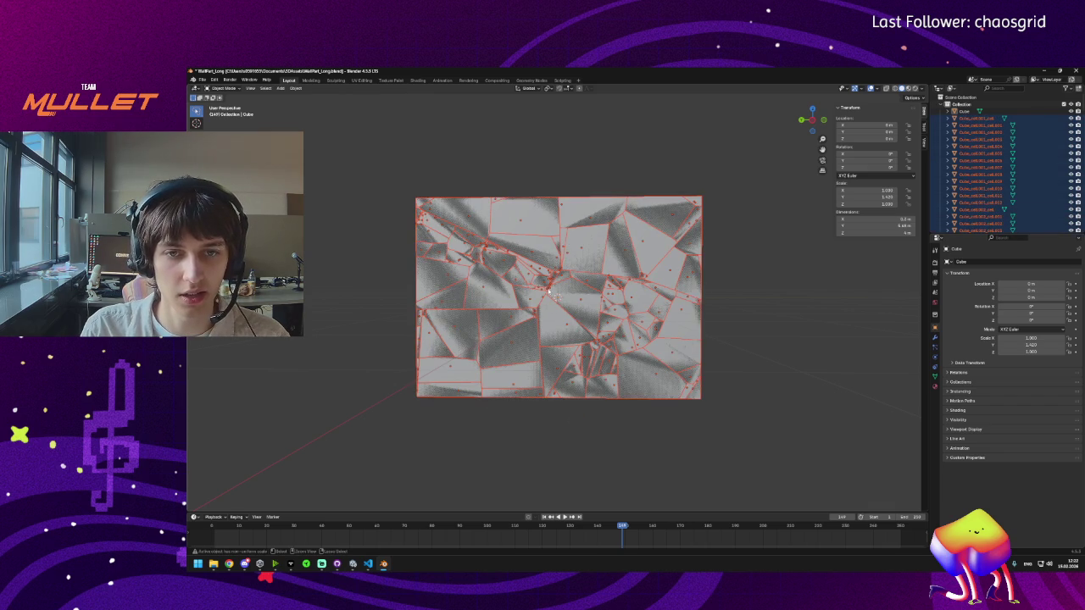
{"action": "key", "text": "ctrl+z"}
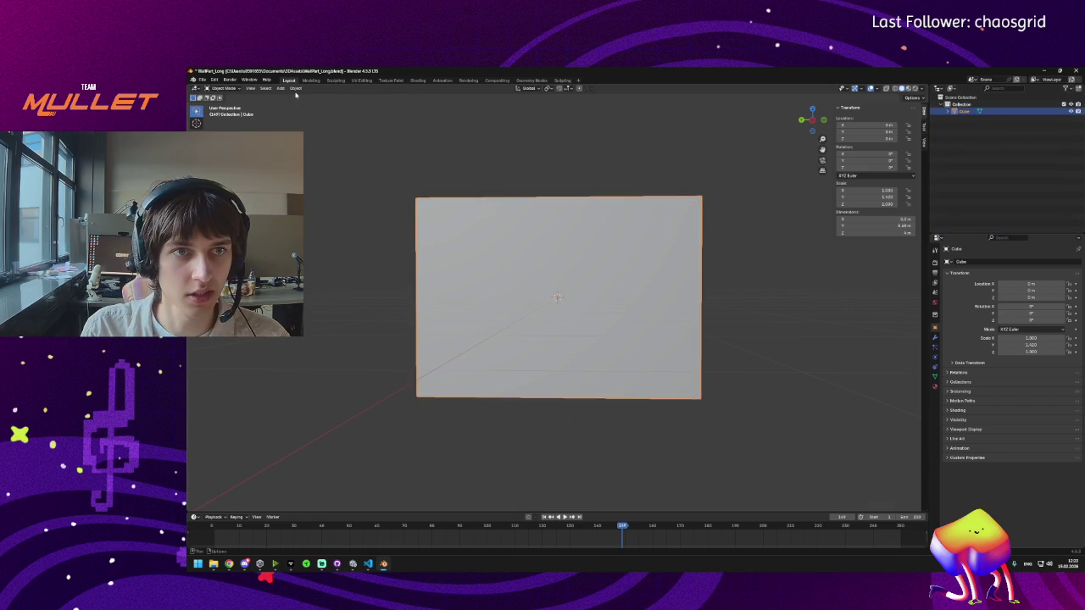
{"action": "left_click", "coordinate": [294, 88]}
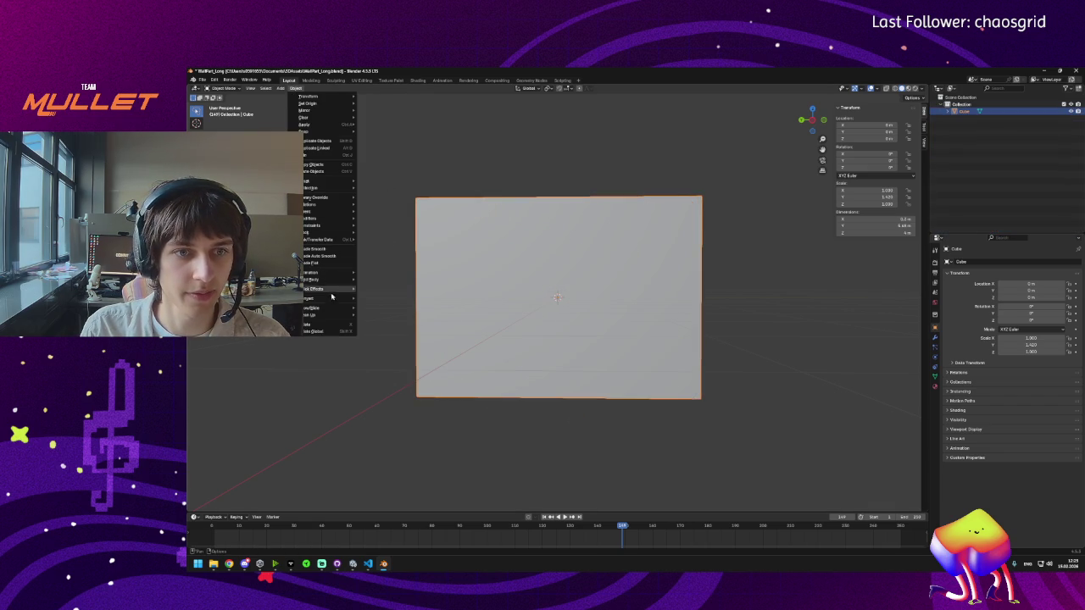
{"action": "mouse_move", "coordinate": [339, 289]}
{"action": "left_click", "coordinate": [374, 319]}
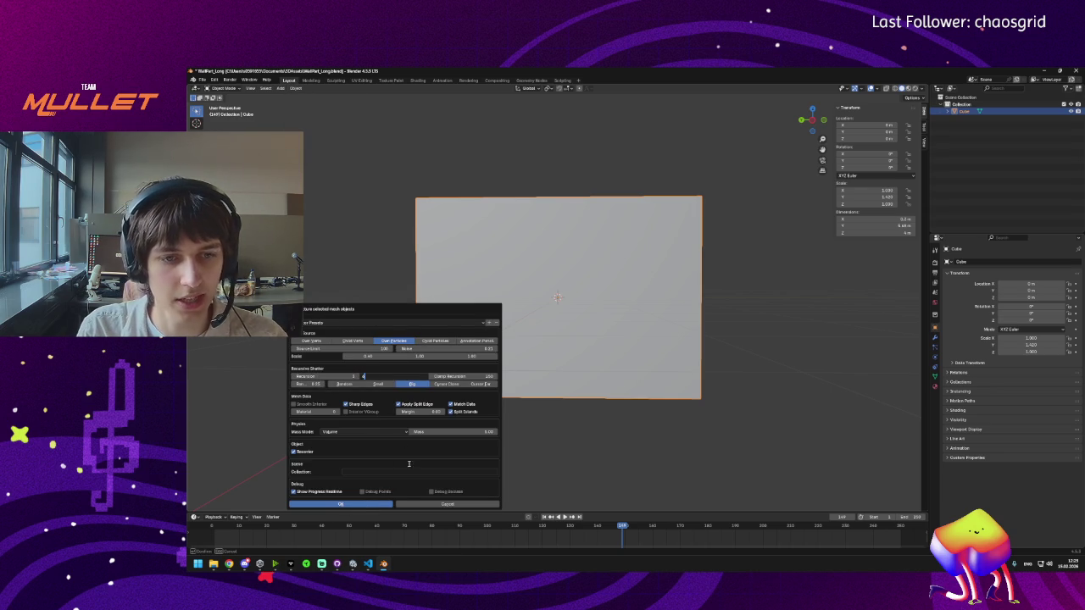
{"action": "key", "text": "Return"}
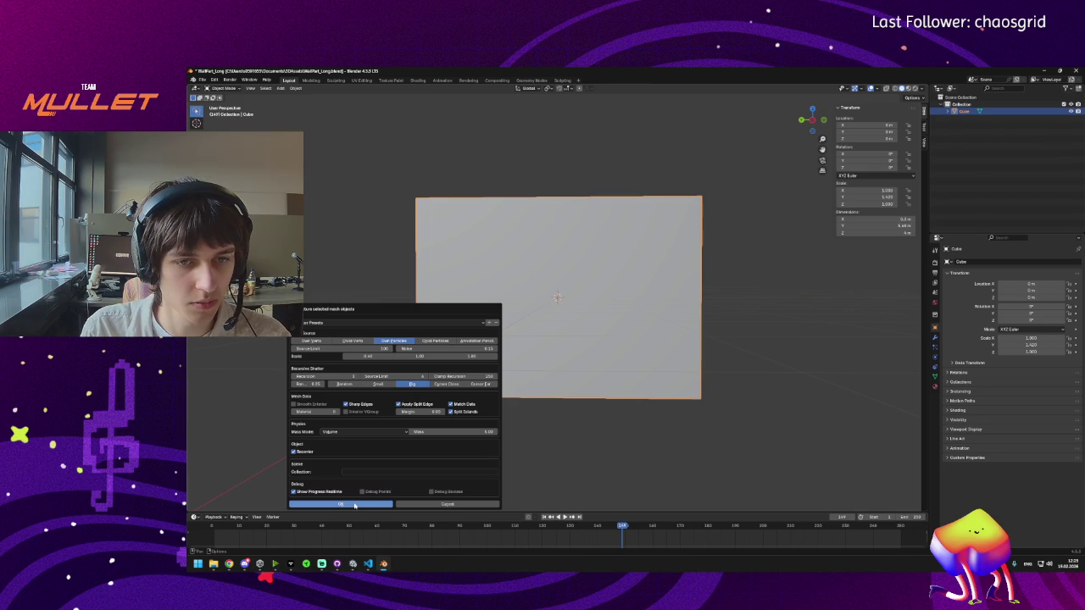
{"action": "left_click", "coordinate": [355, 505]}
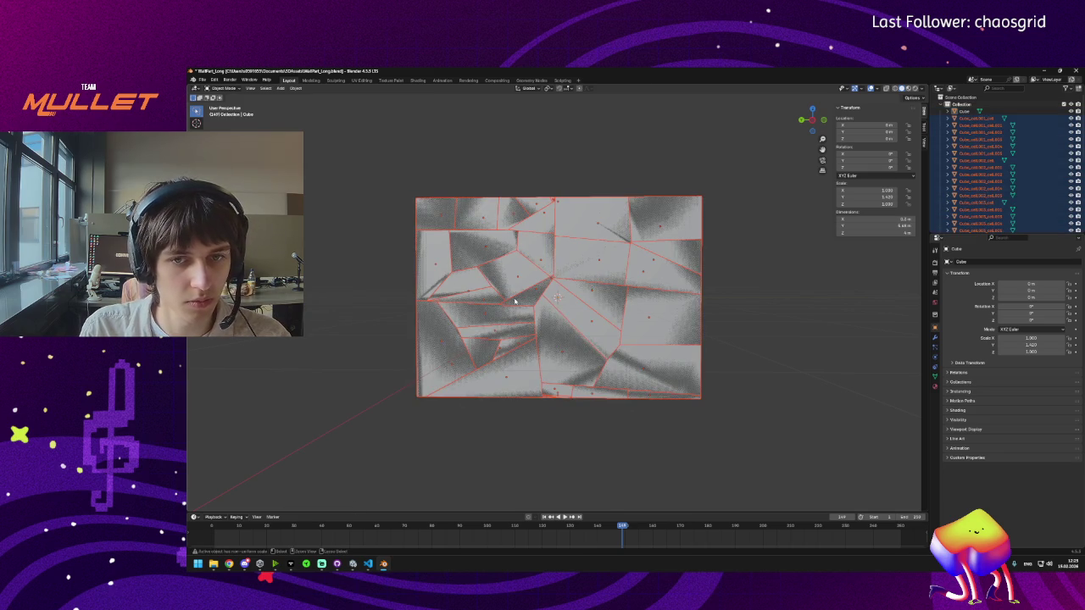
{"action": "key", "text": "ctrl+z"}
{"action": "left_click", "coordinate": [296, 88]}
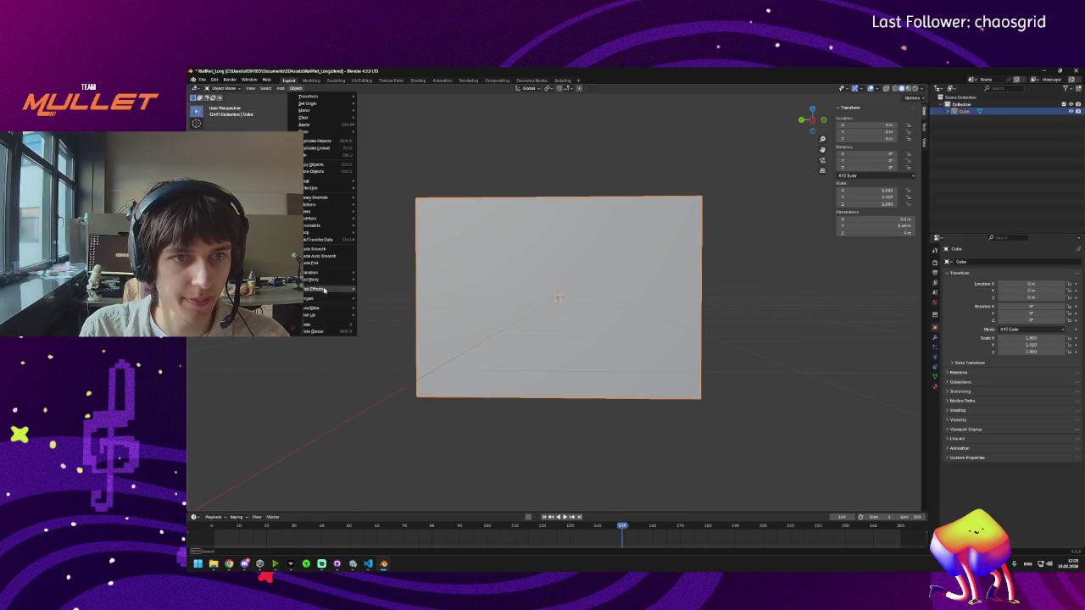
{"action": "mouse_move", "coordinate": [324, 290]}
{"action": "left_click", "coordinate": [379, 319]}
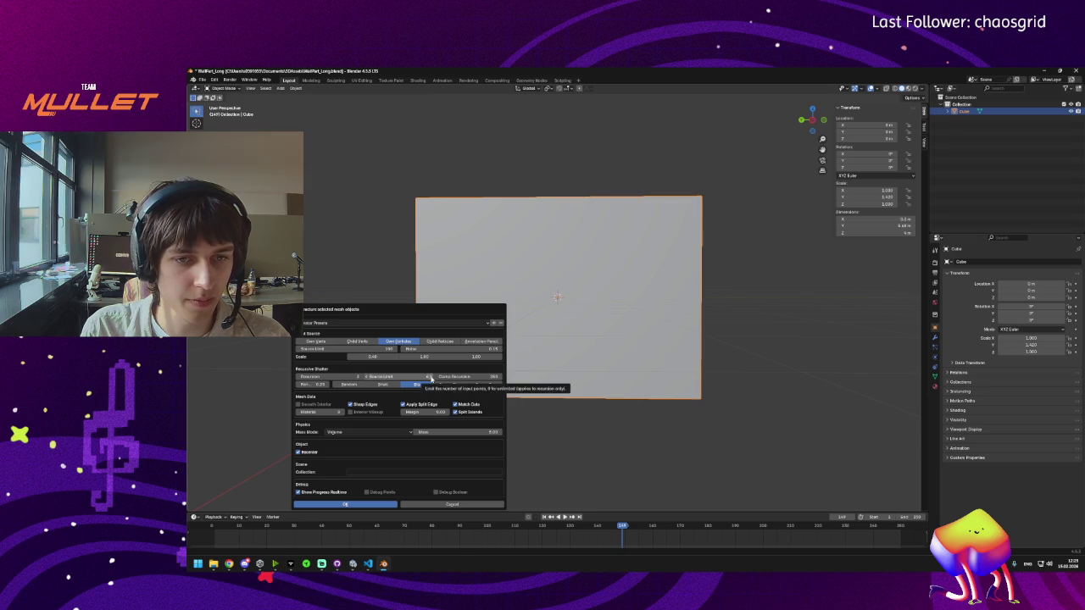
{"action": "left_click", "coordinate": [355, 504]}
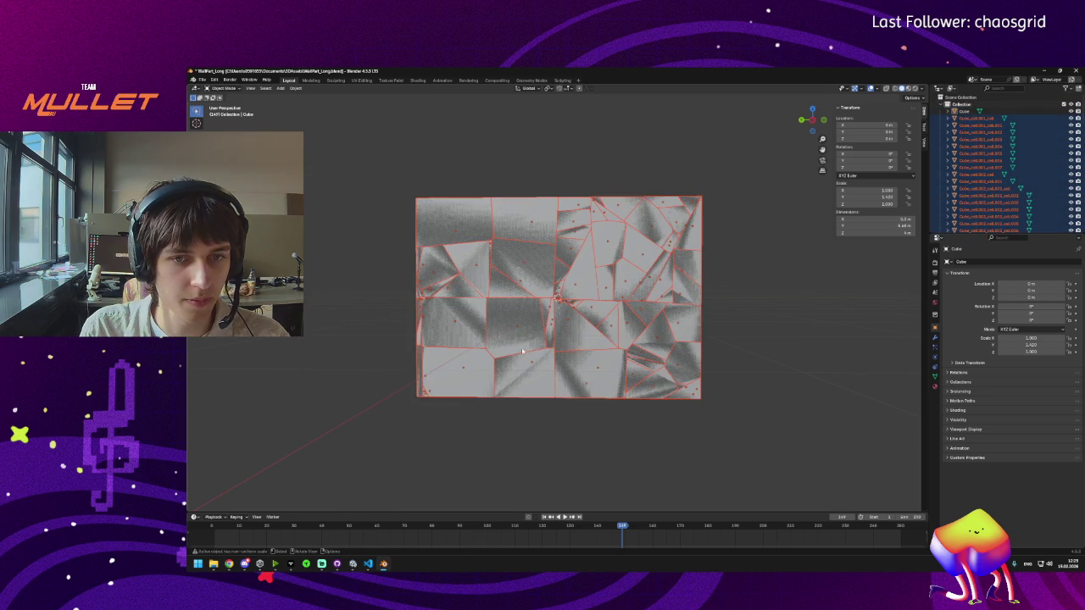
{"action": "key", "text": "ctrl+z"}
{"action": "left_click", "coordinate": [295, 88]}
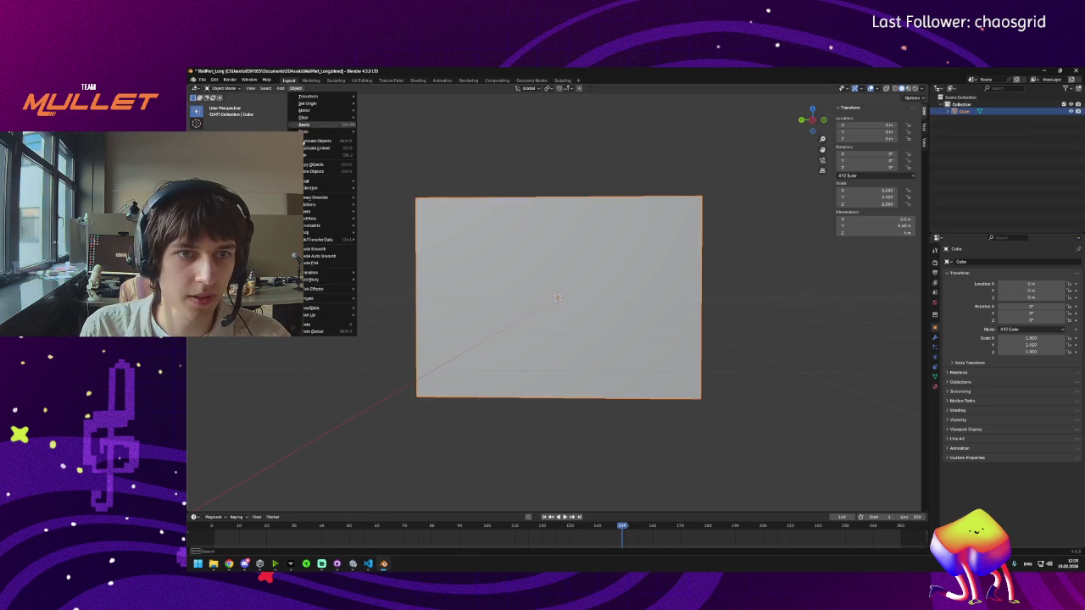
{"action": "mouse_move", "coordinate": [330, 290]}
{"action": "left_click", "coordinate": [375, 321]}
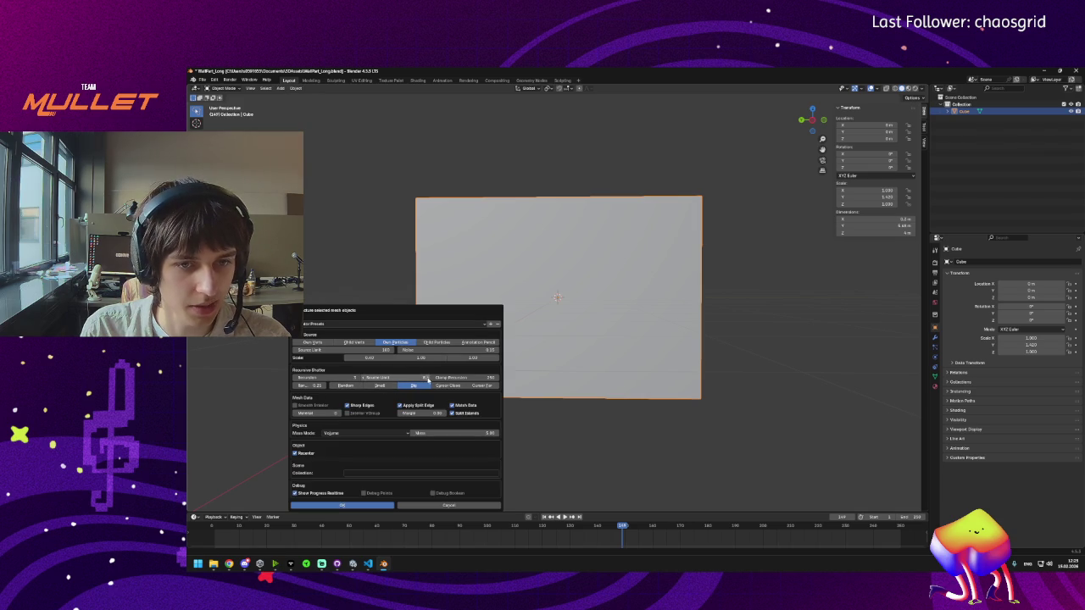
{"action": "left_click", "coordinate": [362, 506]}
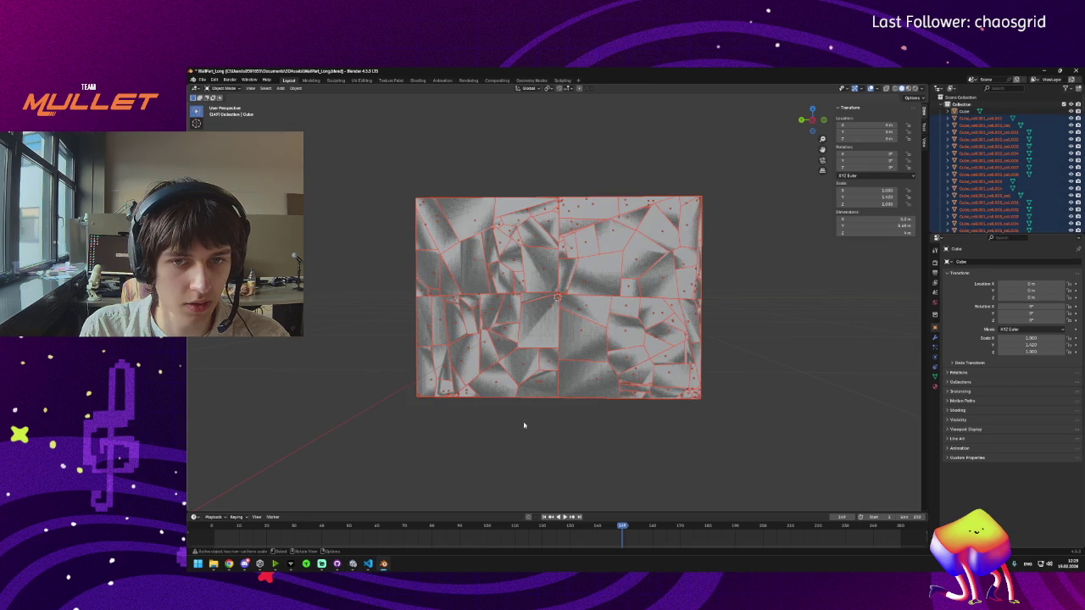
{"action": "key", "text": "KP_3"}
{"action": "key", "text": "KP_1"}
{"action": "key", "text": "KP_4"}
{"action": "key", "text": "KP_4"}
{"action": "key", "text": "KP_4"}
{"action": "key", "text": "KP_8"}
{"action": "key", "text": "KP_8"}
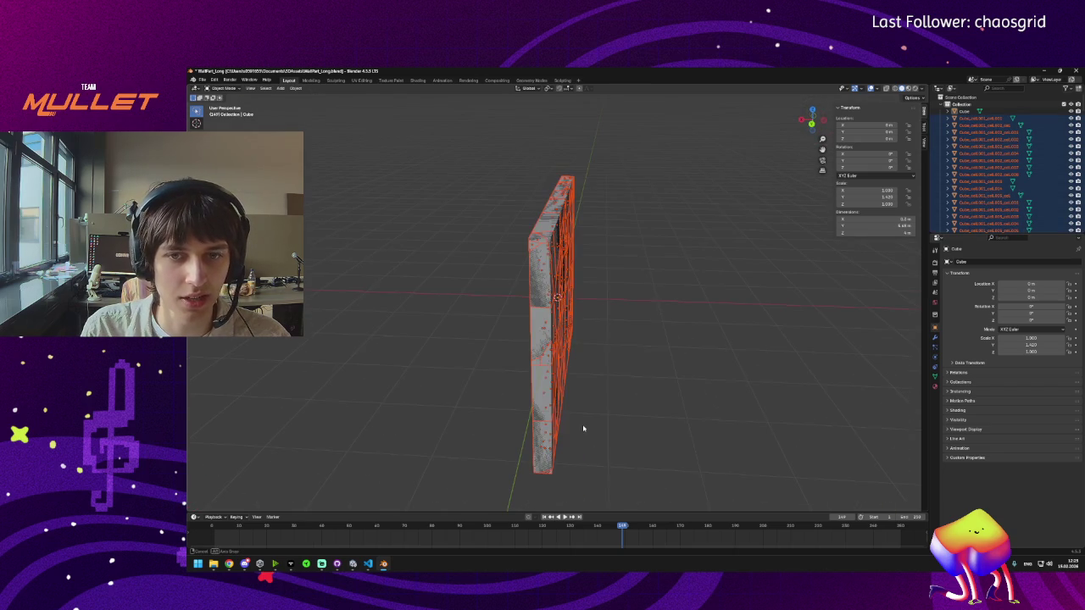
{"action": "key", "text": "KP_4"}
{"action": "key", "text": "KP_4"}
{"action": "key", "text": "KP_4"}
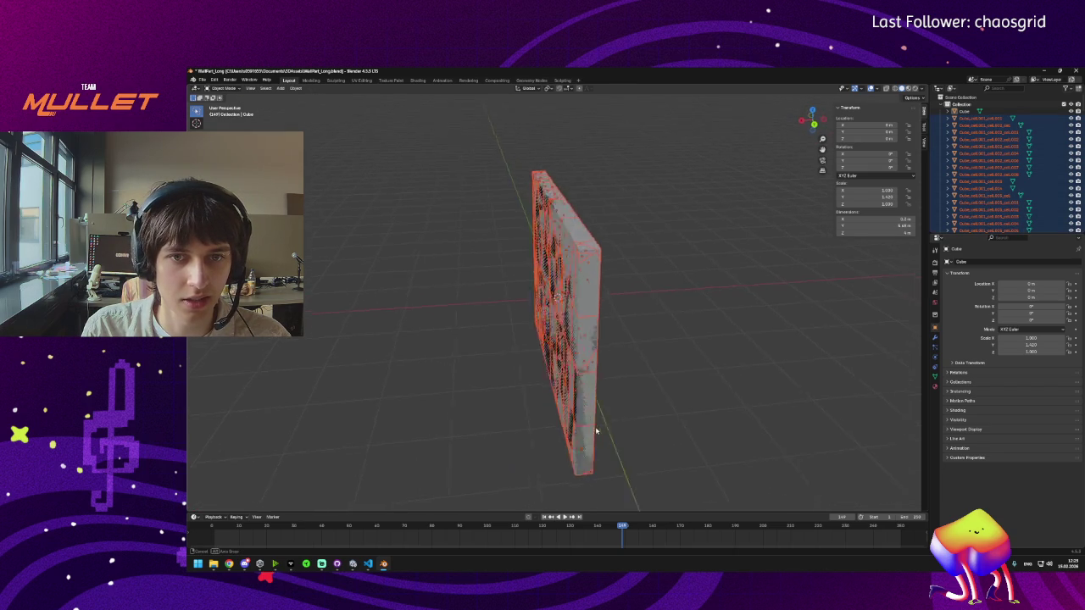
{"action": "key", "text": "KP_4"}
{"action": "key", "text": "KP_4"}
{"action": "key", "text": "KP_1"}
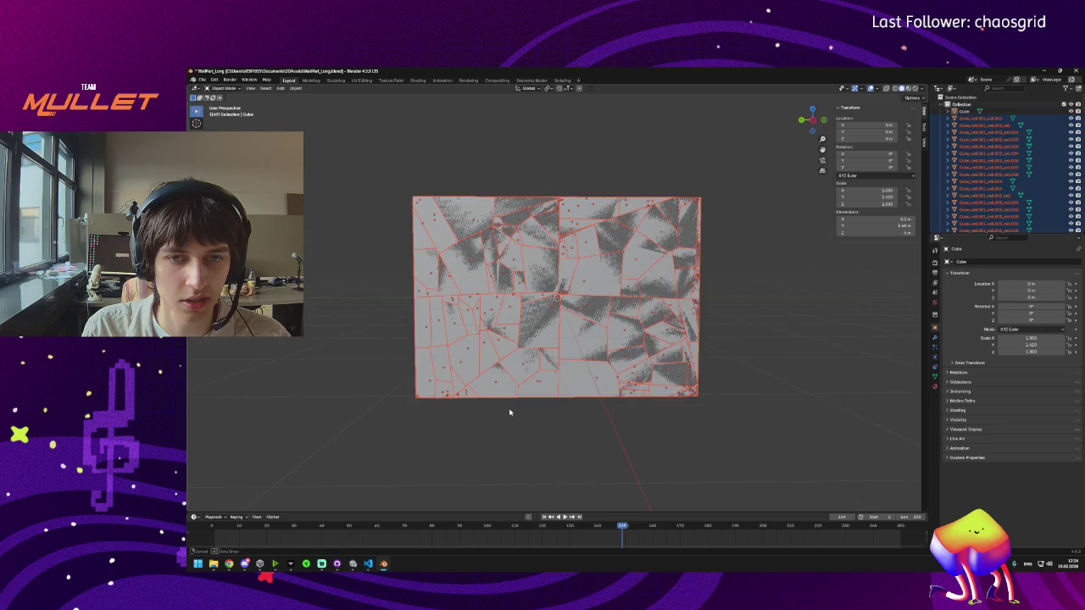
{"action": "key", "text": "ctrl+z"}
{"action": "left_click", "coordinate": [295, 88]}
{"action": "mouse_move", "coordinate": [330, 289]}
{"action": "left_click", "coordinate": [381, 318]}
{"action": "left_click", "coordinate": [473, 347]}
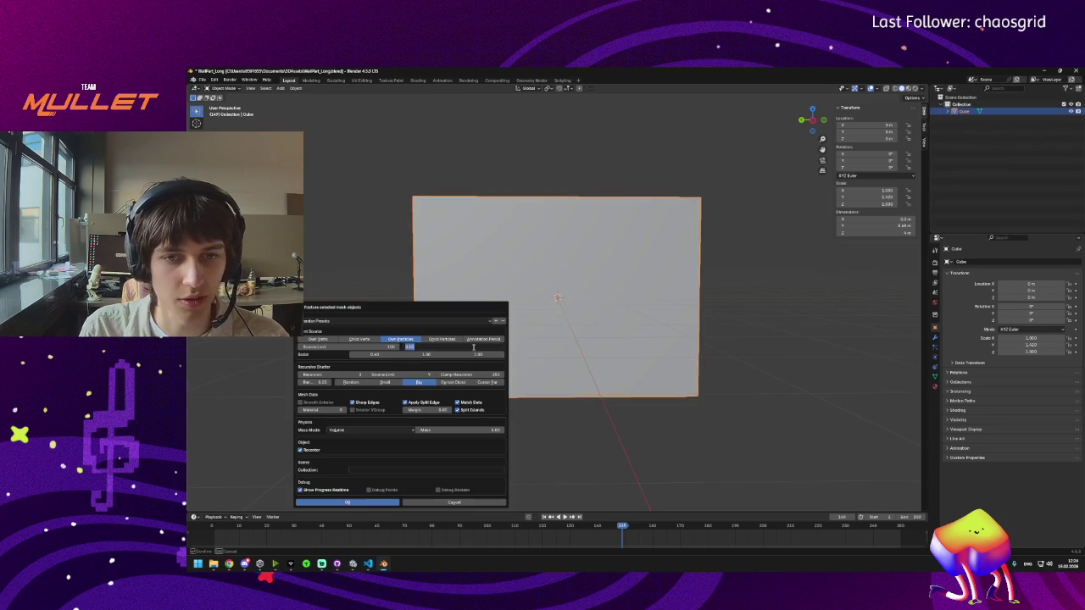
{"action": "key", "text": "Return"}
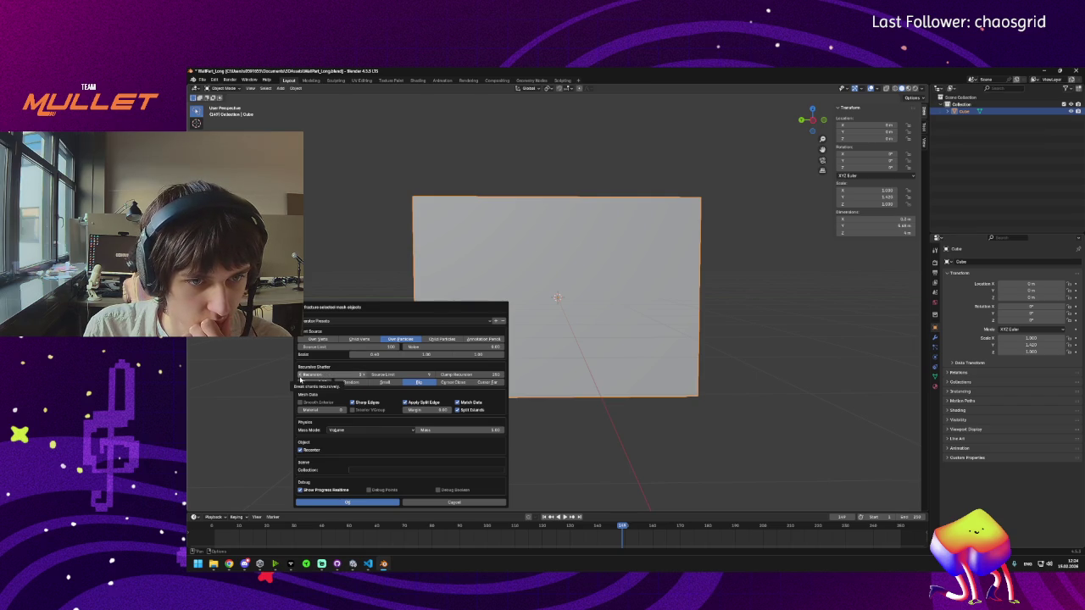
{"action": "left_click", "coordinate": [416, 374]}
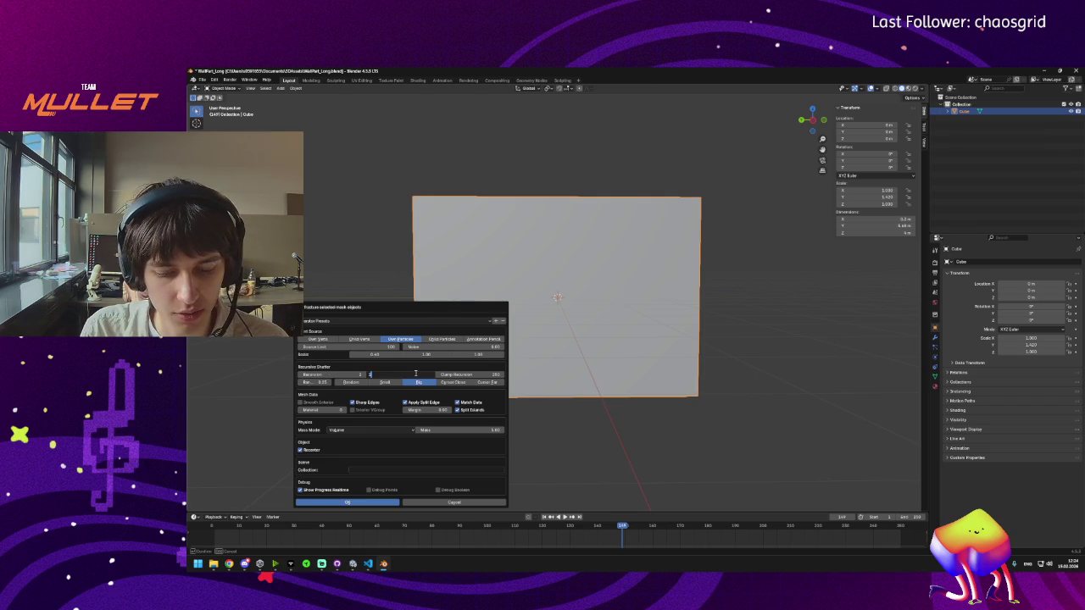
{"action": "key", "text": "Return"}
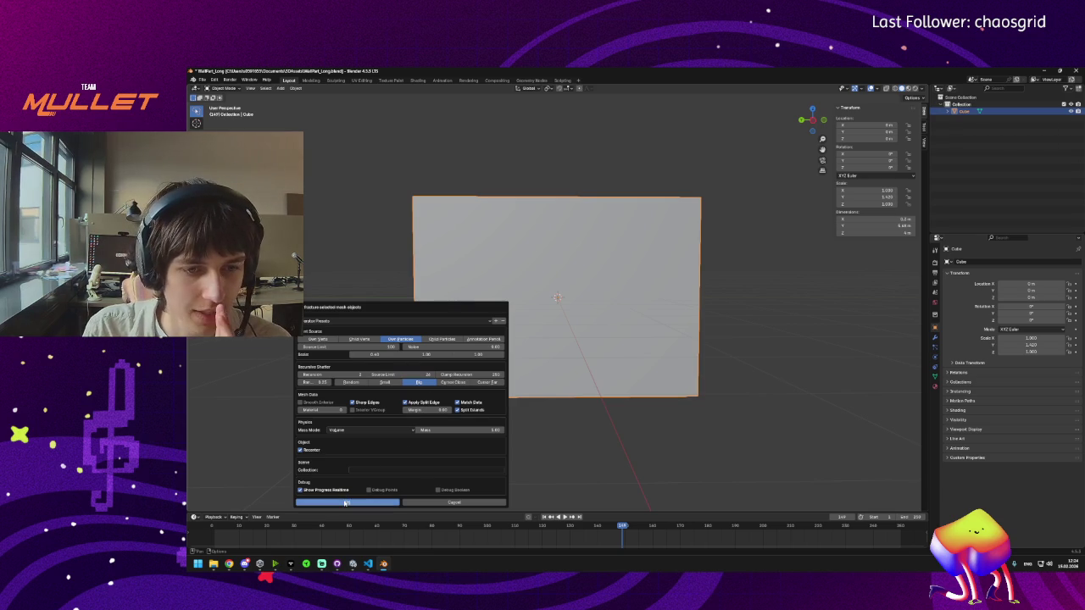
{"action": "left_click", "coordinate": [346, 502]}
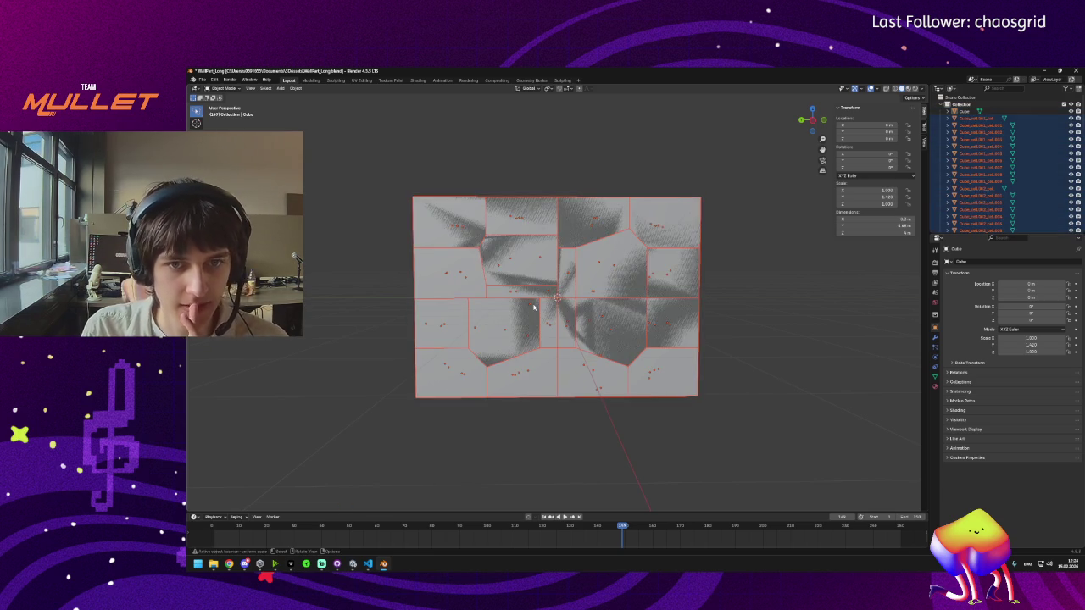
{"action": "mouse_move", "coordinate": [509, 339]}
{"action": "left_mouse_down"}
{"action": "mouse_move", "coordinate": [463, 373]}
{"action": "mouse_move", "coordinate": [525, 256]}
{"action": "left_mouse_up"}
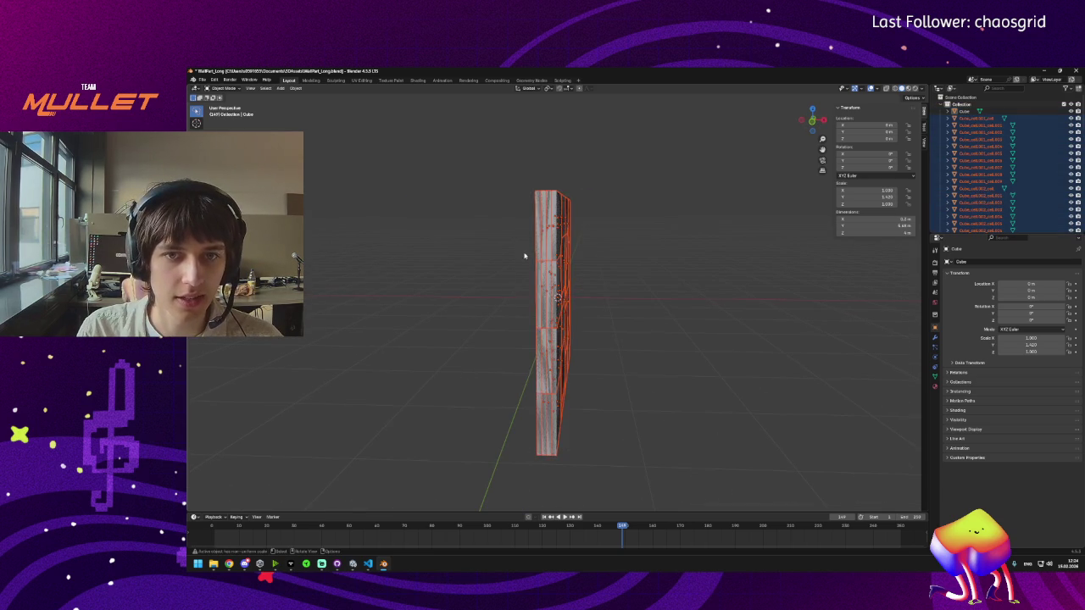
{"action": "key", "text": "ctrl+z"}
{"action": "left_click", "coordinate": [295, 88]}
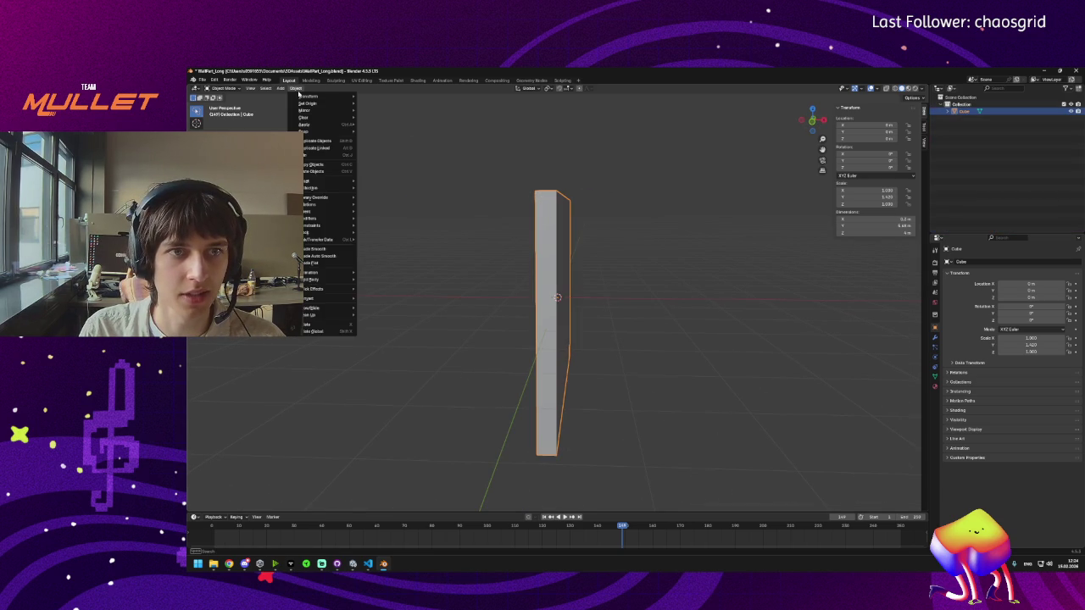
{"action": "mouse_move", "coordinate": [328, 281]}
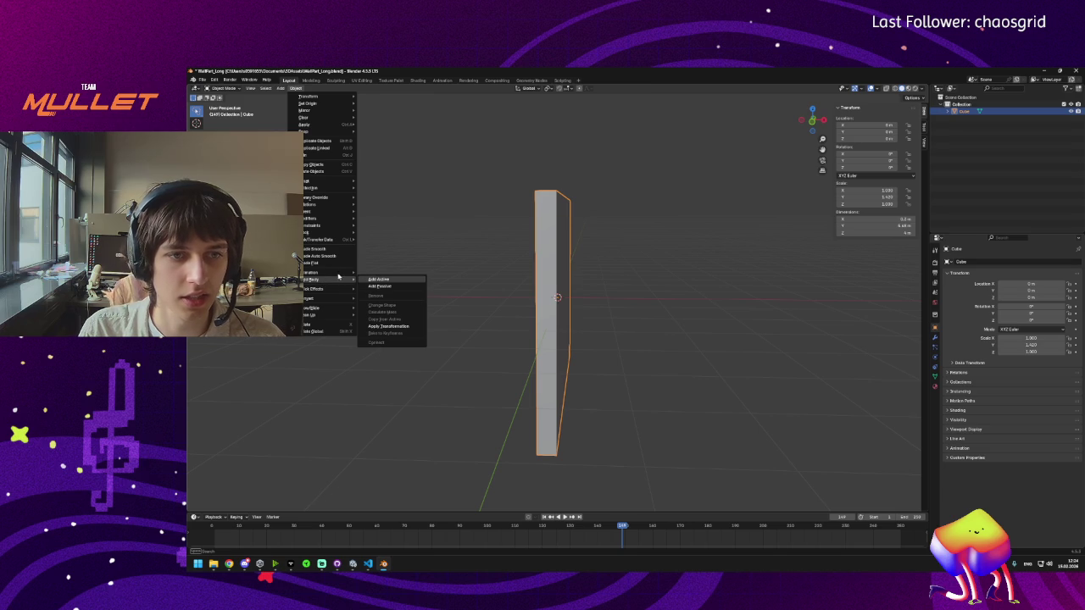
{"action": "left_click", "coordinate": [382, 323]}
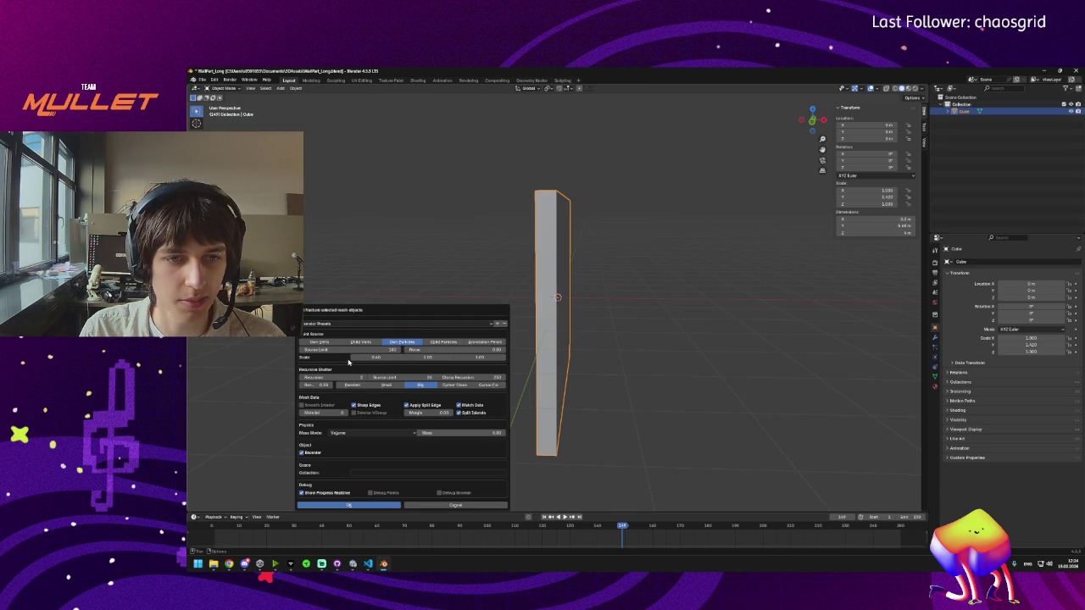
{"action": "left_click_drag", "start_coordinate": [353, 361], "coordinate": [361, 361]}
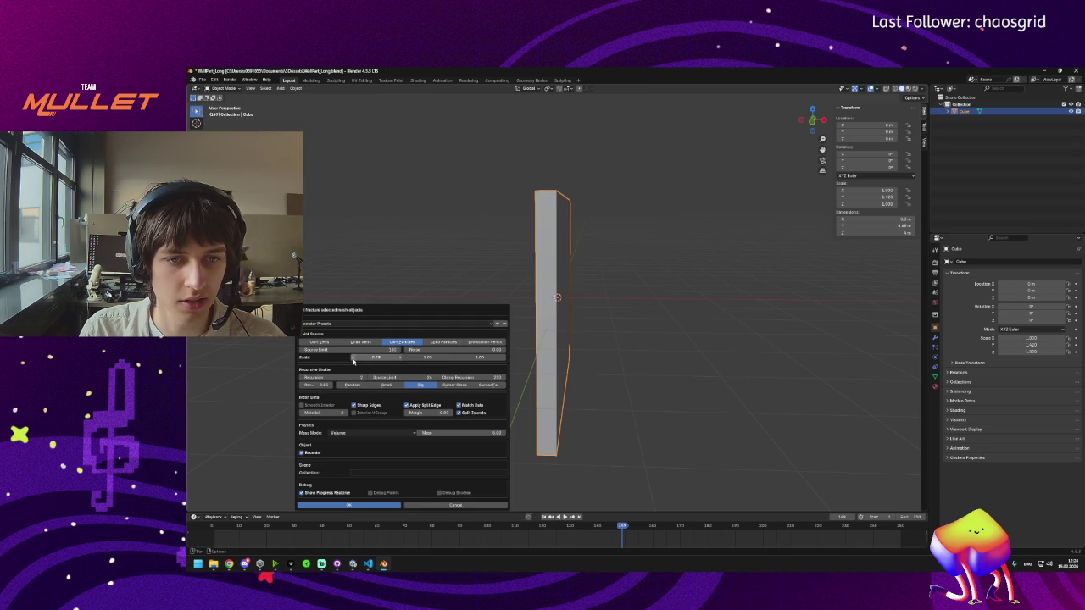
{"action": "left_click", "coordinate": [505, 350]}
{"action": "key", "text": "Return"}
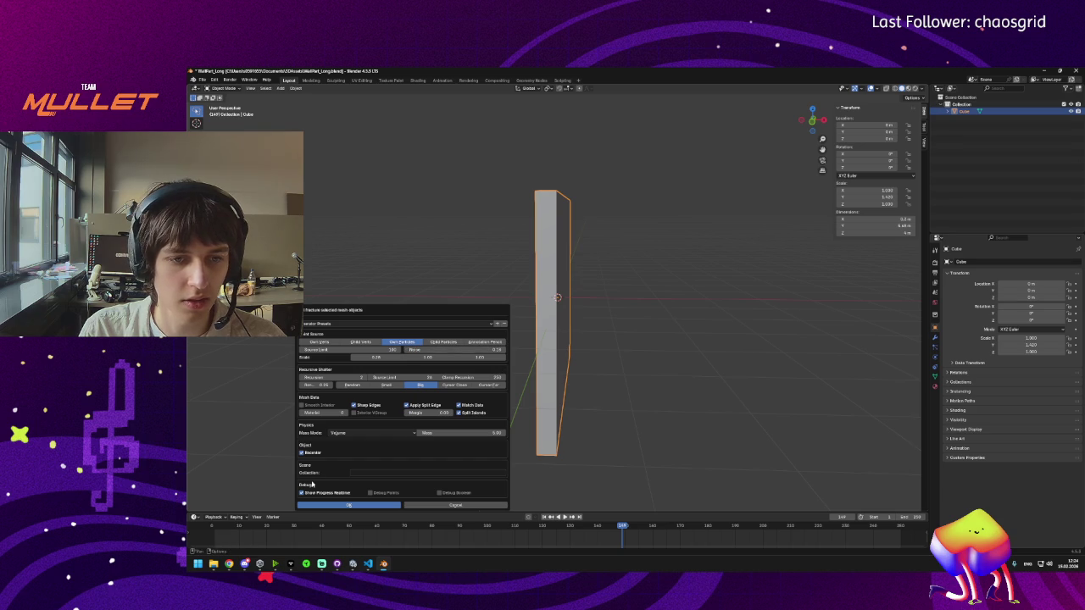
{"action": "left_click", "coordinate": [364, 505]}
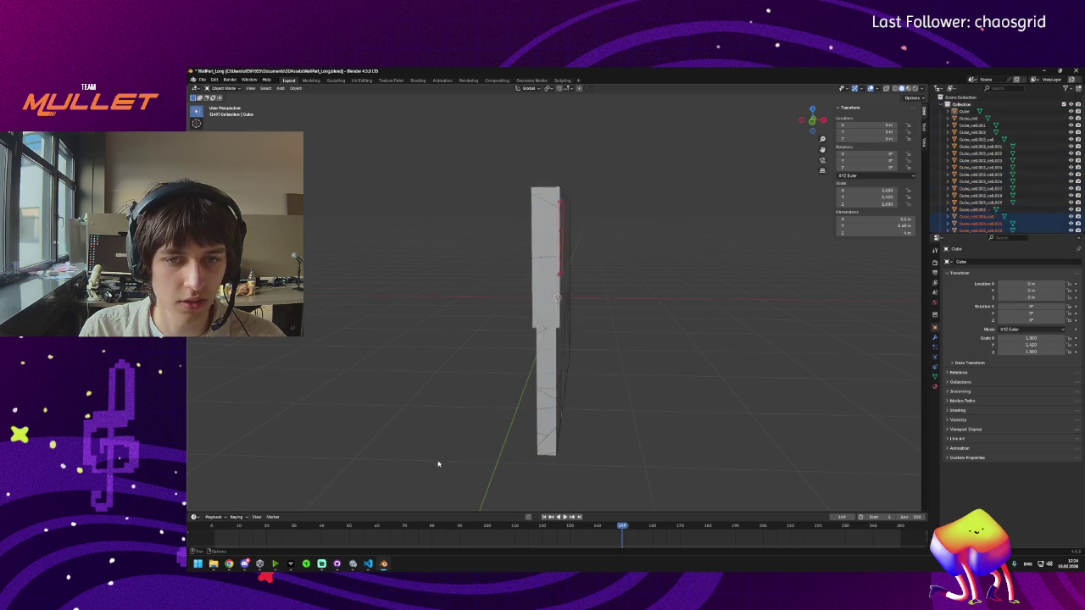
{"action": "mouse_move", "coordinate": [453, 441]}
{"action": "left_mouse_down"}
{"action": "mouse_move", "coordinate": [650, 416]}
{"action": "mouse_move", "coordinate": [576, 431]}
{"action": "mouse_move", "coordinate": [562, 387]}
{"action": "left_mouse_up"}
{"action": "scroll", "coordinate": [575, 432], "scroll_direction": "down", "scroll_amount": 2}
{"action": "key", "text": "ctrl+z"}
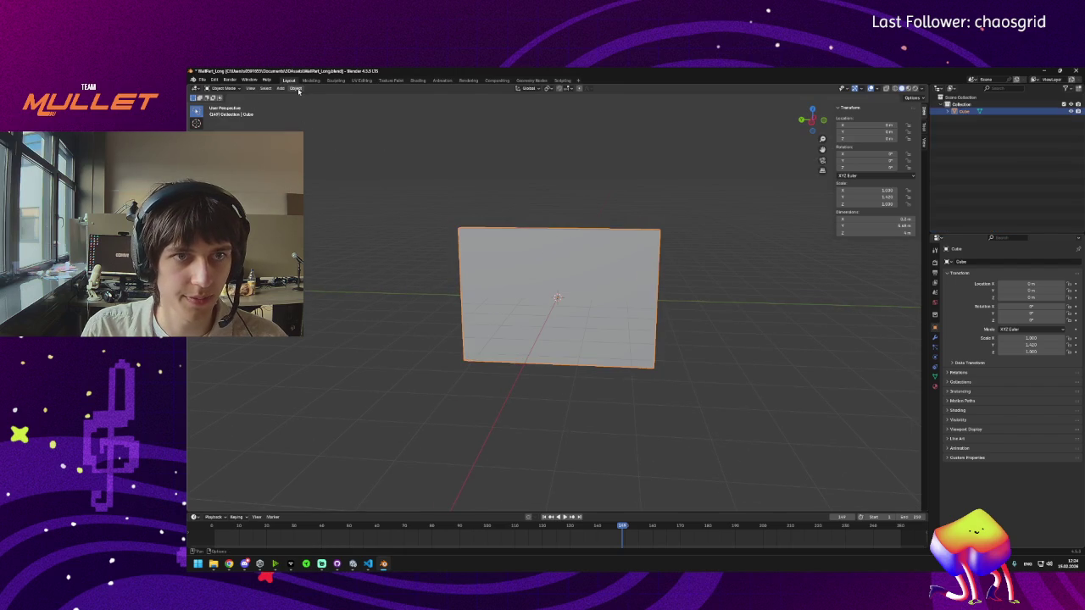
Step: Cell-fracture the wall with a Source Limit of 25, then undo the result
{"action": "left_click", "coordinate": [296, 88]}
{"action": "mouse_move", "coordinate": [333, 292]}
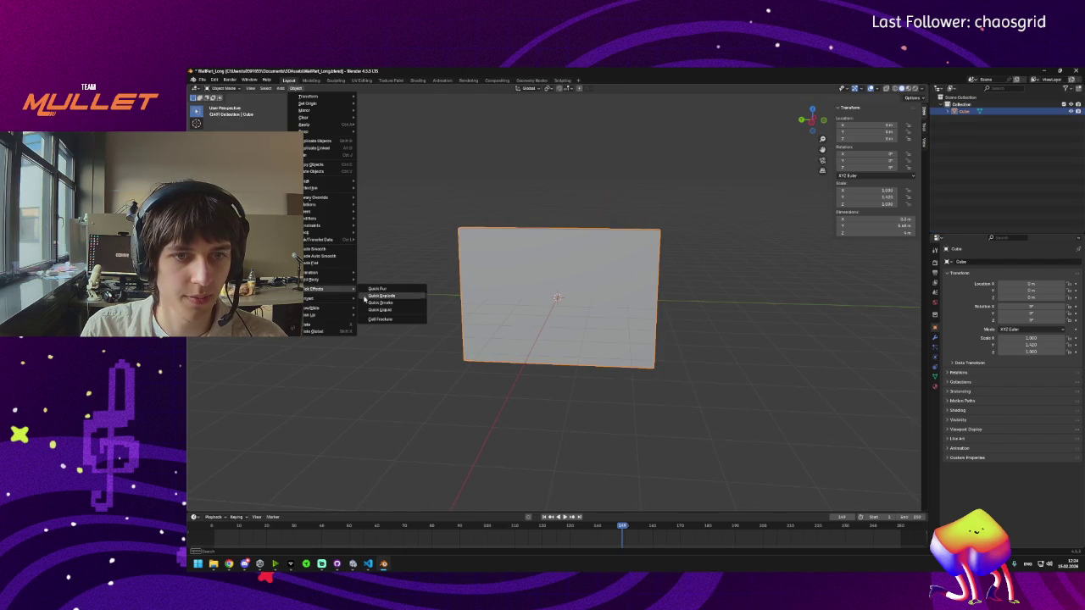
{"action": "left_click", "coordinate": [390, 319]}
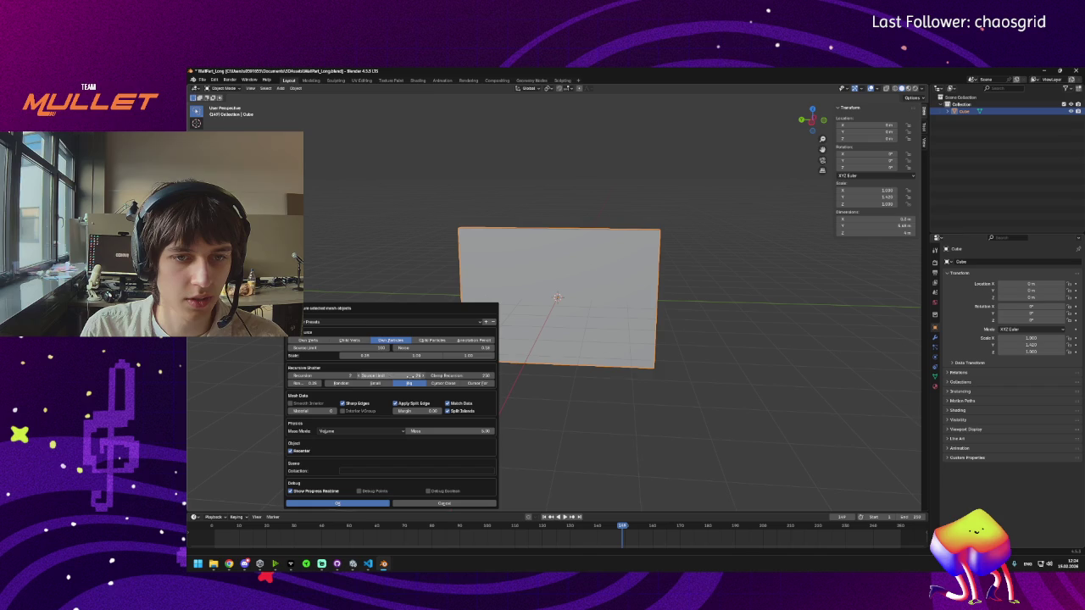
{"action": "left_click", "coordinate": [390, 377]}
{"action": "type", "text": "25"}
{"action": "key", "text": "Return"}
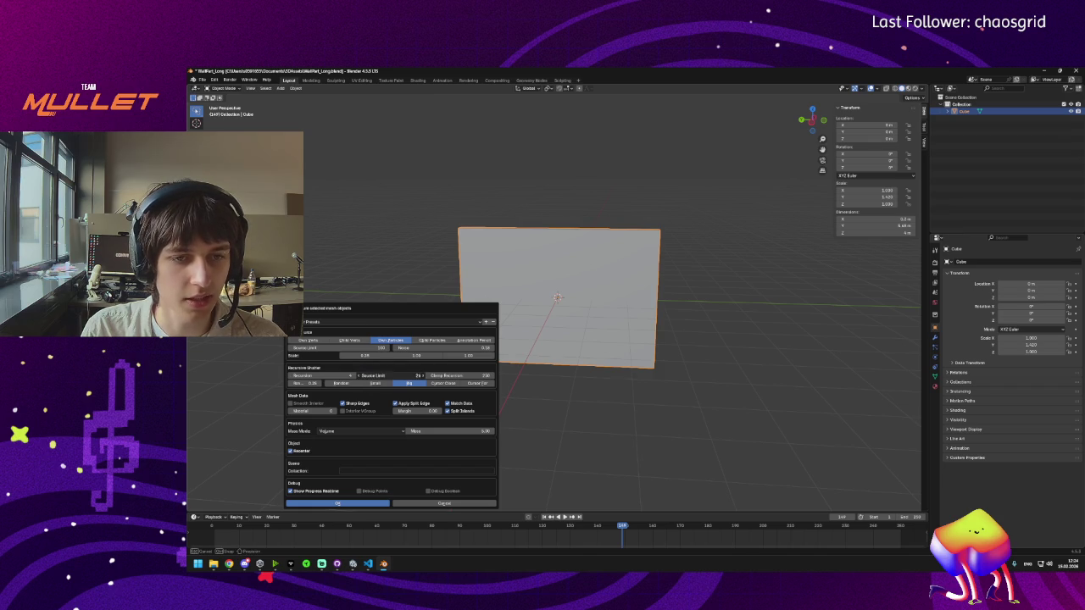
{"action": "left_click", "coordinate": [356, 505]}
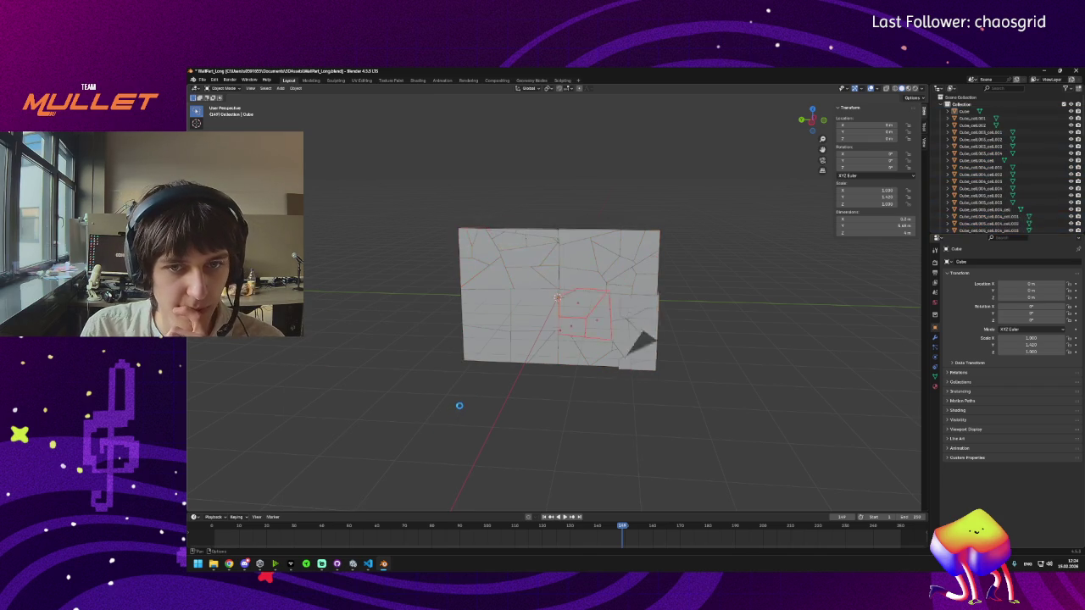
{"action": "key", "text": "ctrl+z"}
{"action": "left_click", "coordinate": [296, 89]}
Step: Rerun the Cell Fracture on the wall and orbit to view the slab from above
{"action": "mouse_move", "coordinate": [335, 289]}
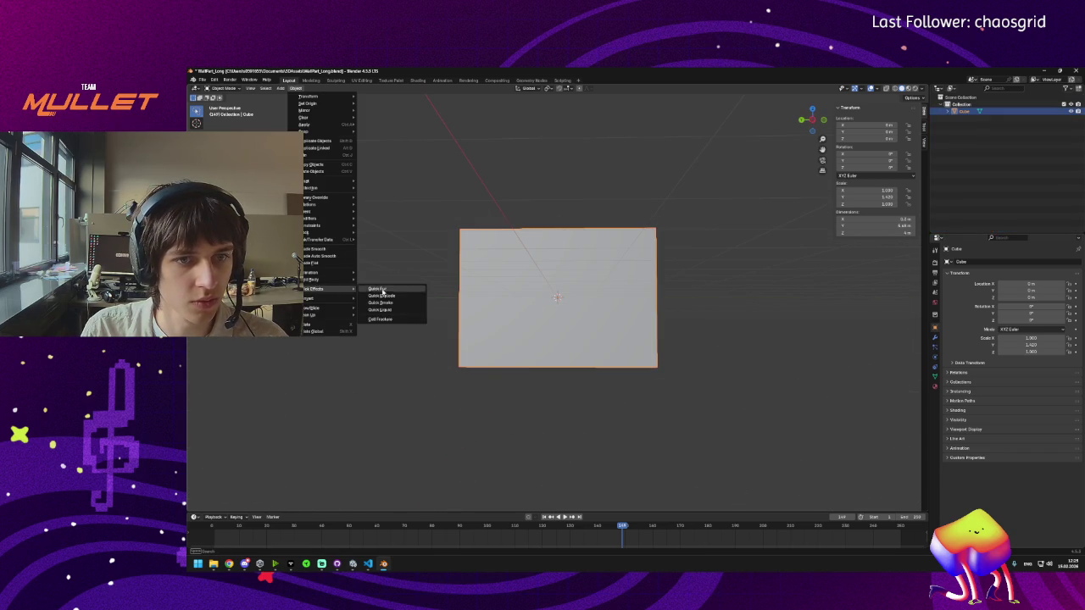
{"action": "left_click", "coordinate": [380, 319]}
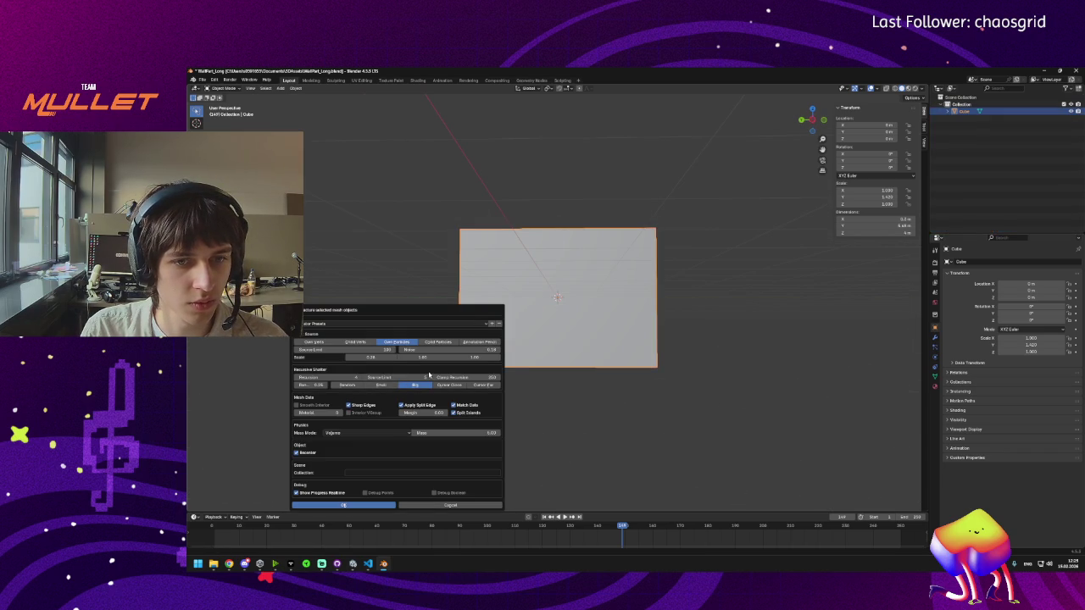
{"action": "left_click", "coordinate": [344, 505]}
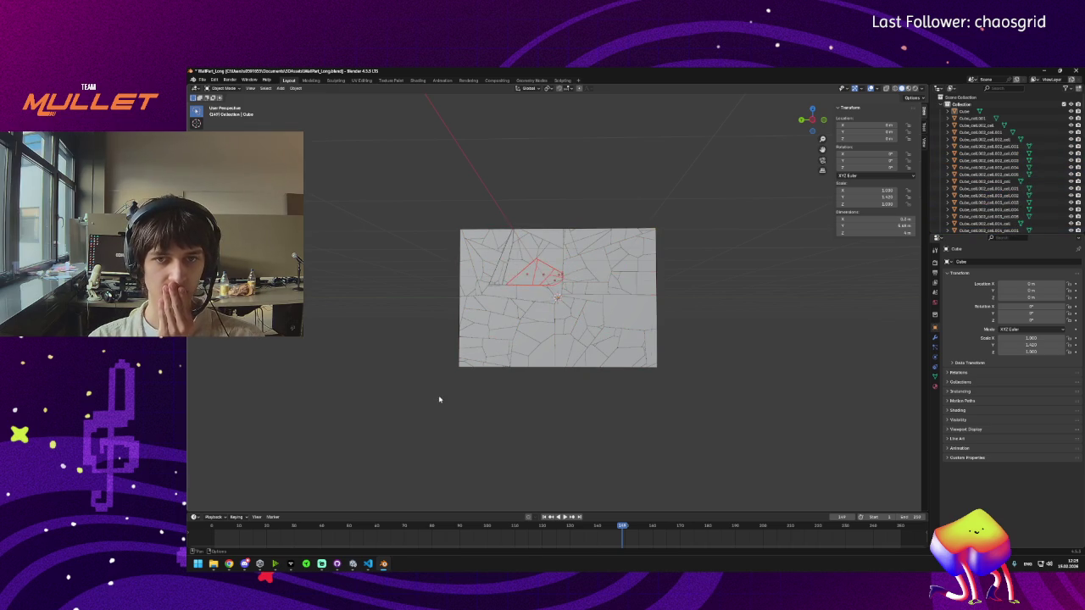
{"action": "scroll", "coordinate": [559, 370], "scroll_direction": "up", "scroll_amount": 3}
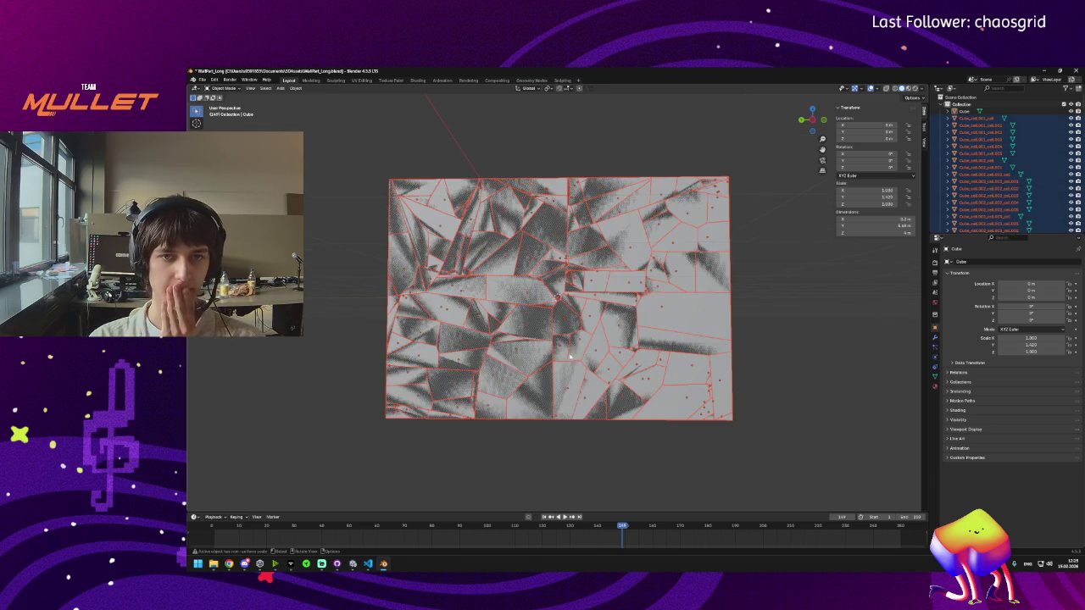
{"action": "mouse_move", "coordinate": [571, 342]}
{"action": "left_mouse_down"}
{"action": "mouse_move", "coordinate": [577, 360]}
{"action": "mouse_move", "coordinate": [449, 361]}
{"action": "mouse_move", "coordinate": [555, 363]}
{"action": "mouse_move", "coordinate": [543, 365]}
{"action": "left_mouse_up"}
{"action": "scroll", "coordinate": [559, 339], "scroll_direction": "down", "scroll_amount": 3}
Step: Delete the original solid Cube, leaving only the fractured cells
{"action": "left_click", "coordinate": [964, 112]}
{"action": "key", "text": "Delete"}
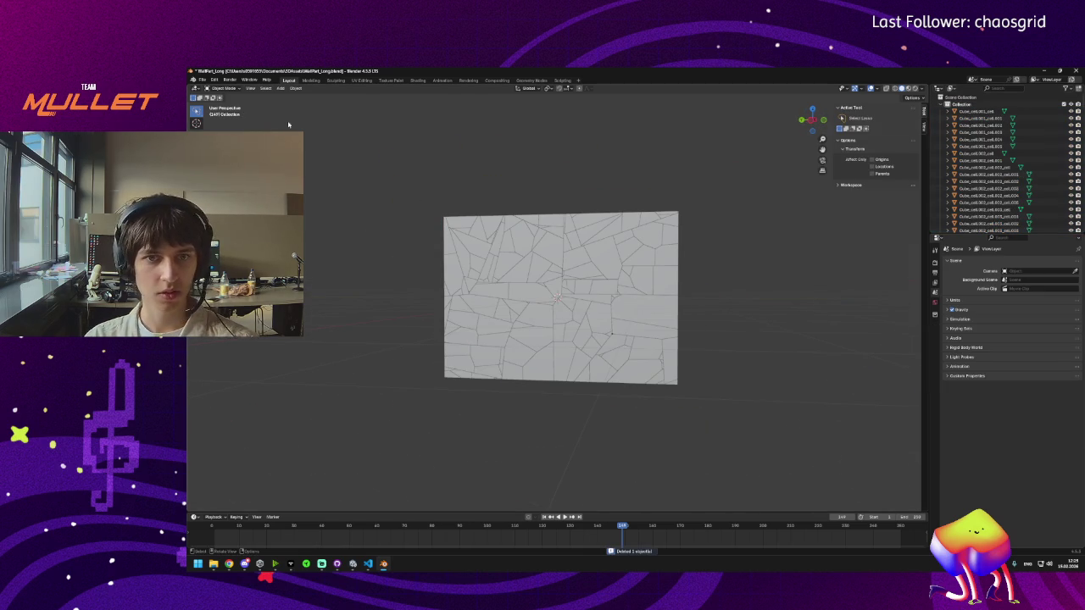
{"action": "left_click", "coordinate": [202, 80]}
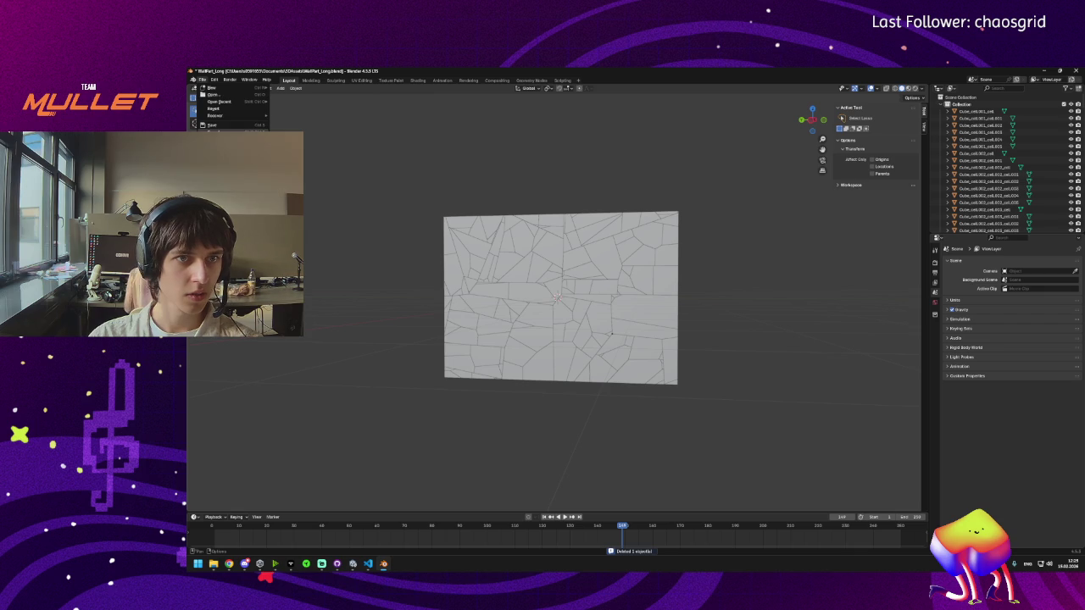
Step: Save the broken wall as WallPart_Long_Broken.blend
{"action": "left_click", "coordinate": [214, 125]}
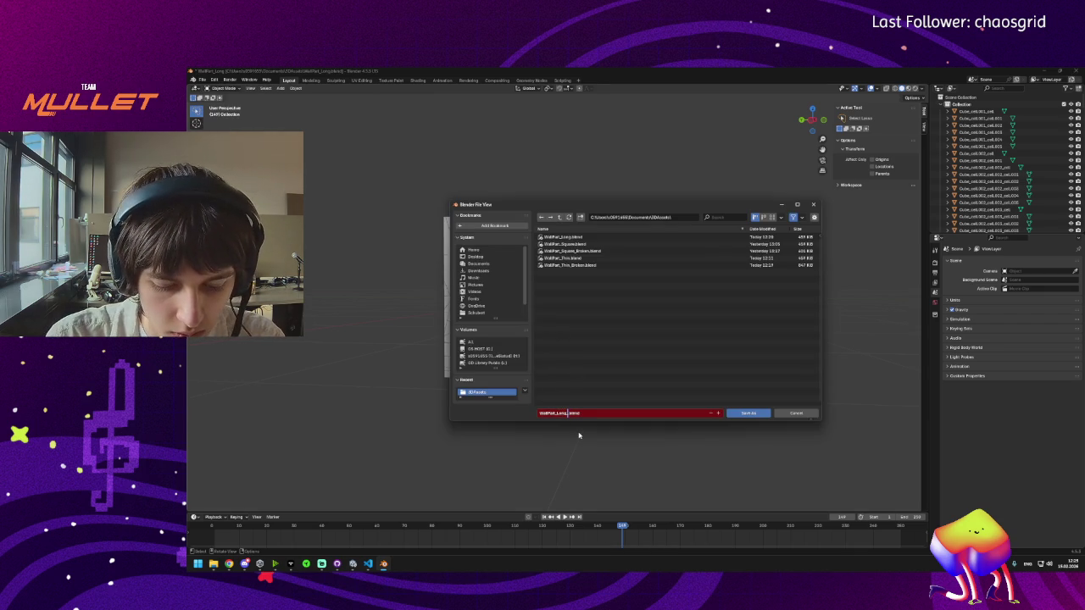
{"action": "key", "text": "ctrl+a"}
{"action": "key", "text": "ctrl+c"}
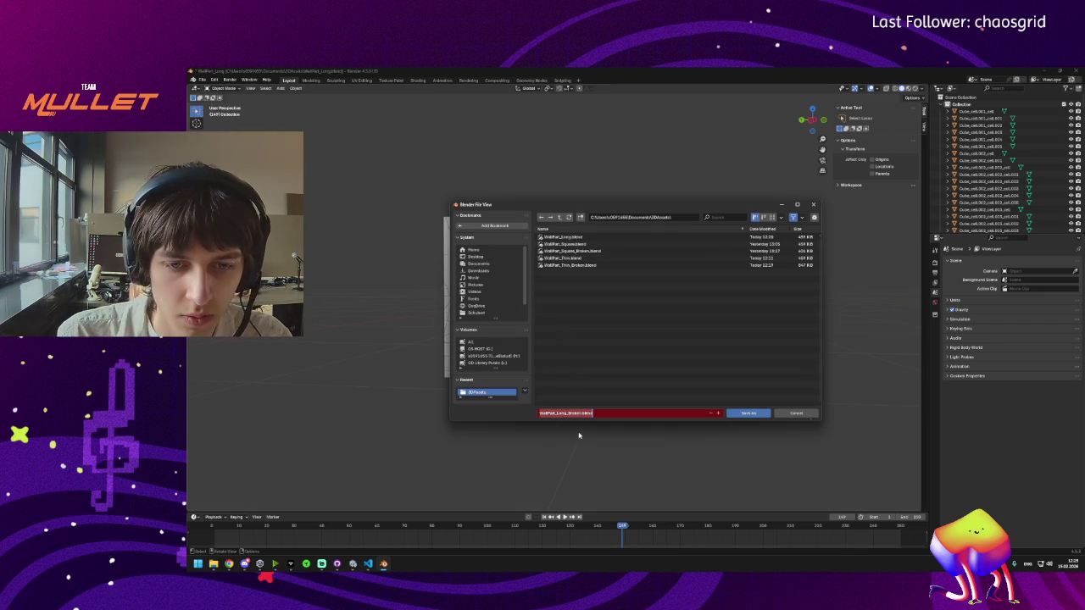
{"action": "left_click", "coordinate": [743, 415]}
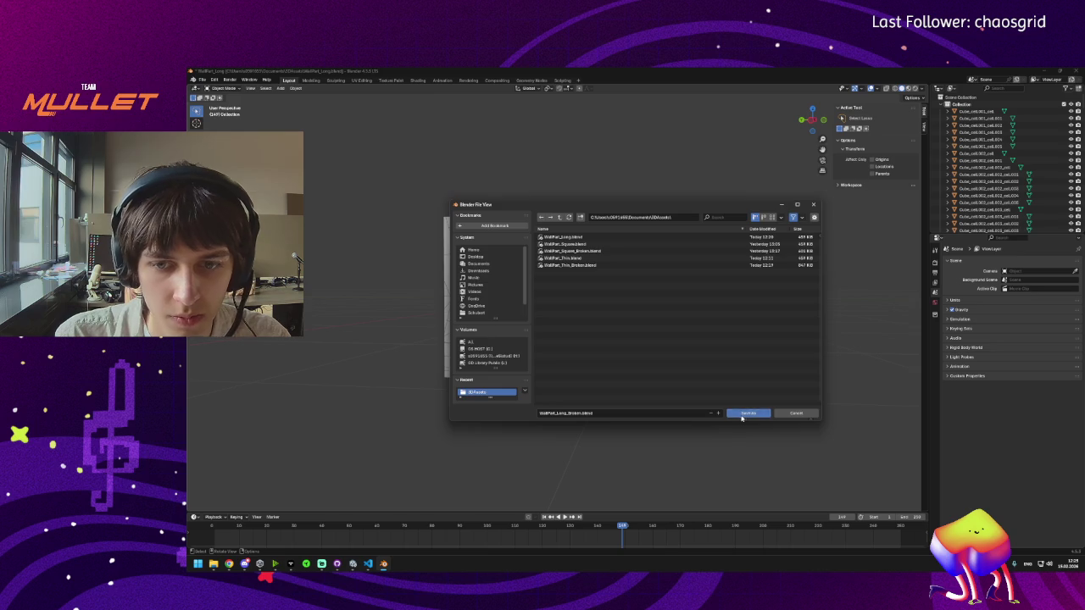
Step: Export the broken wall as WallPart_Long_Broken.fbx
{"action": "left_click", "coordinate": [203, 80]}
{"action": "mouse_move", "coordinate": [238, 187]}
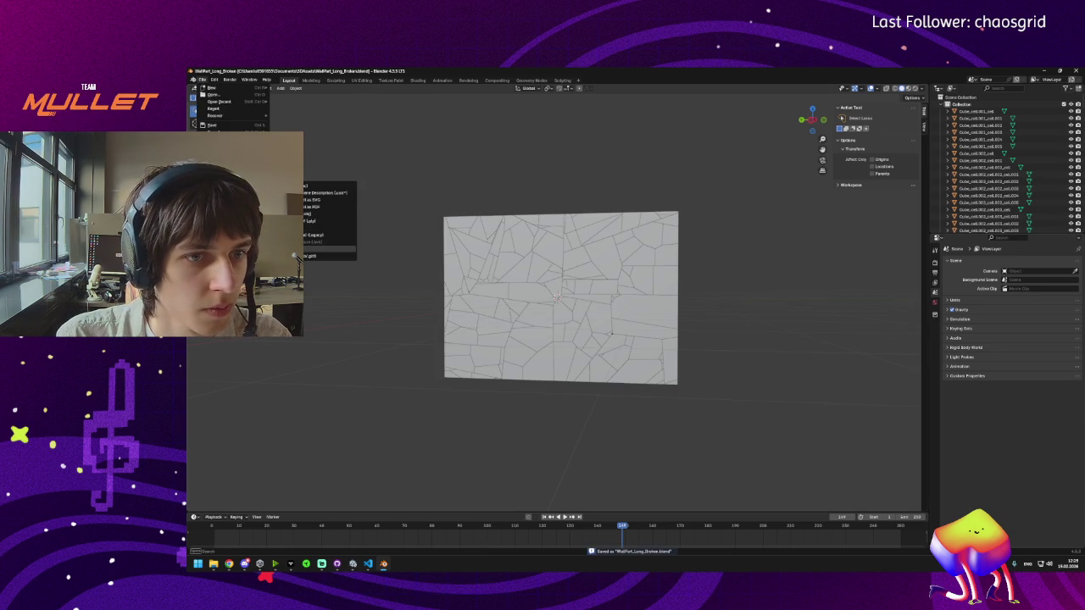
{"action": "left_click", "coordinate": [326, 246]}
{"action": "left_click", "coordinate": [559, 414]}
{"action": "key", "text": "BackSpace"}
{"action": "key", "text": "ctrl+v"}
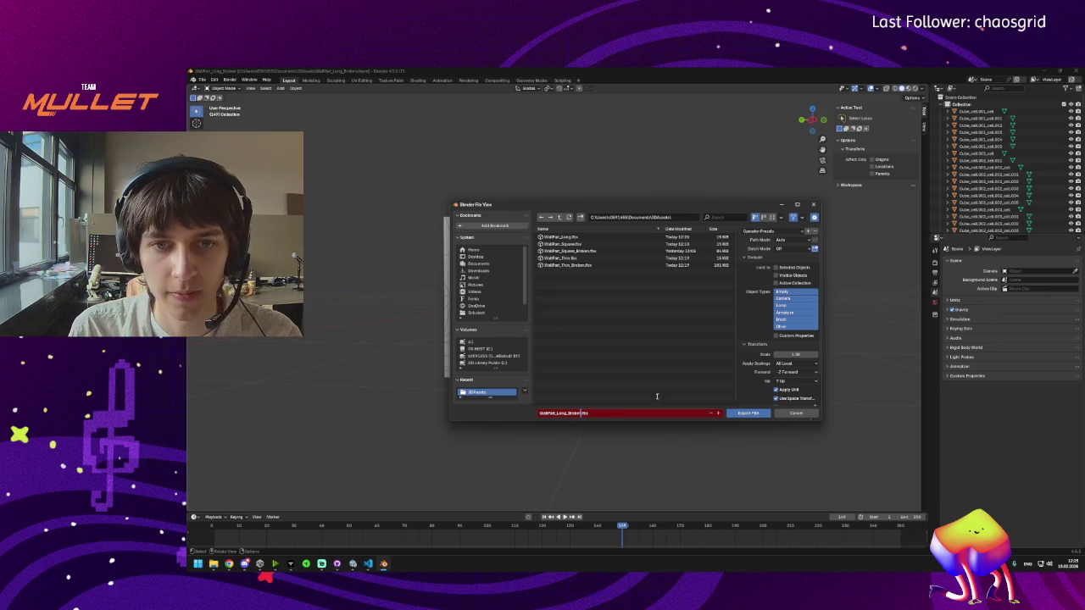
{"action": "left_click", "coordinate": [759, 412]}
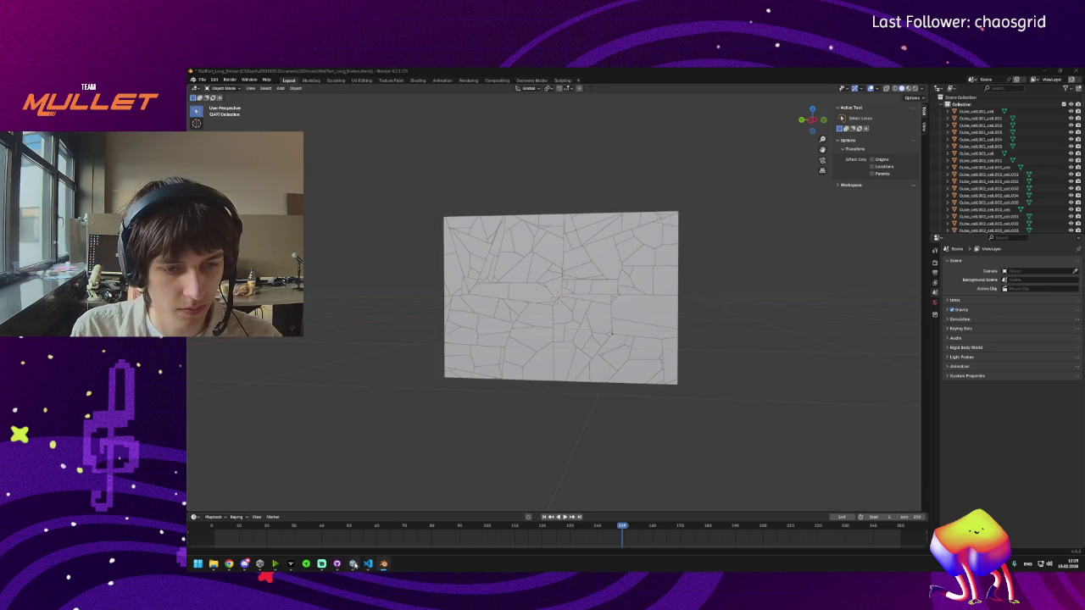
Step: Fetch and pull the latest commits from origin in GitHub Desktop, then view the History
{"action": "mouse_move", "coordinate": [370, 571]}
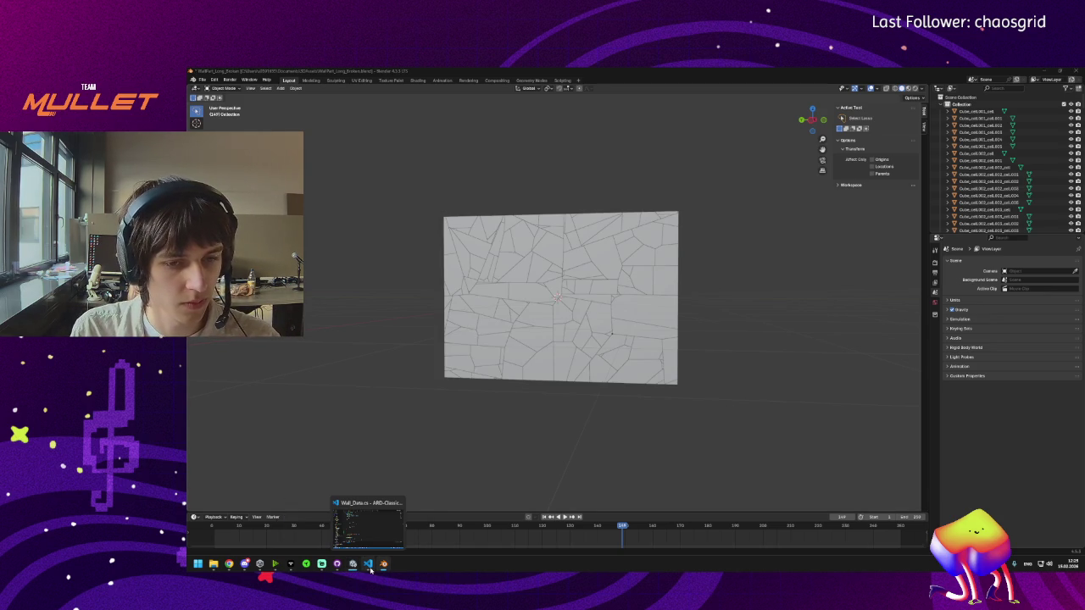
{"action": "left_click", "coordinate": [352, 565]}
{"action": "left_click", "coordinate": [331, 150]}
{"action": "left_click", "coordinate": [284, 145]}
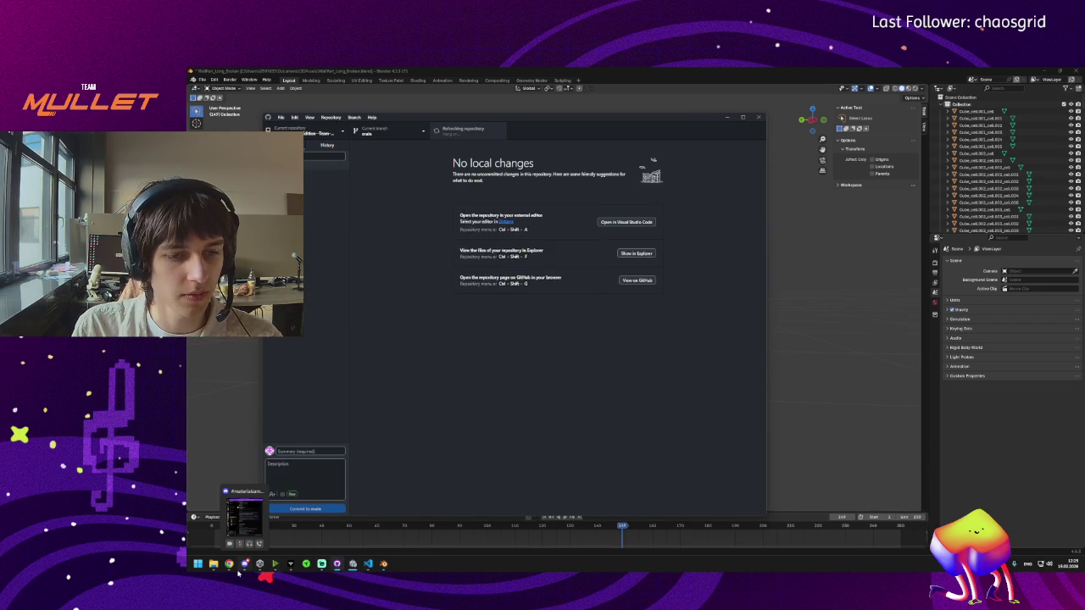
{"action": "left_click", "coordinate": [456, 132]}
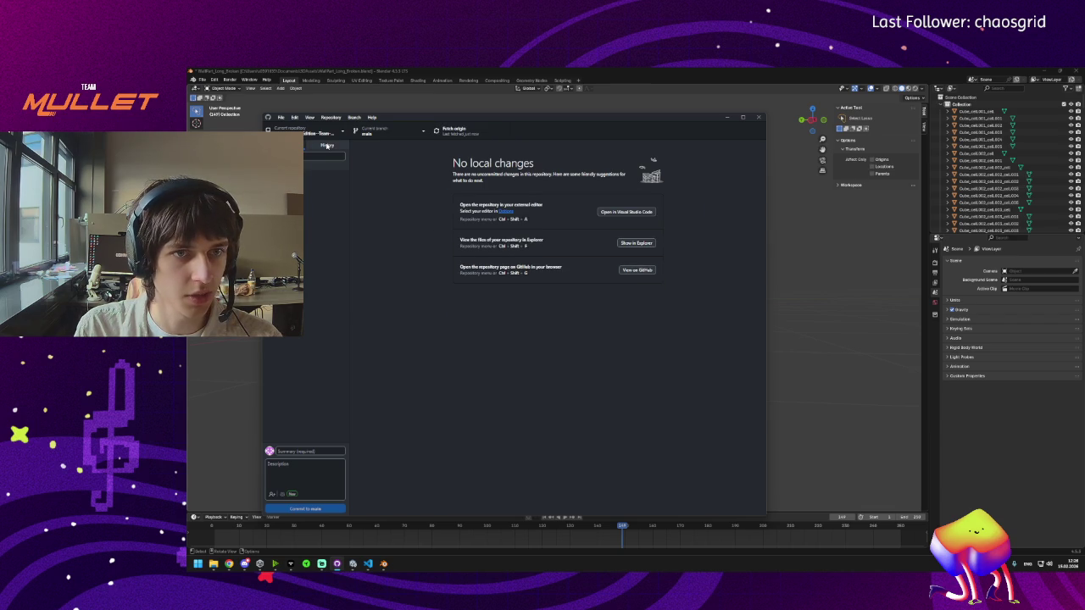
{"action": "left_click", "coordinate": [328, 145]}
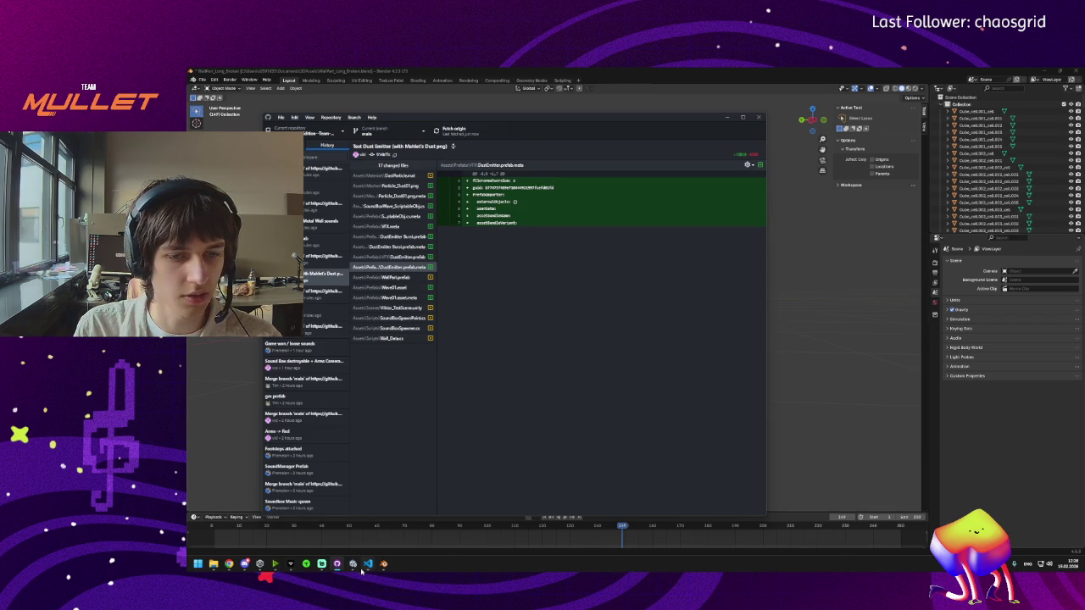
Step: Quit Blender with Ctrl+Q, choosing to save the broken wall file
{"action": "mouse_move", "coordinate": [352, 567]}
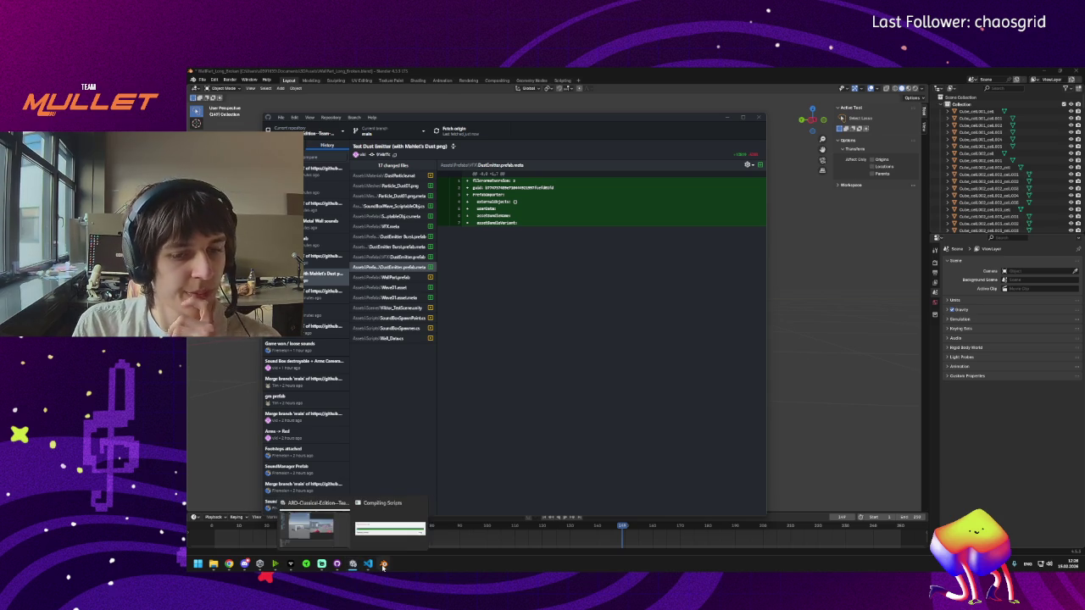
{"action": "left_click", "coordinate": [384, 564]}
{"action": "key", "text": "ctrl+q"}
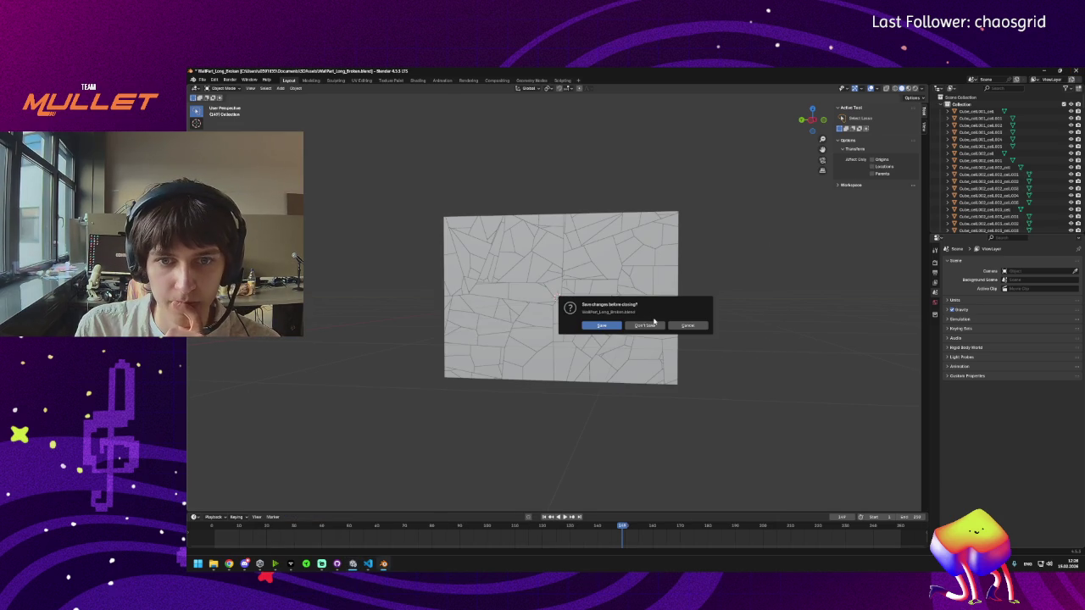
{"action": "left_click", "coordinate": [601, 327]}
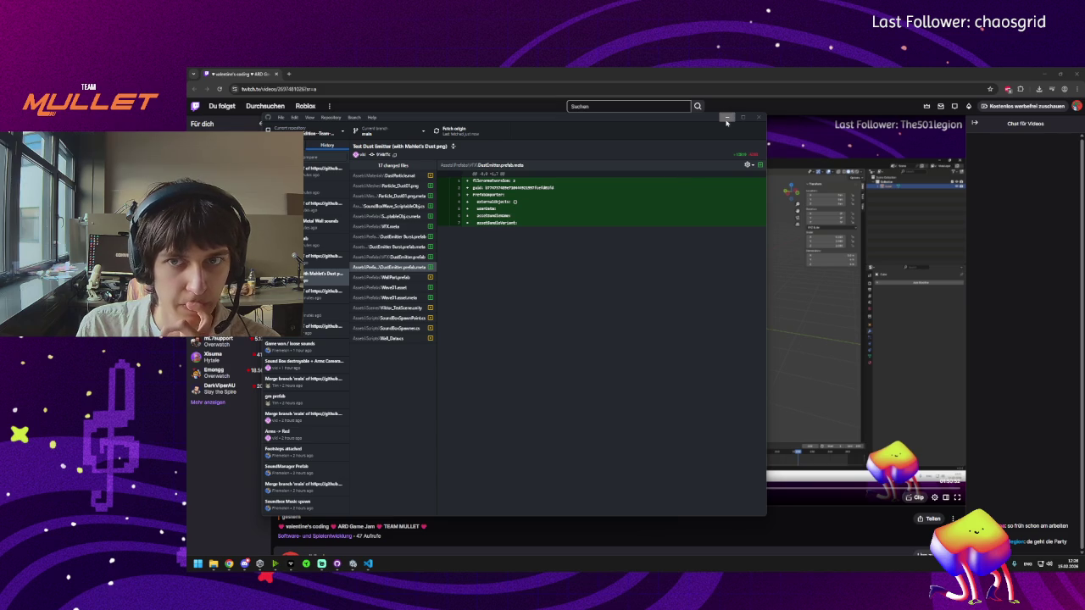
Step: Clear GitHub Desktop and the Twitch tab, pan Unity's Scene view out, and go to Prefabs
{"action": "left_click", "coordinate": [727, 119]}
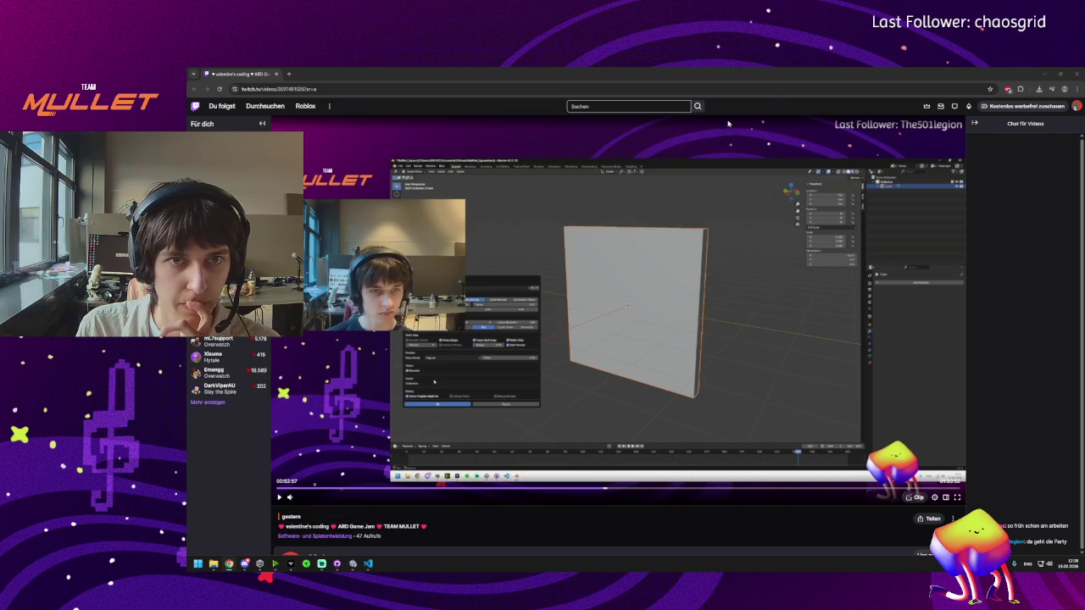
{"action": "left_click", "coordinate": [276, 74]}
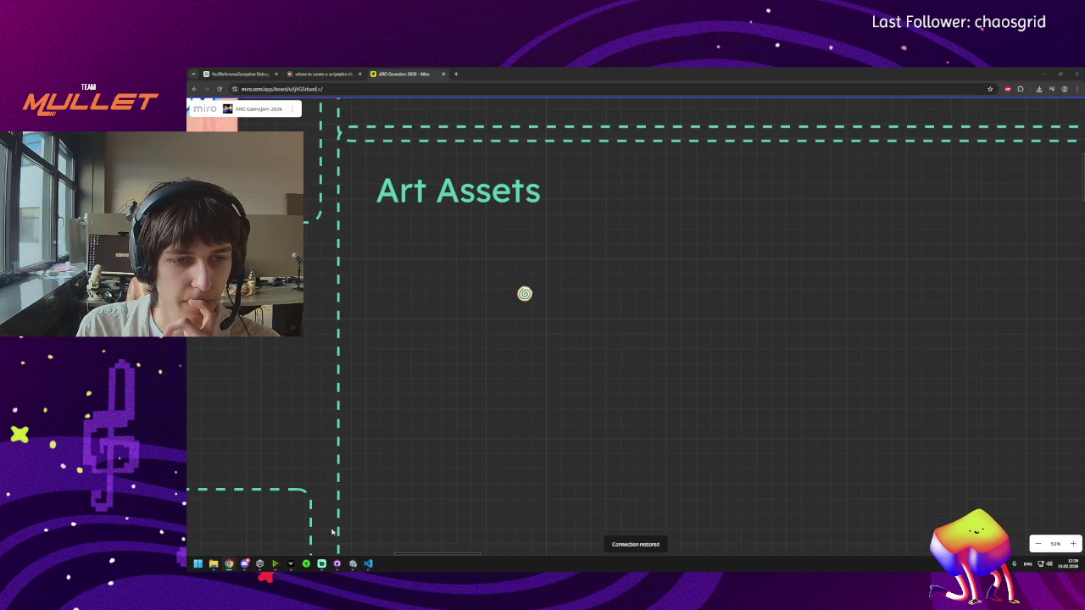
{"action": "left_click", "coordinate": [356, 569]}
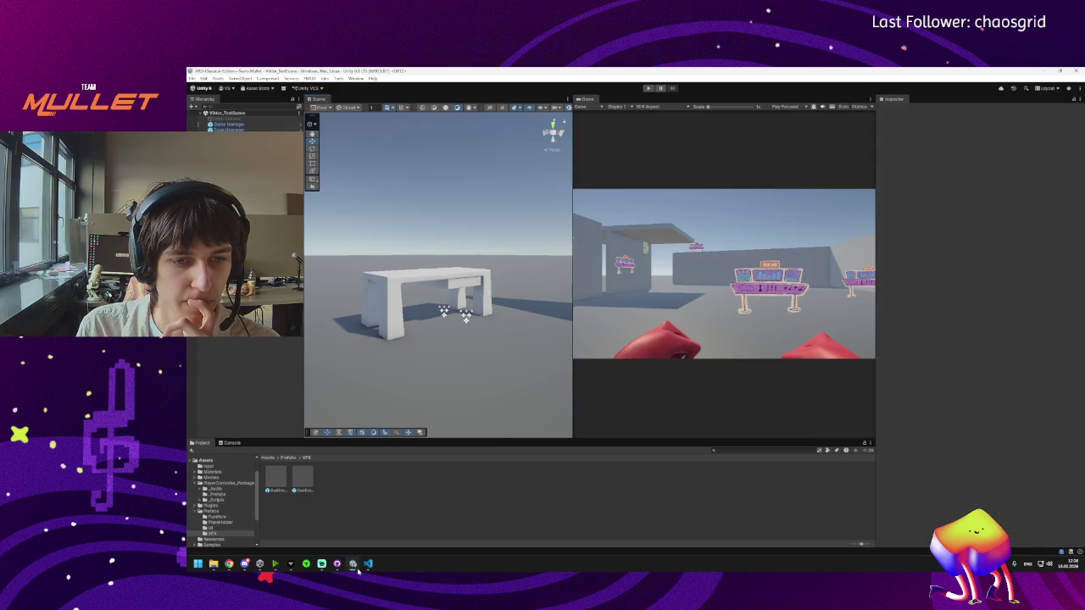
{"action": "left_click", "coordinate": [354, 573]}
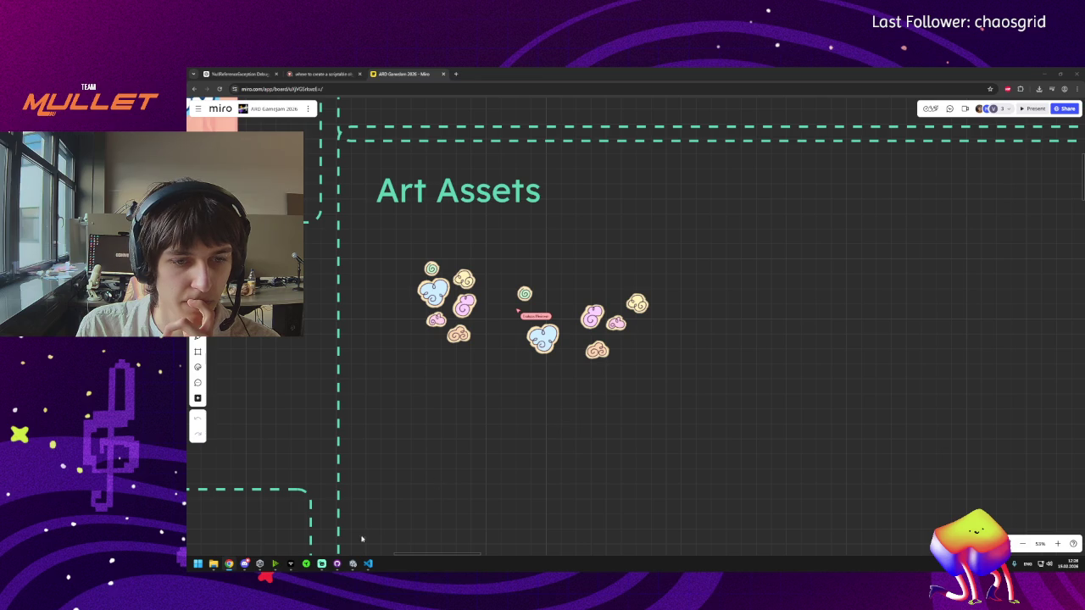
{"action": "left_click", "coordinate": [352, 565]}
{"action": "mouse_move", "coordinate": [473, 304]}
{"action": "left_mouse_down"}
{"action": "mouse_move", "coordinate": [741, 328]}
{"action": "mouse_move", "coordinate": [671, 343]}
{"action": "mouse_move", "coordinate": [307, 481]}
{"action": "left_mouse_up"}
{"action": "left_click", "coordinate": [288, 458]}
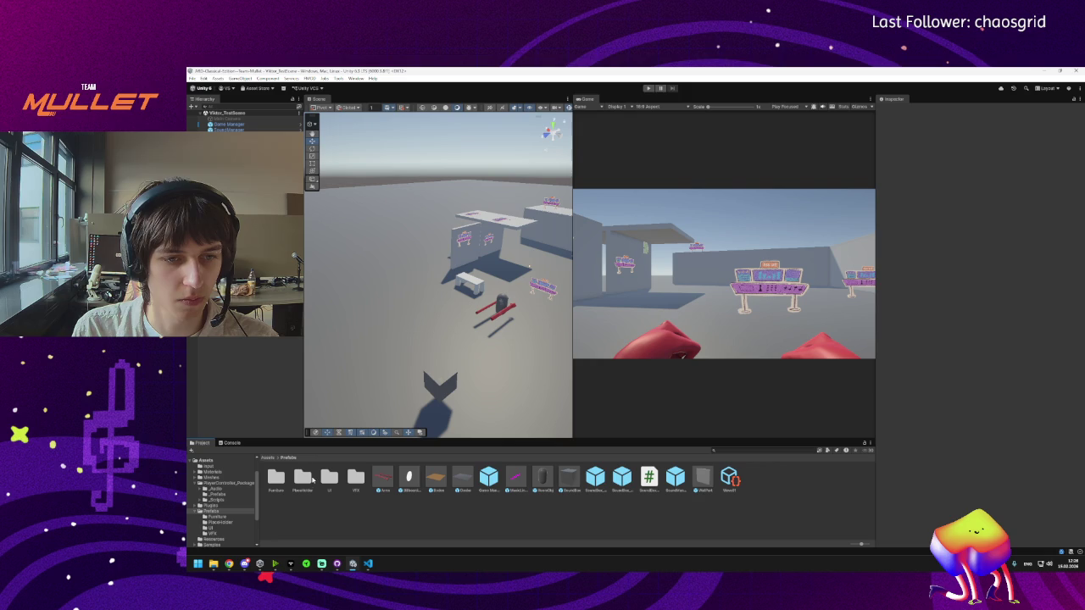
Step: Open Unity's Assets > Meshes folder and browse File Explorer to Dokumente > 3DAssets
{"action": "left_click", "coordinate": [270, 458]}
{"action": "double_click", "coordinate": [331, 480]}
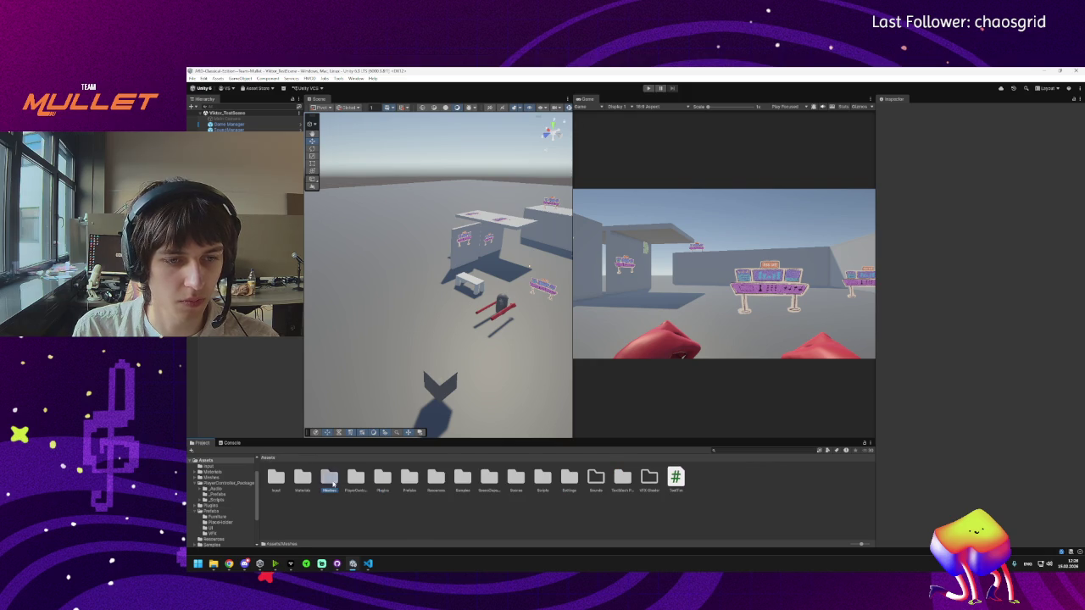
{"action": "left_click", "coordinate": [211, 566]}
{"action": "left_click_drag", "start_coordinate": [883, 268], "coordinate": [918, 219]}
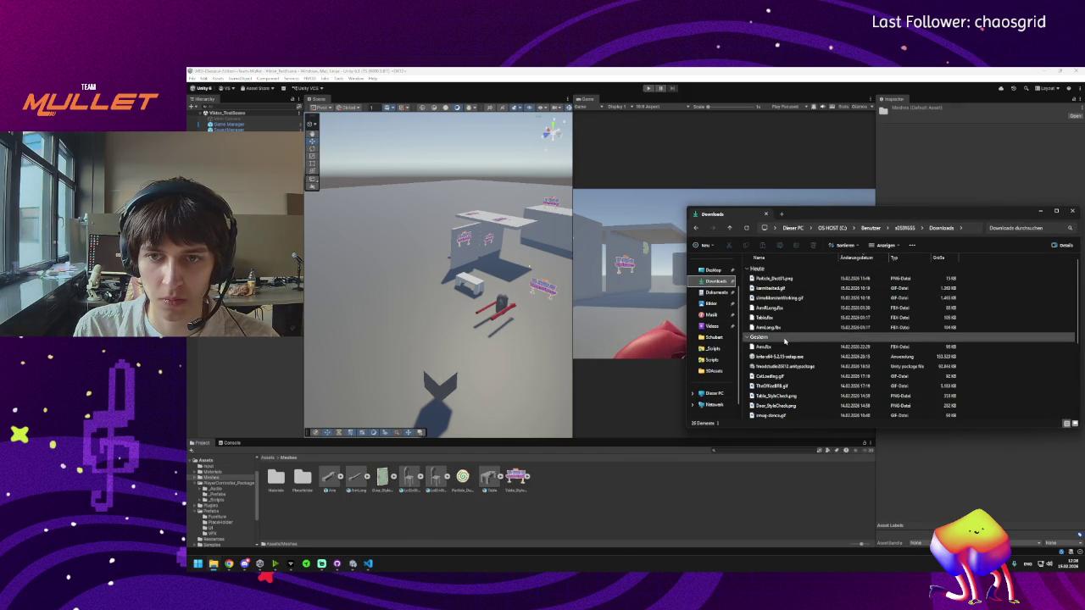
{"action": "left_click", "coordinate": [711, 293]}
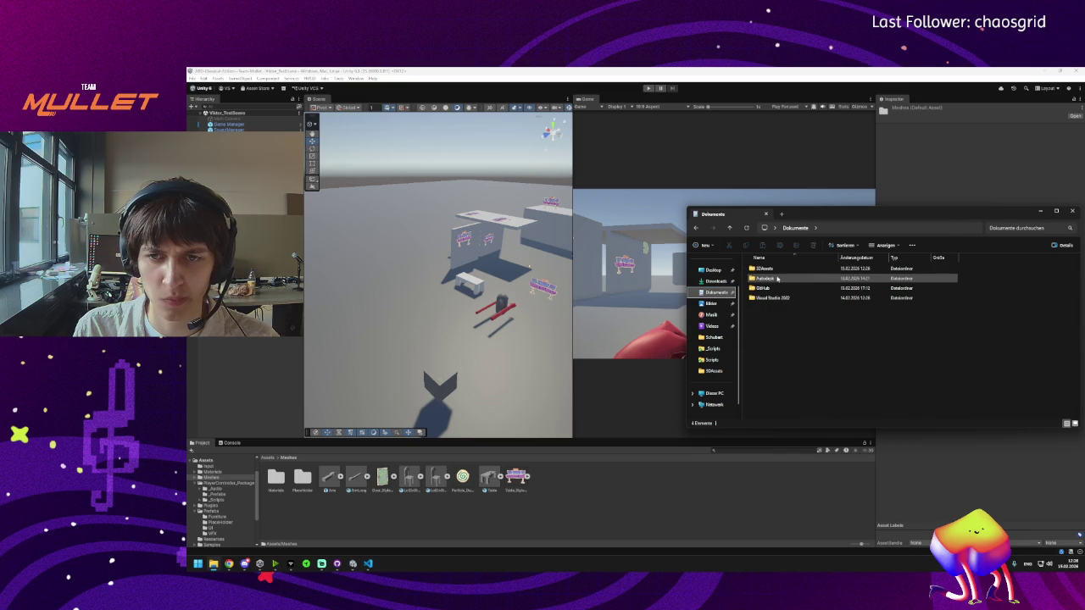
{"action": "double_click", "coordinate": [770, 268]}
Step: Drag WallPart_Long, Long_Broken, Thin and Thin_Broken .fbx files into Unity's Meshes folder
{"action": "left_click", "coordinate": [773, 278]}
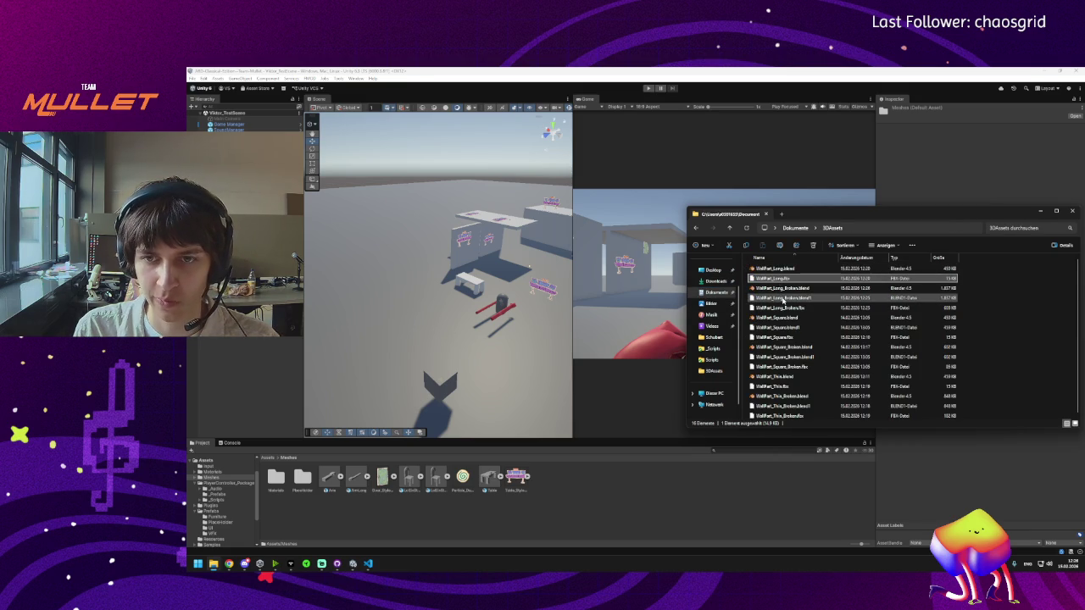
{"action": "left_click", "coordinate": [786, 308], "text": "ctrl"}
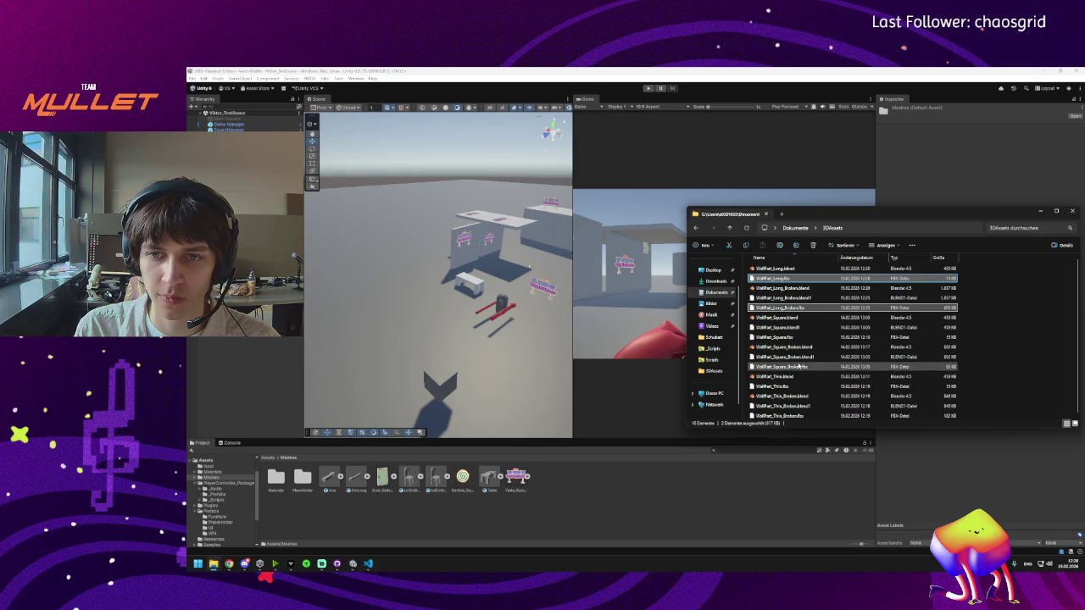
{"action": "left_click", "coordinate": [795, 388], "text": "ctrl"}
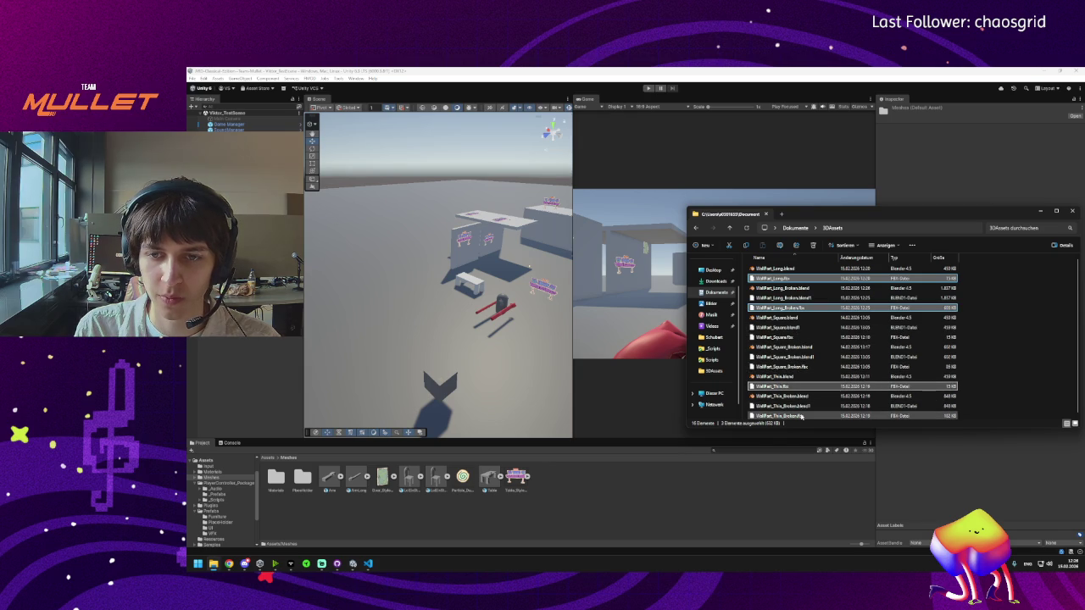
{"action": "left_click", "coordinate": [801, 416], "text": "ctrl"}
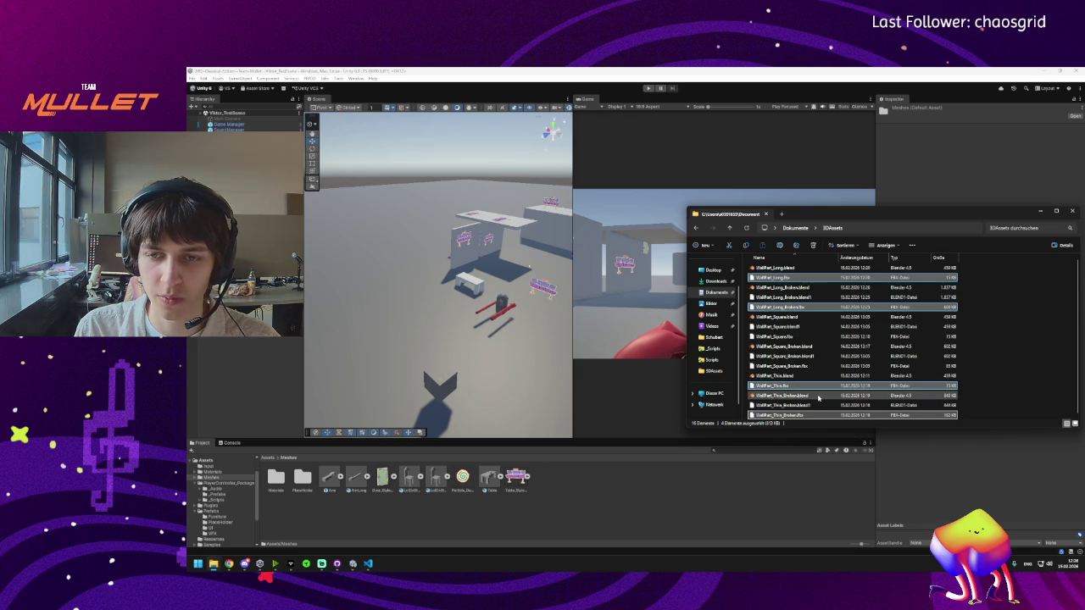
{"action": "left_click_drag", "start_coordinate": [785, 397], "coordinate": [596, 479]}
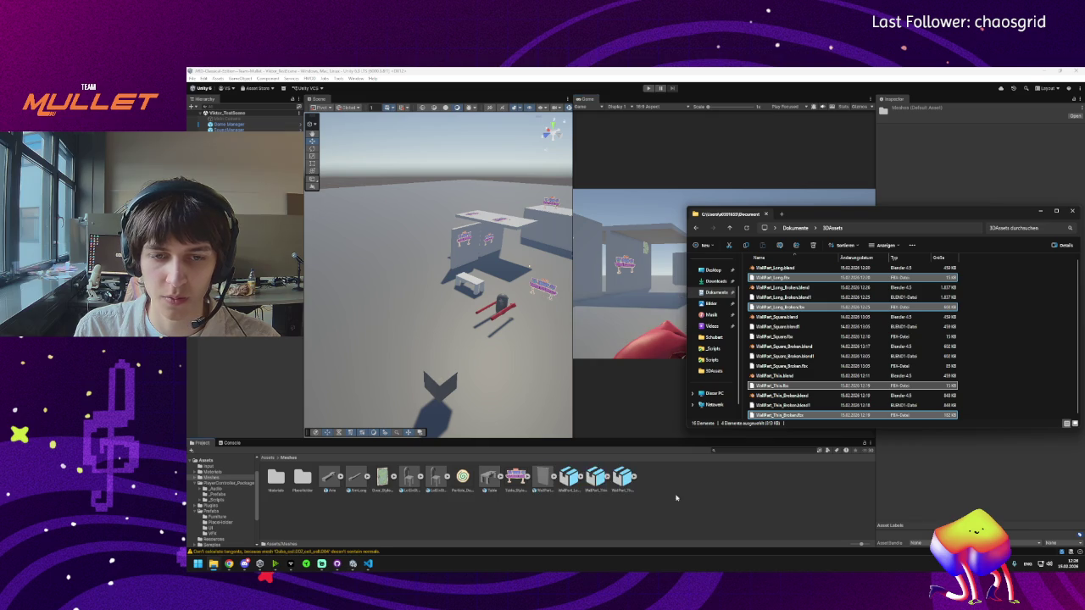
{"action": "left_click", "coordinate": [683, 500]}
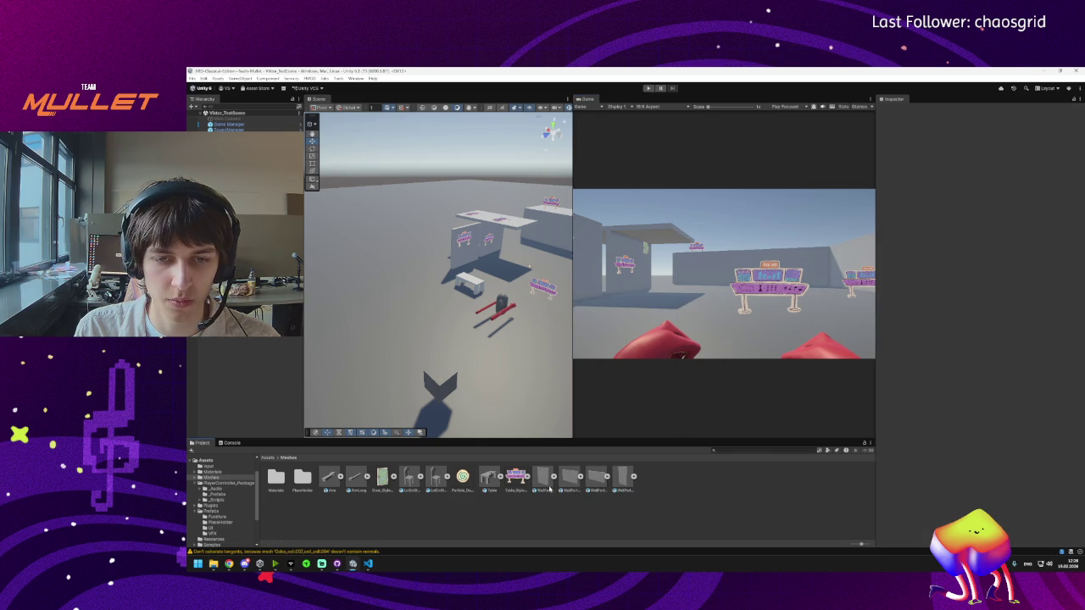
Step: Drag the WallPart_Long mesh into the Hierarchy and select the new wall beside the bench
{"action": "mouse_move", "coordinate": [628, 484]}
{"action": "left_mouse_down"}
{"action": "mouse_move", "coordinate": [356, 382]}
{"action": "mouse_move", "coordinate": [268, 364]}
{"action": "left_mouse_up"}
{"action": "left_click_drag", "start_coordinate": [429, 373], "coordinate": [379, 369]}
{"action": "right_click", "coordinate": [243, 338]}
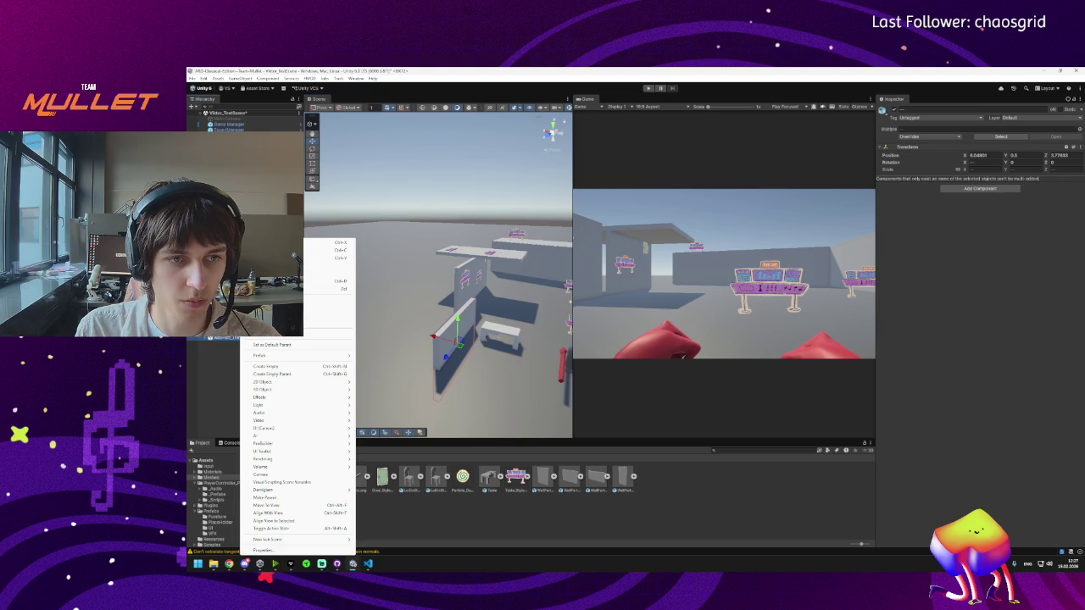
{"action": "mouse_move", "coordinate": [299, 436]}
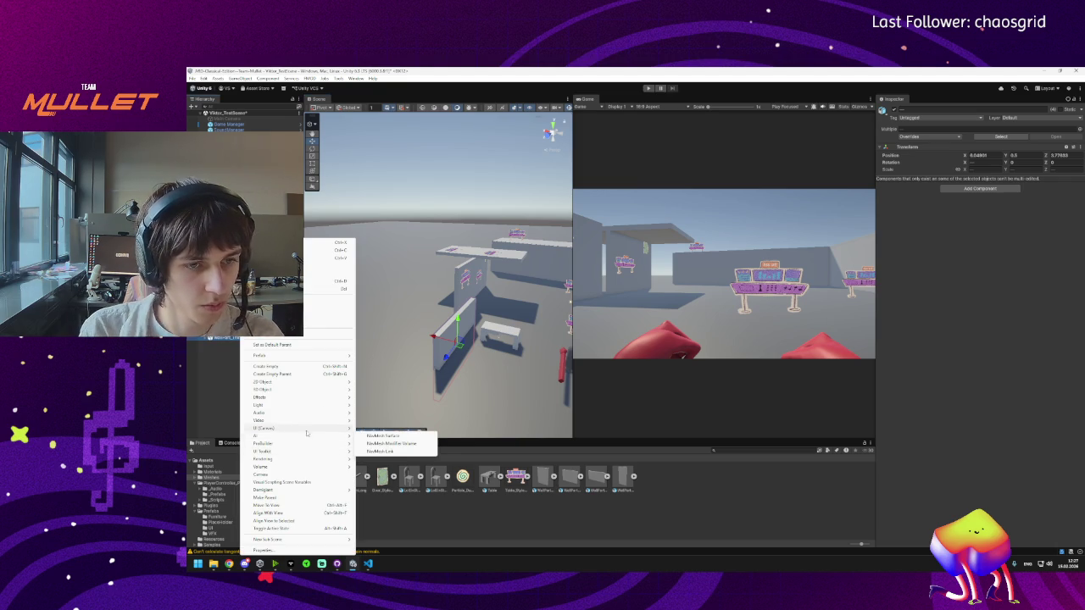
{"action": "left_click", "coordinate": [230, 377]}
{"action": "left_click", "coordinate": [231, 339]}
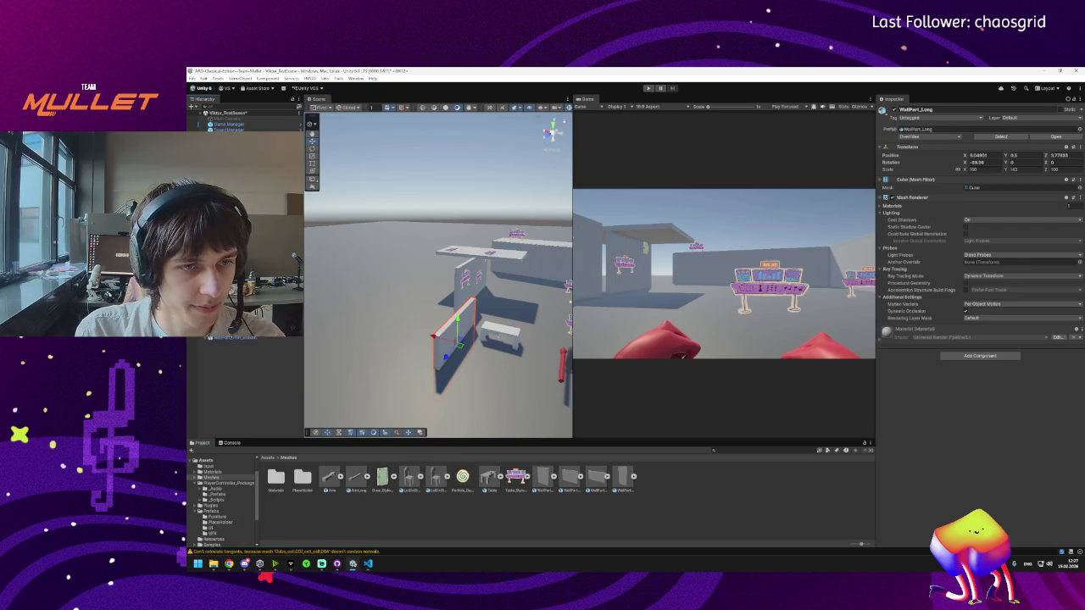
Step: Delete the test wall from the scene and open WallPart_Long.blend from 3DAssets in Blender
{"action": "key", "text": "Delete"}
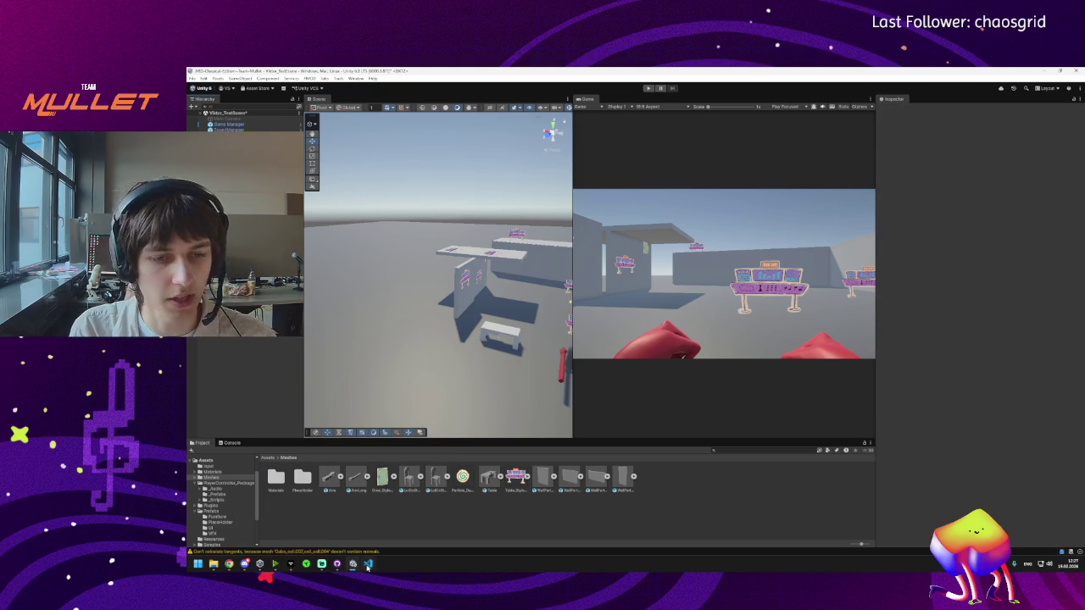
{"action": "left_click", "coordinate": [368, 566]}
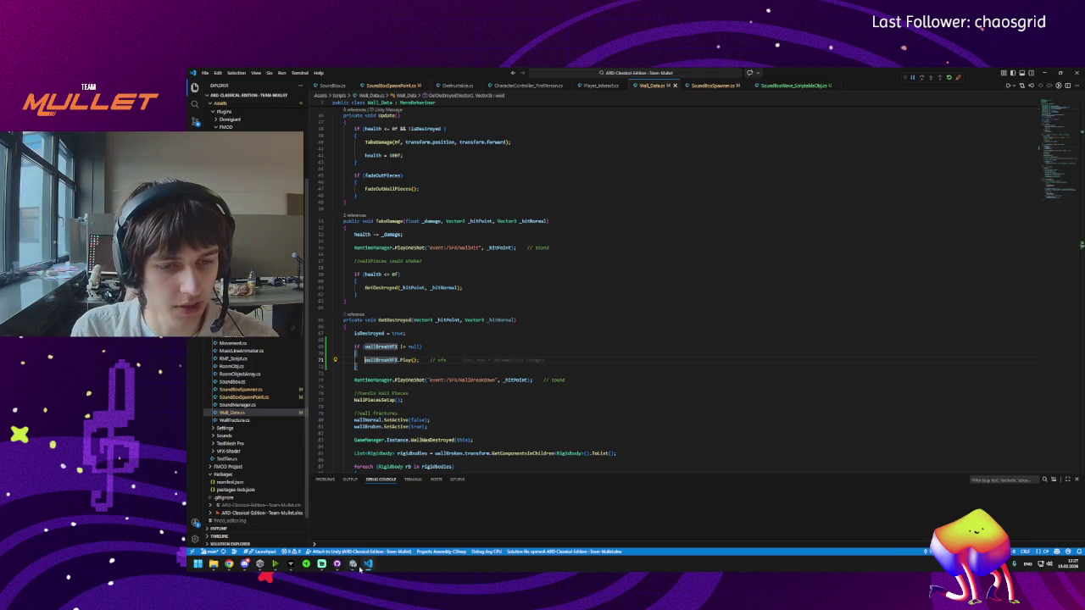
{"action": "left_click", "coordinate": [217, 566]}
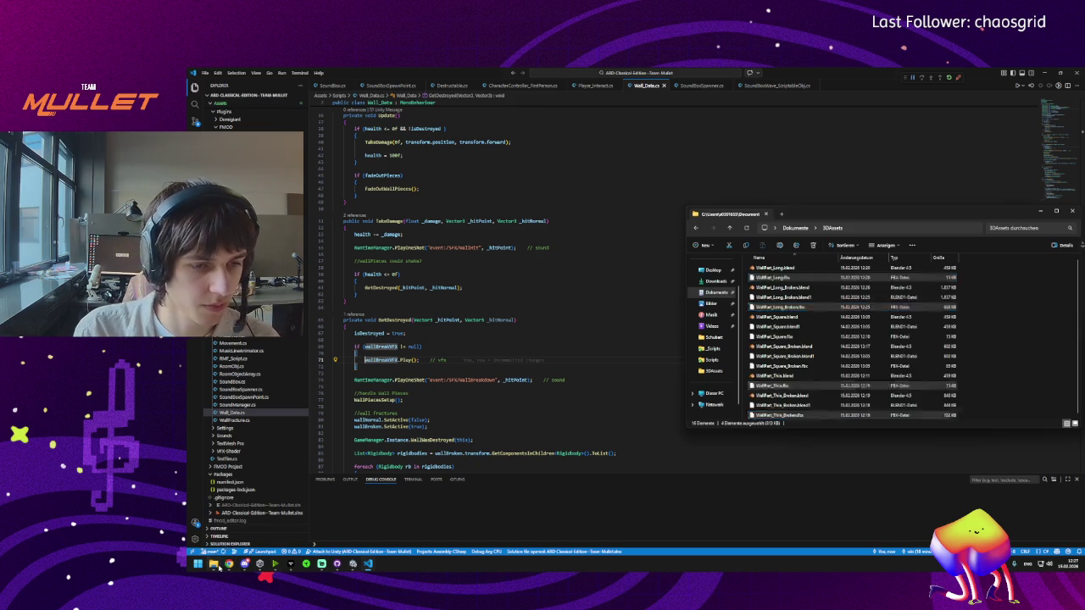
{"action": "left_click", "coordinate": [768, 272]}
{"action": "double_click", "coordinate": [768, 270]}
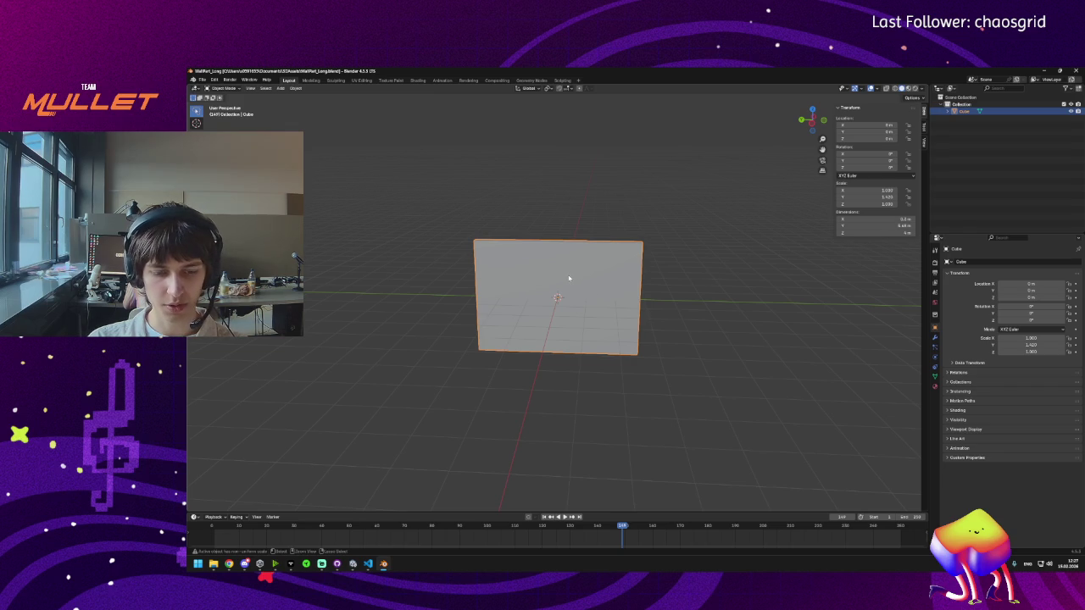
Step: Apply rotation and scale to the long wall and save WallPart_Long.blend
{"action": "key", "text": "ctrl+a"}
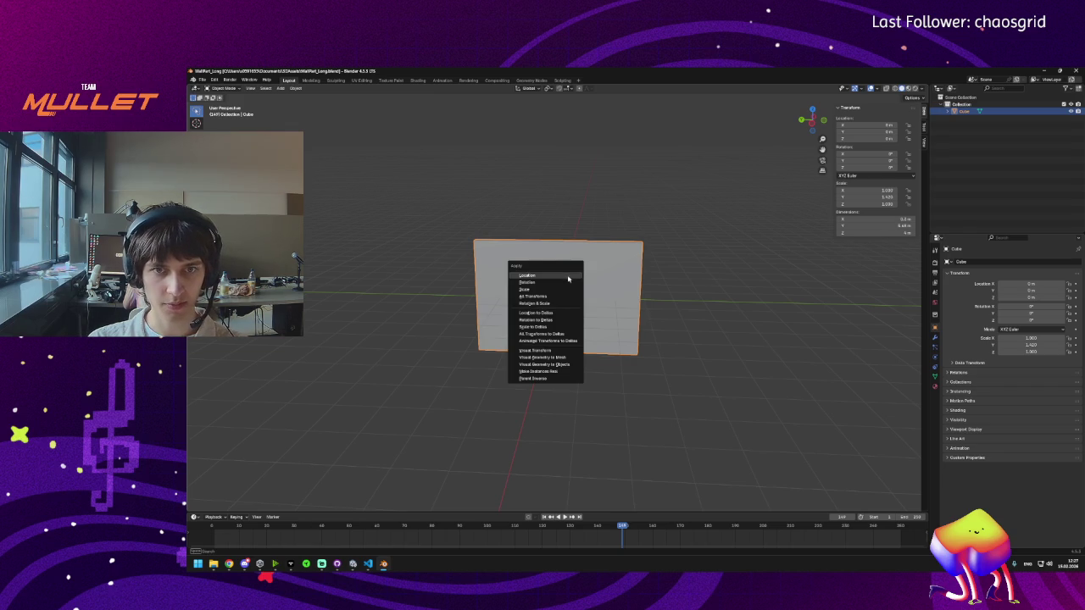
{"action": "left_click", "coordinate": [543, 301]}
{"action": "key", "text": "ctrl+a"}
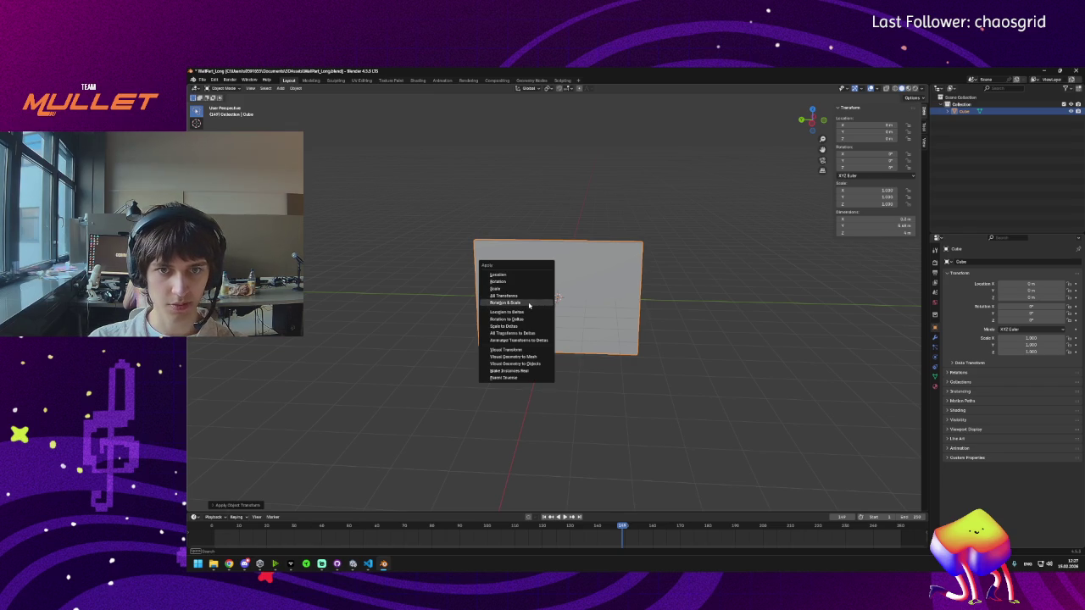
{"action": "key", "text": "Escape"}
{"action": "key", "text": "ctrl+s"}
Step: Export the long wall as an FBX file and return to Unity
{"action": "left_click", "coordinate": [202, 80]}
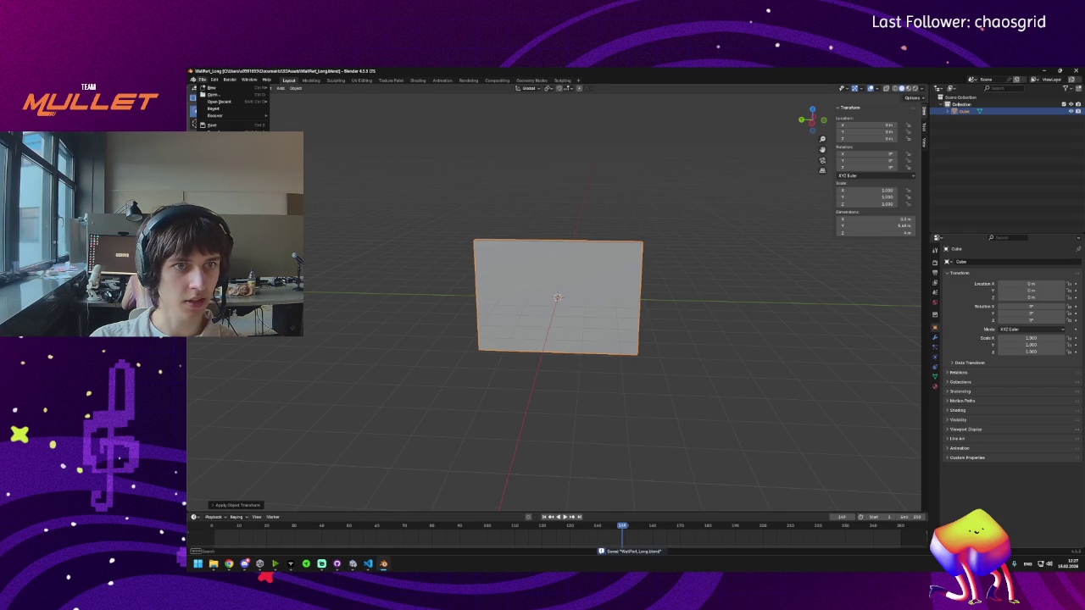
{"action": "left_click", "coordinate": [326, 249]}
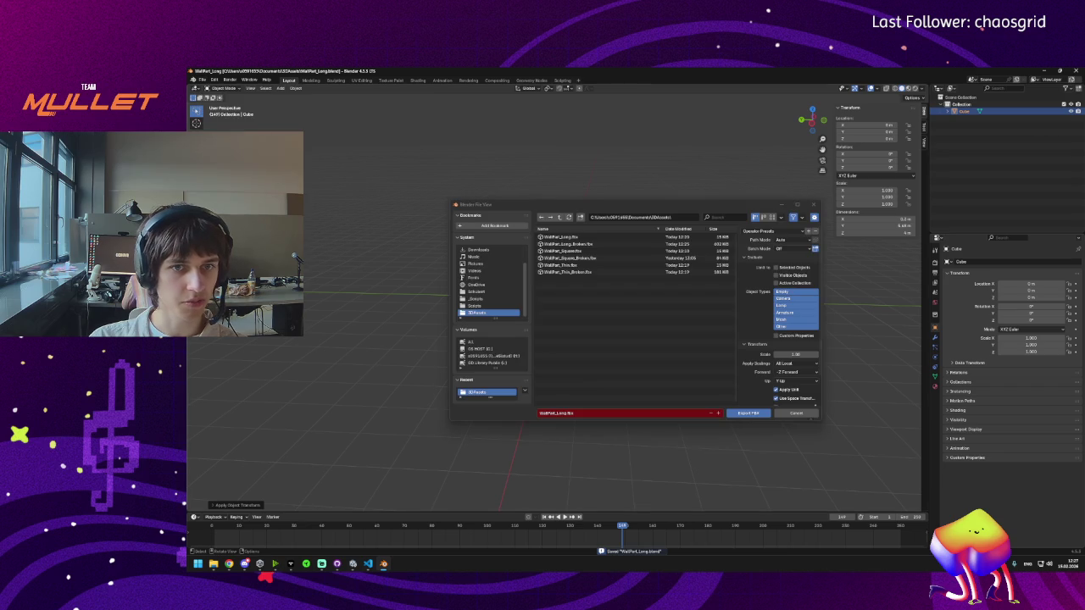
{"action": "left_click", "coordinate": [738, 413]}
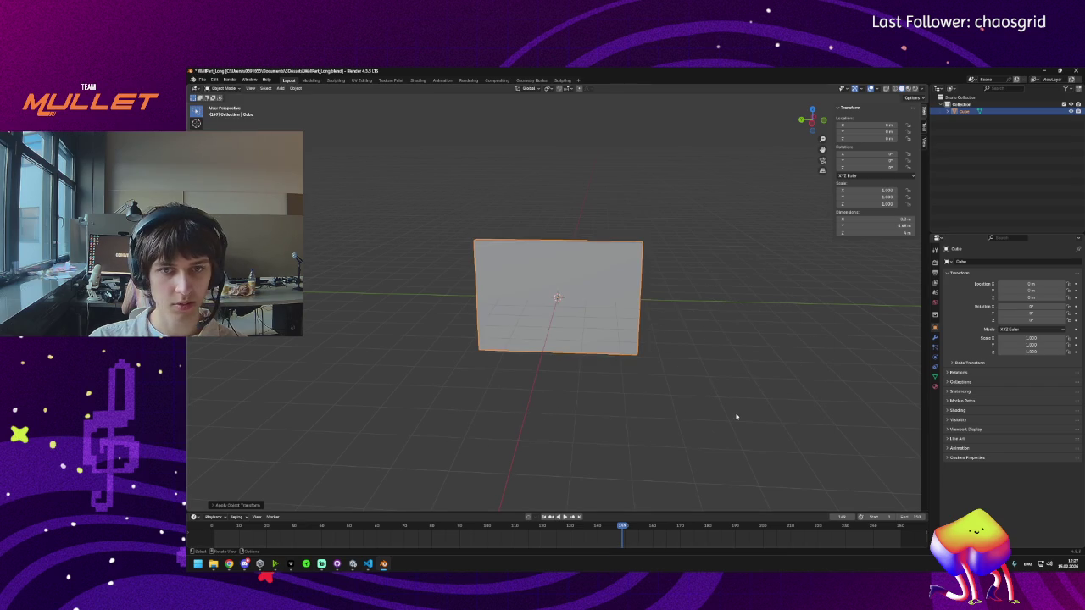
{"action": "left_click", "coordinate": [354, 564]}
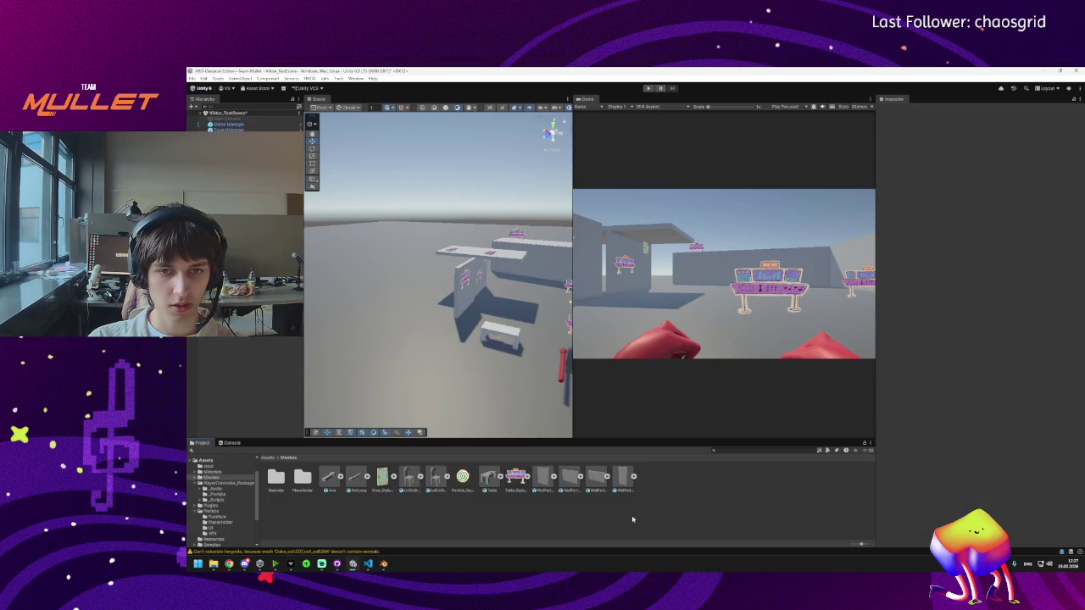
Step: Select the four WallPart meshes in the Meshes folder and delete them, confirming the dialog
{"action": "left_click", "coordinate": [573, 480]}
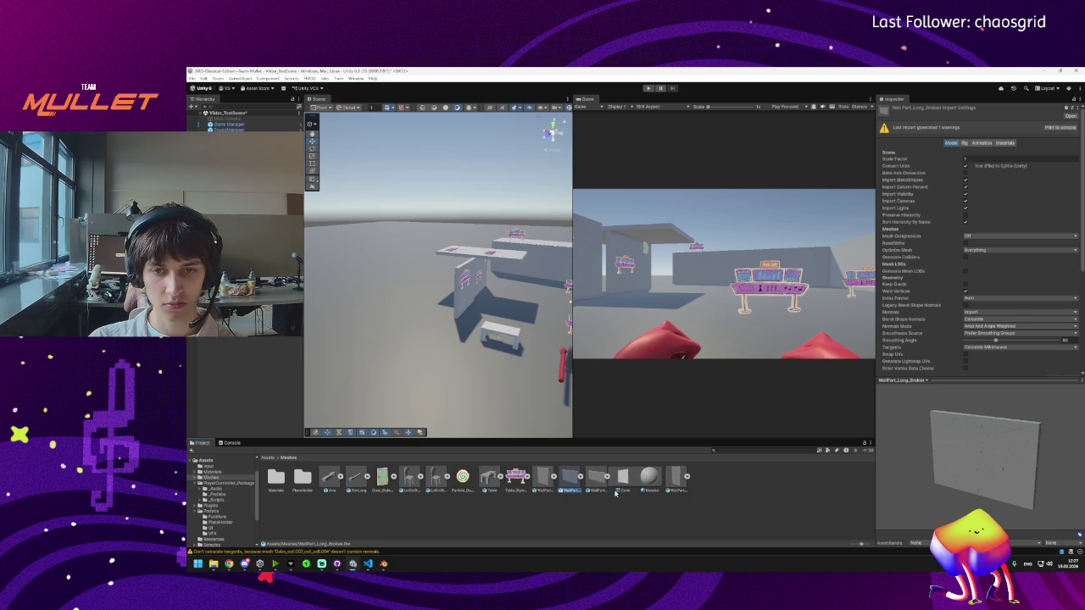
{"action": "left_click", "coordinate": [598, 479]}
{"action": "left_click", "coordinate": [543, 480], "text": "shift"}
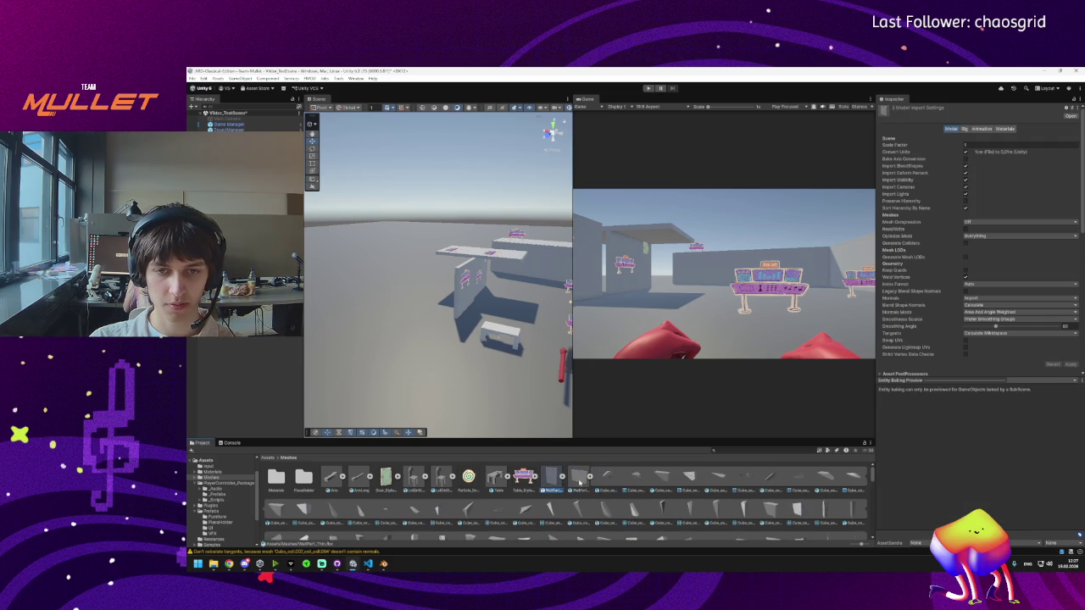
{"action": "left_click", "coordinate": [677, 480], "text": "ctrl"}
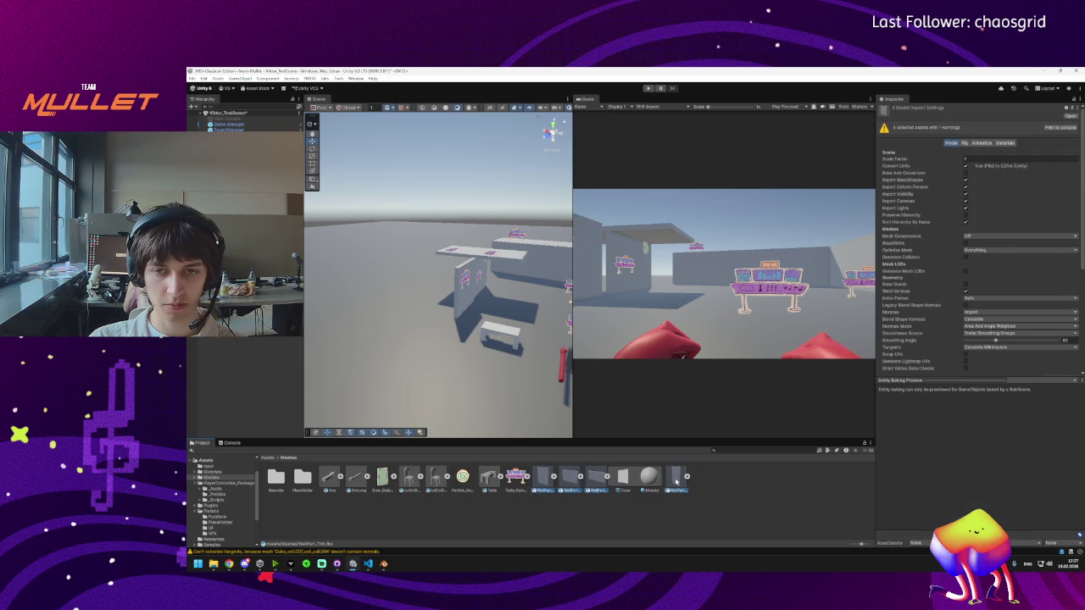
{"action": "key", "text": "Delete"}
{"action": "key", "text": "Return"}
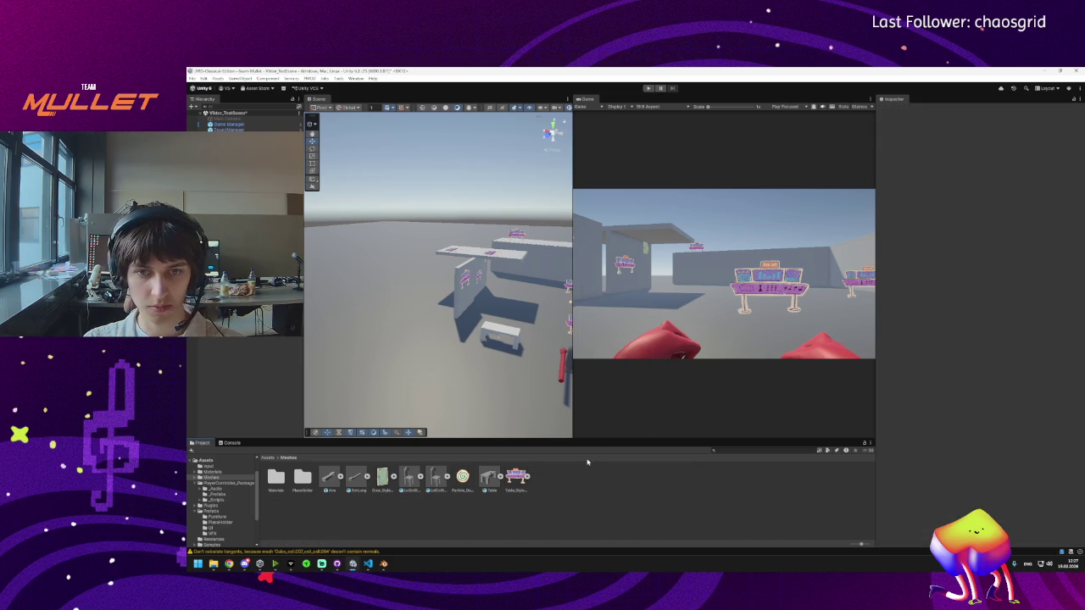
{"action": "left_click", "coordinate": [352, 565]}
{"action": "mouse_move", "coordinate": [379, 568]}
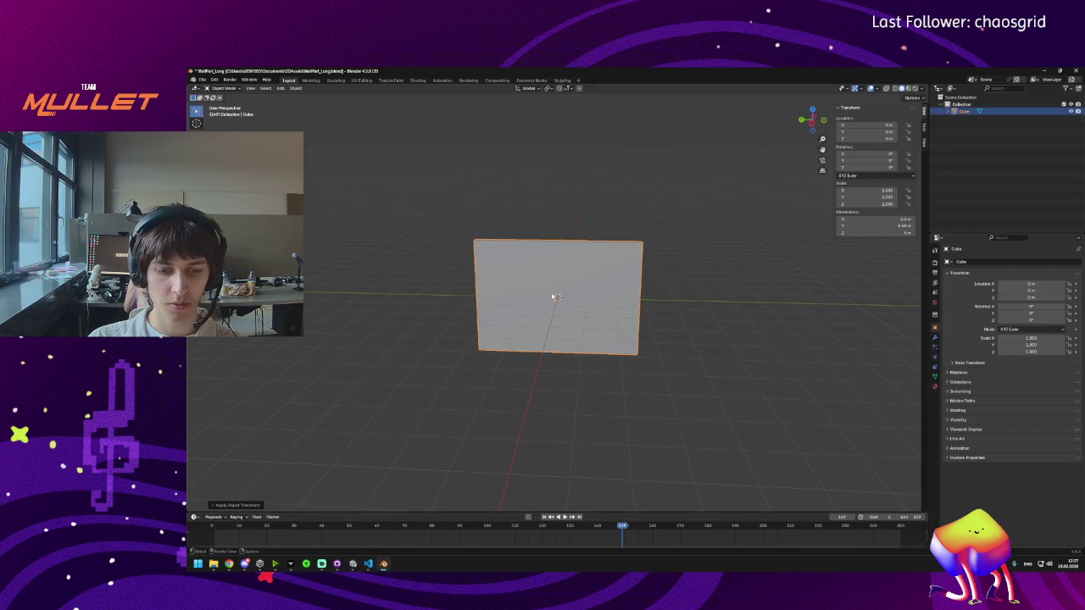
Step: Apply rotation and scale to the long wall again and save WallPart_Long.blend
{"action": "key", "text": "ctrl+a"}
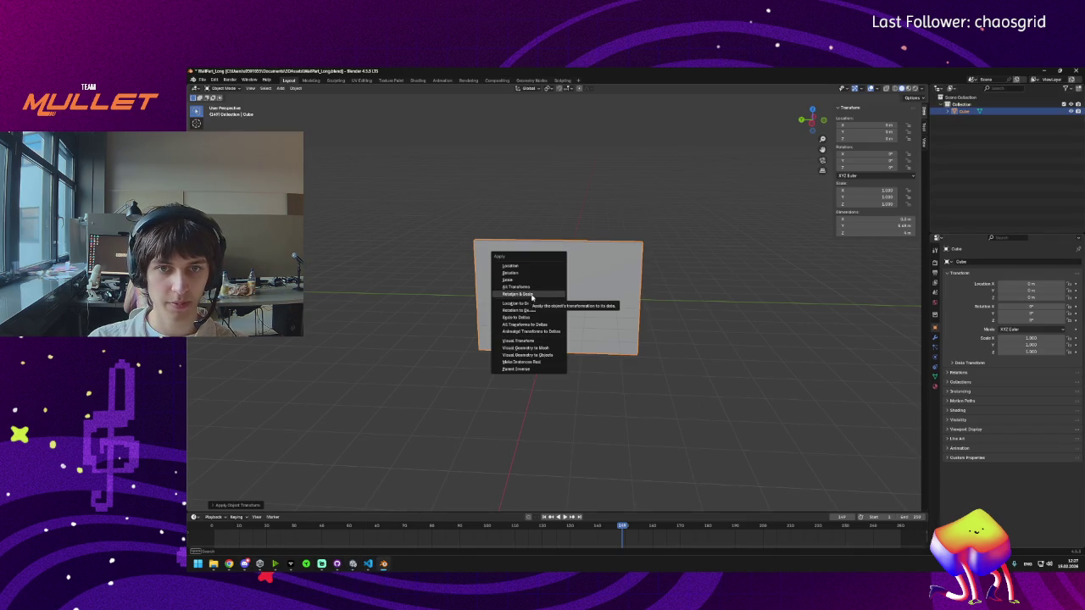
{"action": "left_click", "coordinate": [524, 291]}
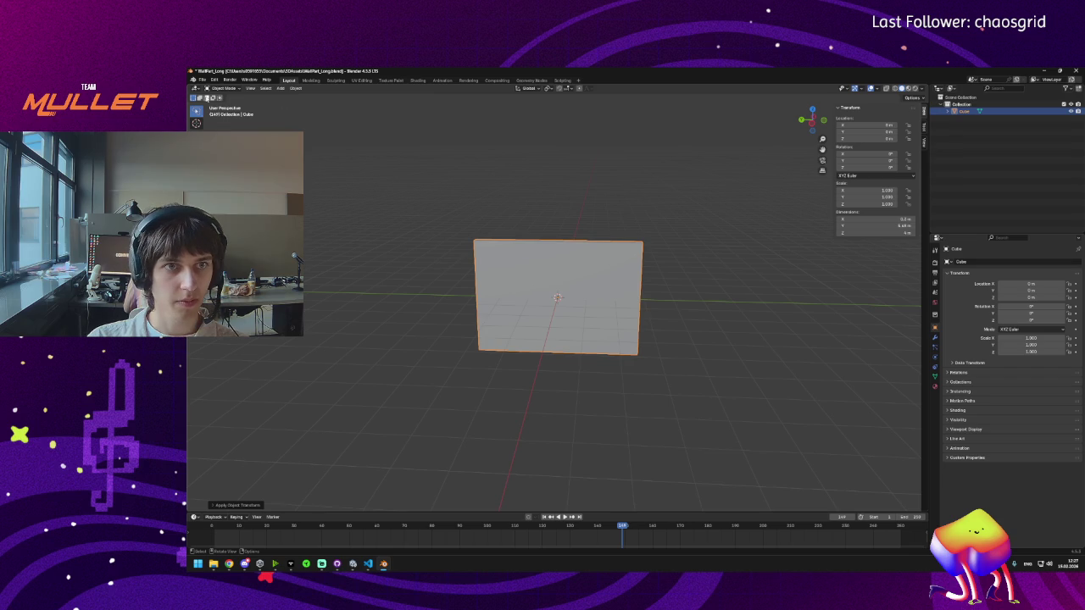
{"action": "left_click", "coordinate": [200, 79]}
{"action": "mouse_move", "coordinate": [242, 188]}
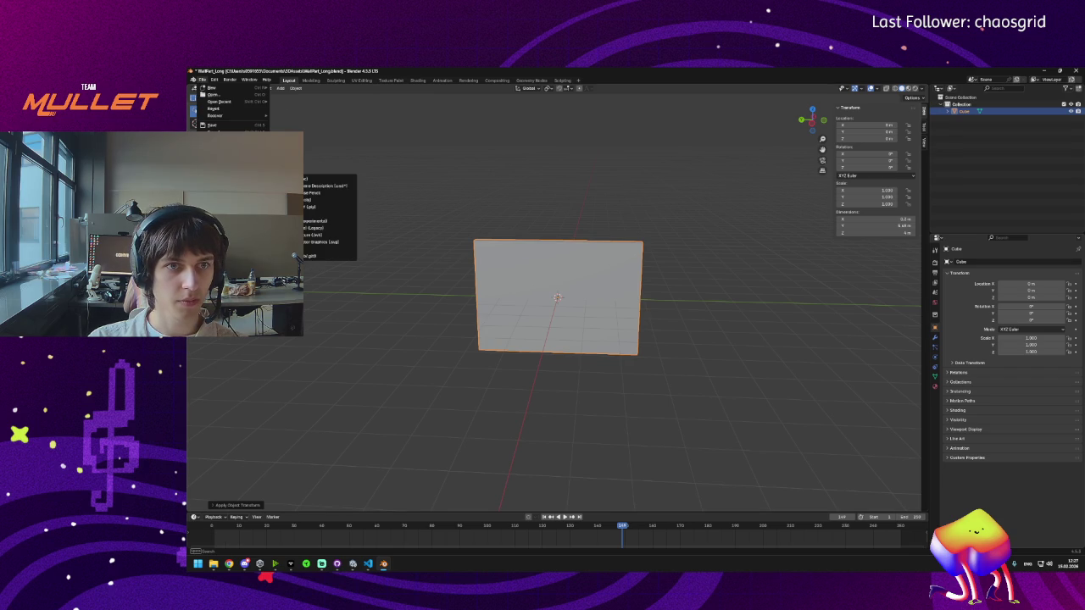
{"action": "mouse_move", "coordinate": [222, 91]}
{"action": "left_click", "coordinate": [288, 87]}
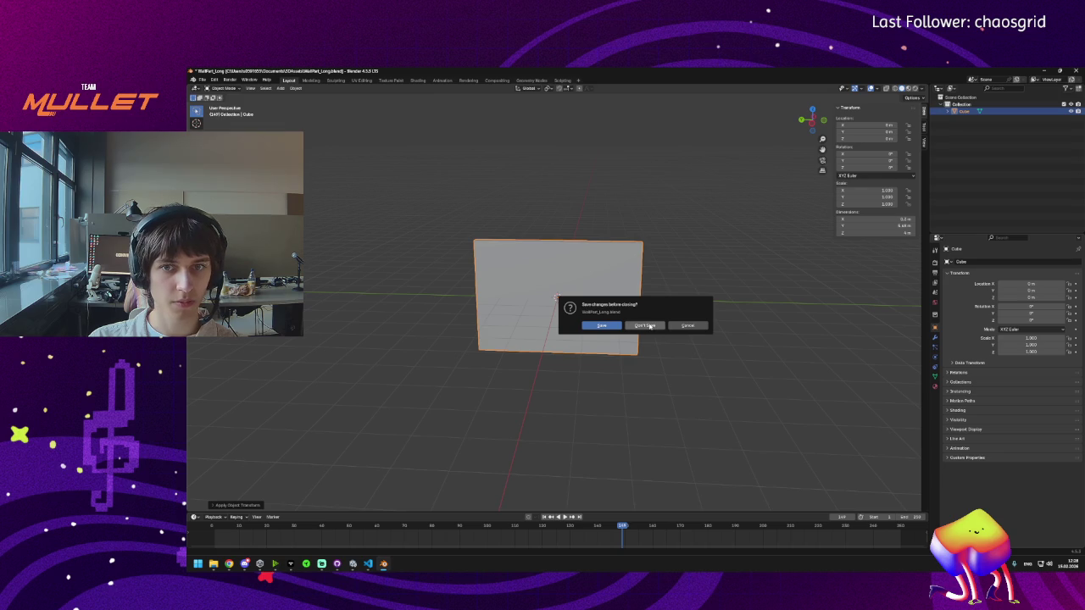
{"action": "left_click", "coordinate": [602, 326]}
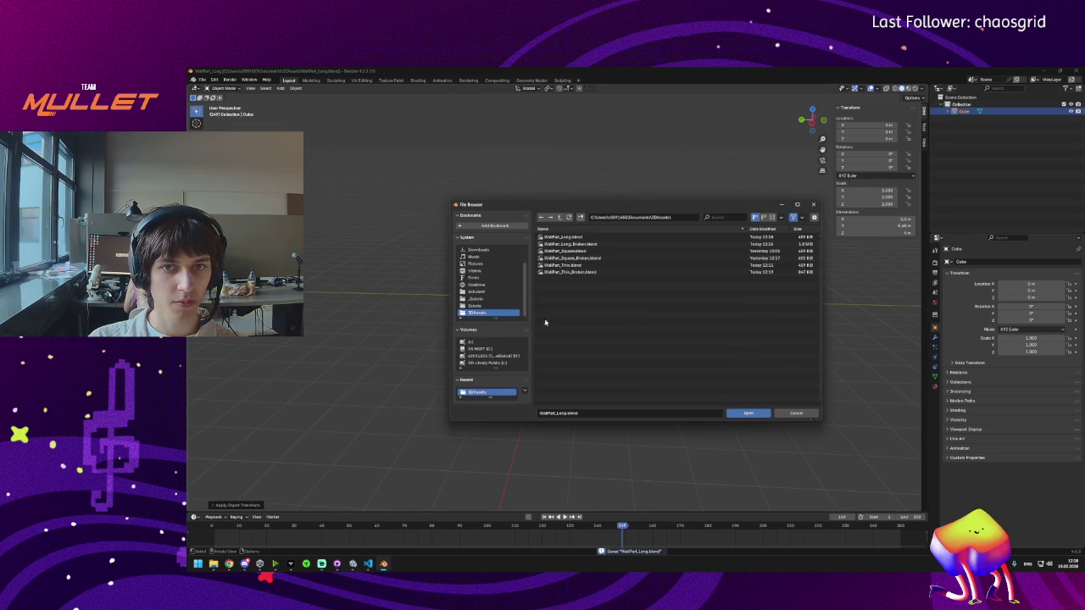
{"action": "left_click", "coordinate": [750, 413]}
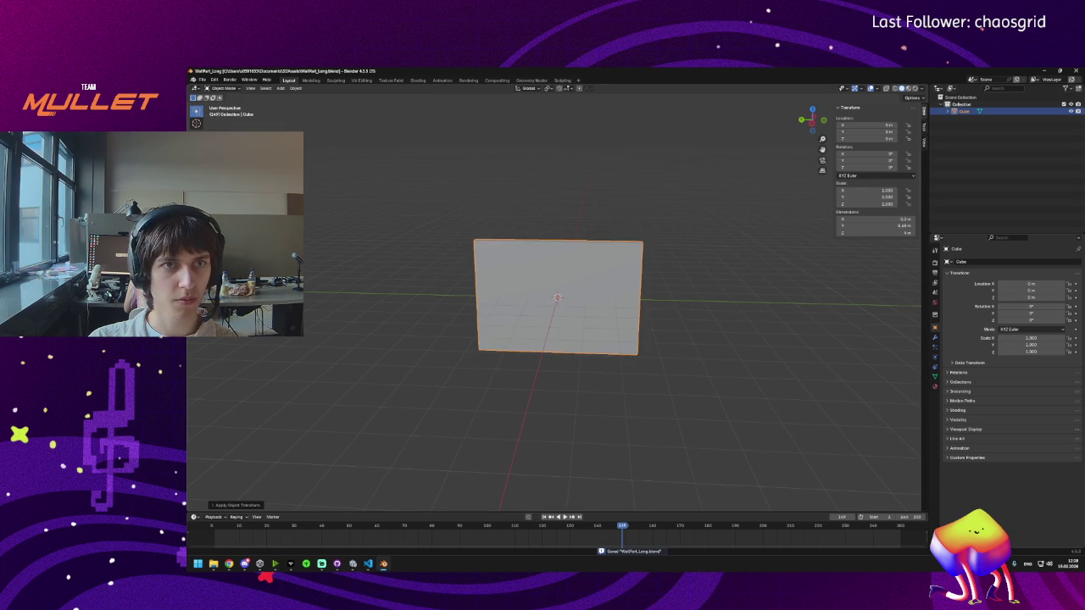
Step: Open WallPart_Long_Broken.blend through File > Open
{"action": "left_click", "coordinate": [201, 80]}
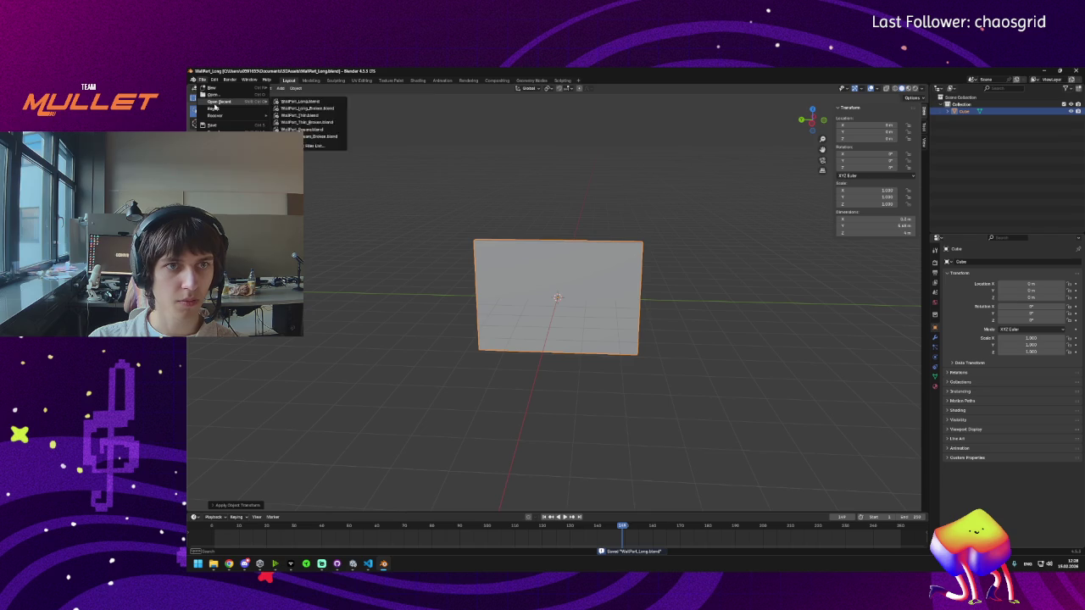
{"action": "left_click", "coordinate": [212, 94]}
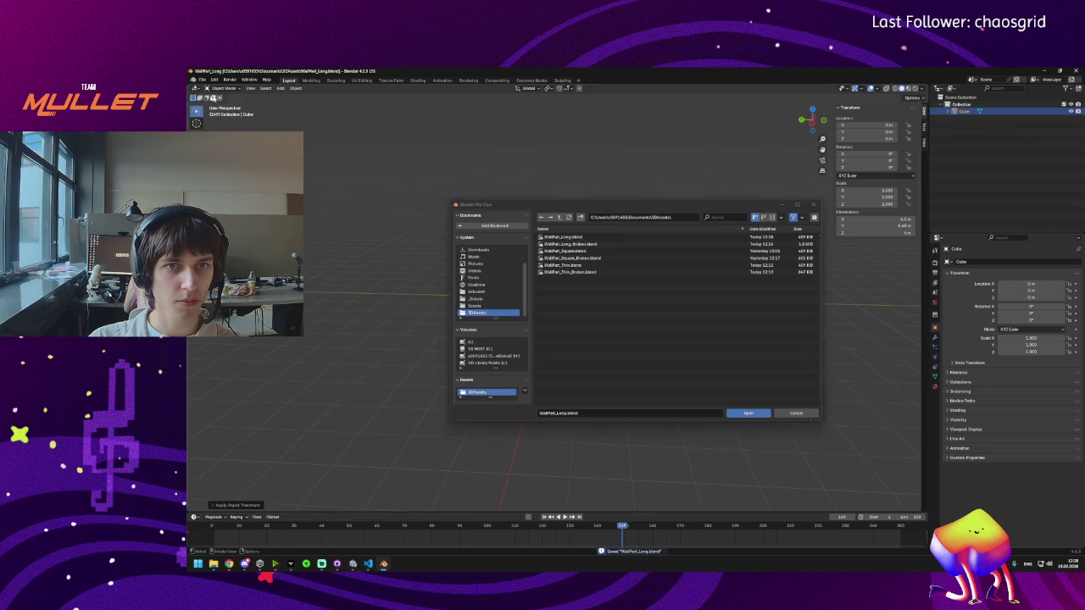
{"action": "double_click", "coordinate": [579, 244]}
Step: Select every fractured cell of WallPart_Long_Broken and switch to a front view
{"action": "left_click_drag", "start_coordinate": [358, 178], "coordinate": [785, 453]}
{"action": "mouse_move", "coordinate": [376, 167]}
{"action": "left_mouse_down"}
{"action": "mouse_move", "coordinate": [673, 150]}
{"action": "mouse_move", "coordinate": [547, 424]}
{"action": "mouse_move", "coordinate": [328, 265]}
{"action": "left_mouse_up"}
{"action": "mouse_move", "coordinate": [781, 349]}
{"action": "left_mouse_down"}
{"action": "mouse_move", "coordinate": [673, 363]}
{"action": "mouse_move", "coordinate": [729, 365]}
{"action": "left_mouse_up"}
{"action": "scroll", "coordinate": [980, 177], "scroll_direction": "down", "scroll_amount": 3}
{"action": "left_click", "coordinate": [979, 174]}
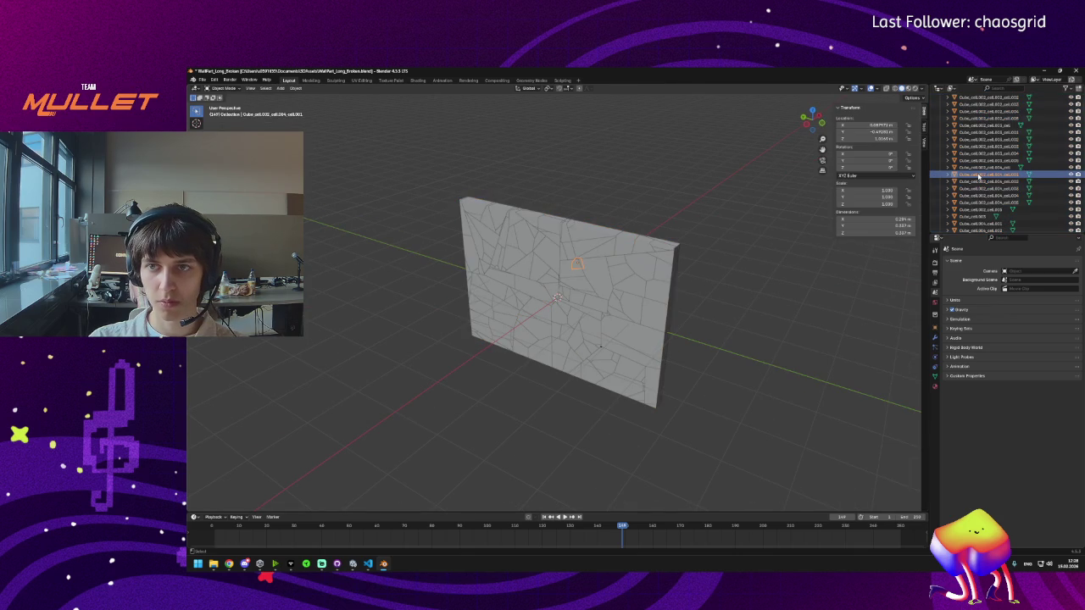
{"action": "key", "text": "KP_Add"}
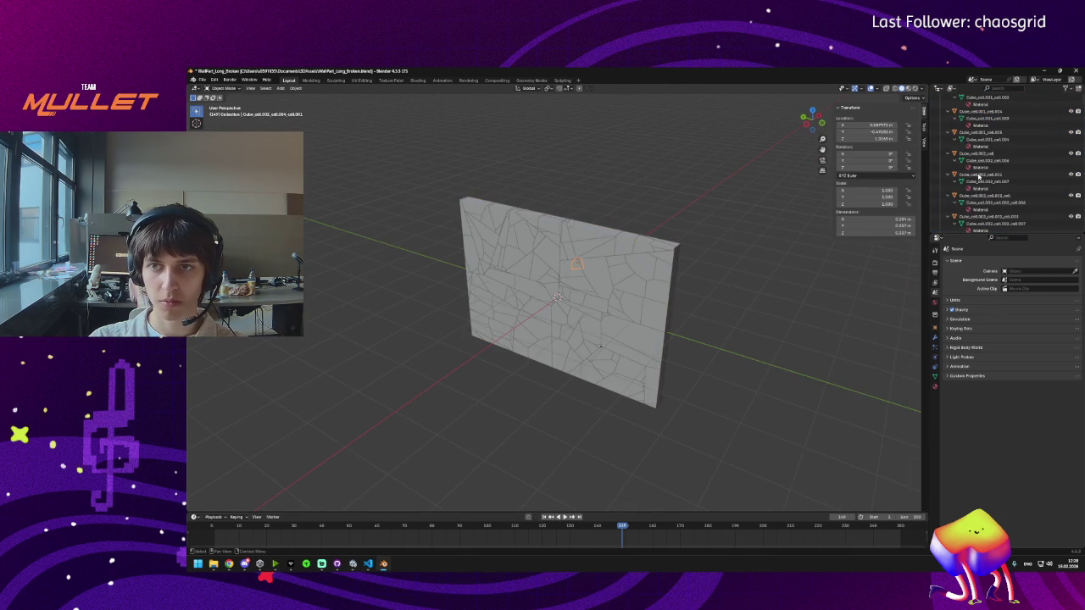
{"action": "scroll", "coordinate": [978, 152], "scroll_direction": "up", "scroll_amount": 5}
{"action": "left_click", "coordinate": [975, 112]}
{"action": "mouse_move", "coordinate": [412, 160]}
{"action": "left_mouse_down"}
{"action": "mouse_move", "coordinate": [574, 470]}
{"action": "mouse_move", "coordinate": [702, 161]}
{"action": "mouse_move", "coordinate": [760, 243]}
{"action": "left_mouse_up"}
{"action": "key", "text": "KP_1"}
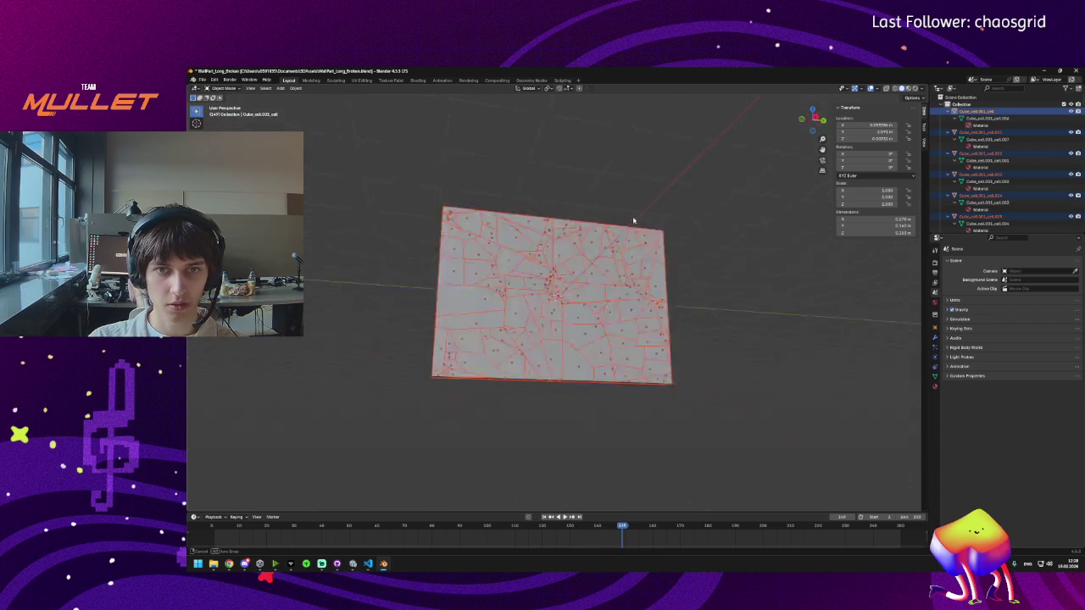
{"action": "scroll", "coordinate": [956, 172], "scroll_direction": "down", "scroll_amount": 3}
{"action": "scroll", "coordinate": [956, 172], "scroll_direction": "down", "scroll_amount": 5}
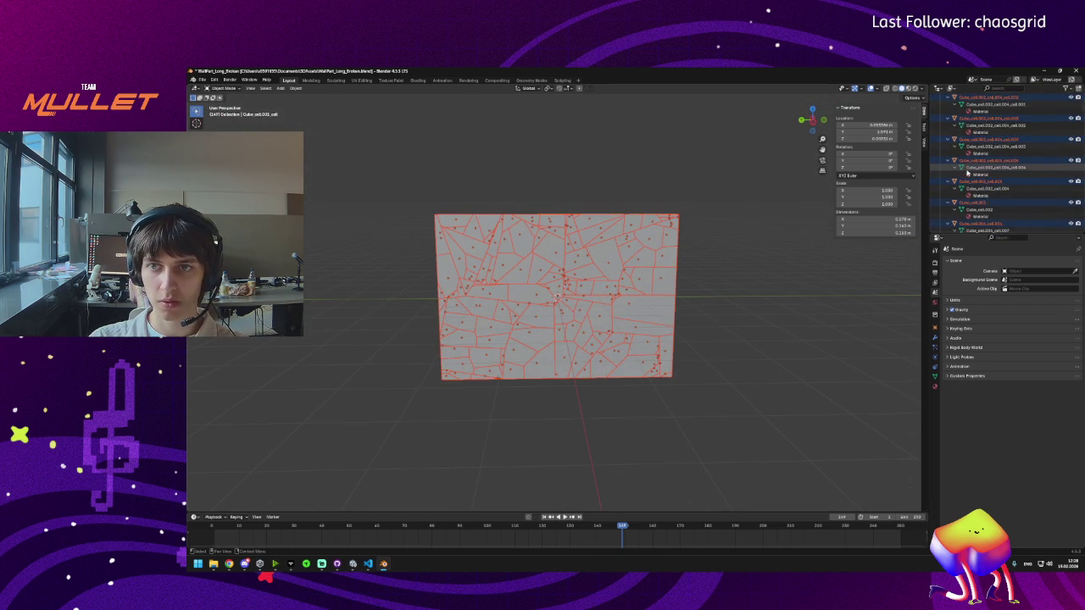
{"action": "scroll", "coordinate": [955, 172], "scroll_direction": "down", "scroll_amount": 3}
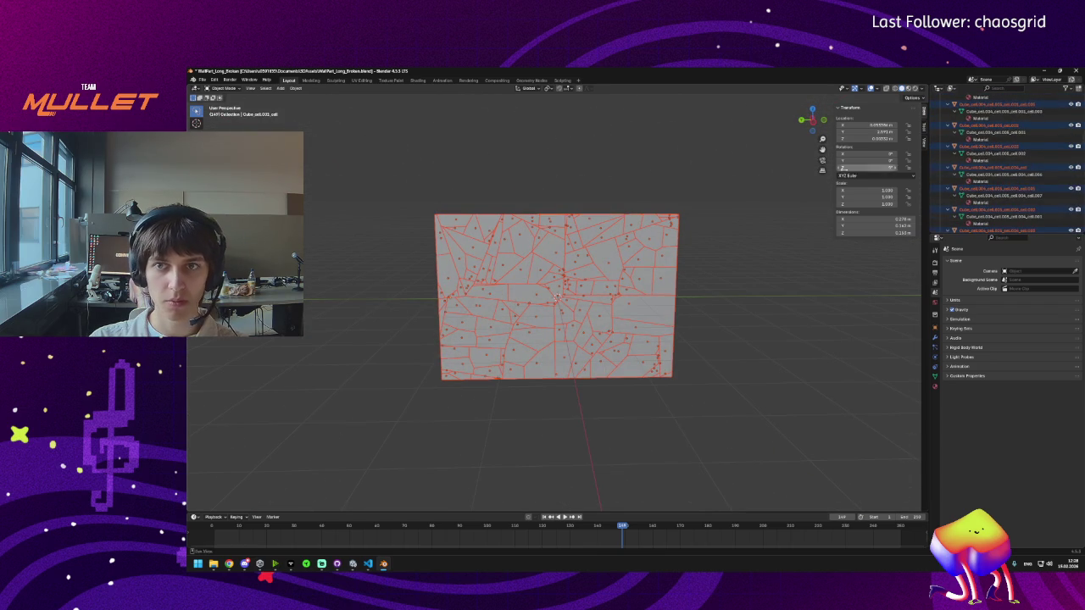
Step: Apply all transforms, then rotation and scale, to the cells and check one cell's geometry
{"action": "key", "text": "ctrl+a"}
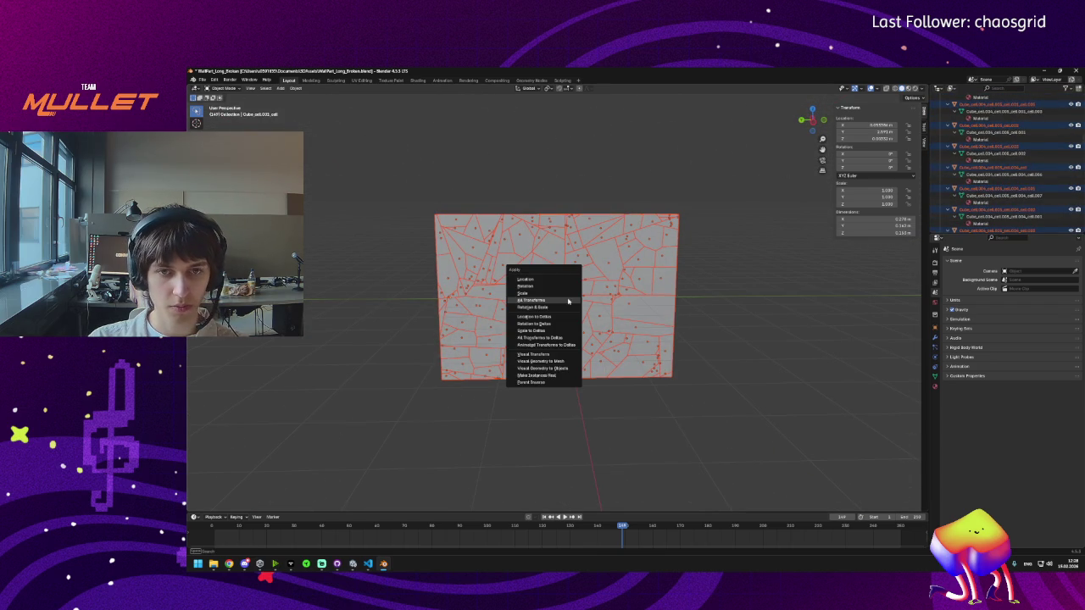
{"action": "left_click", "coordinate": [535, 302]}
{"action": "key", "text": "ctrl+a"}
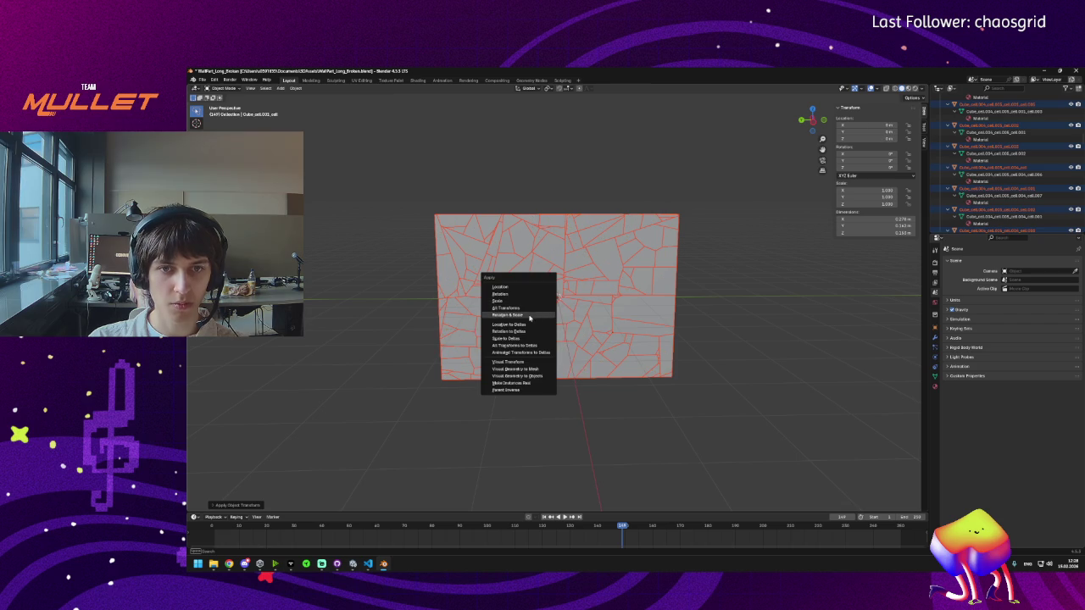
{"action": "left_click", "coordinate": [520, 316]}
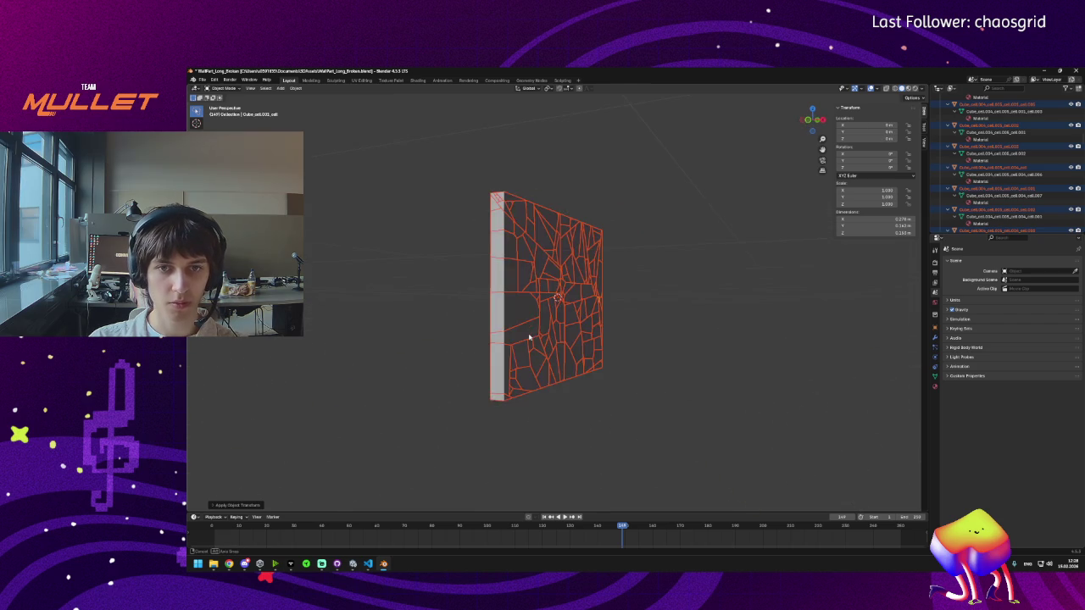
{"action": "left_click", "coordinate": [484, 288]}
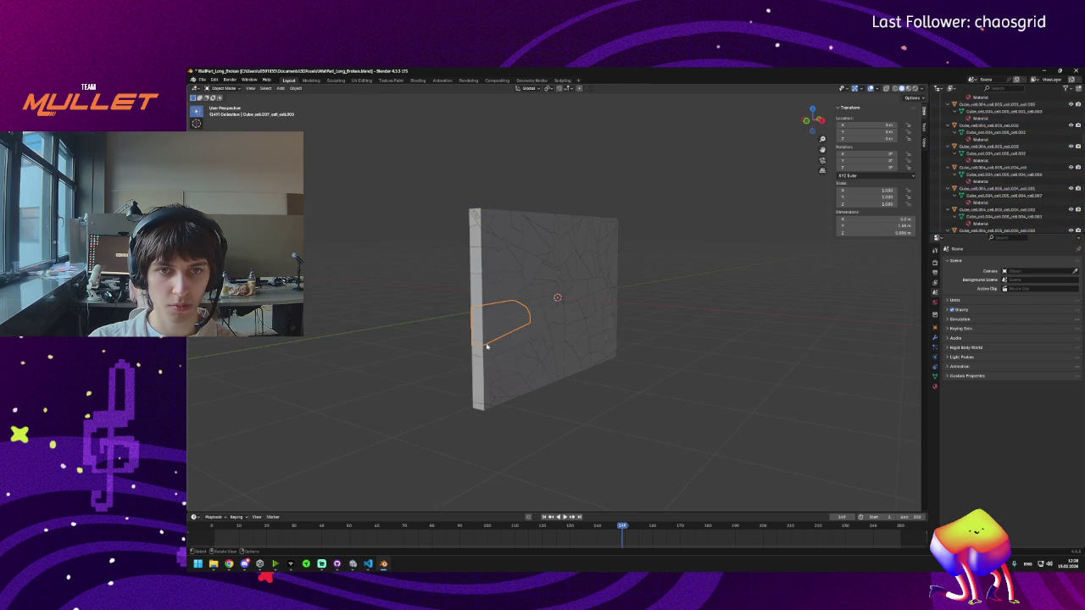
{"action": "key", "text": "Tab"}
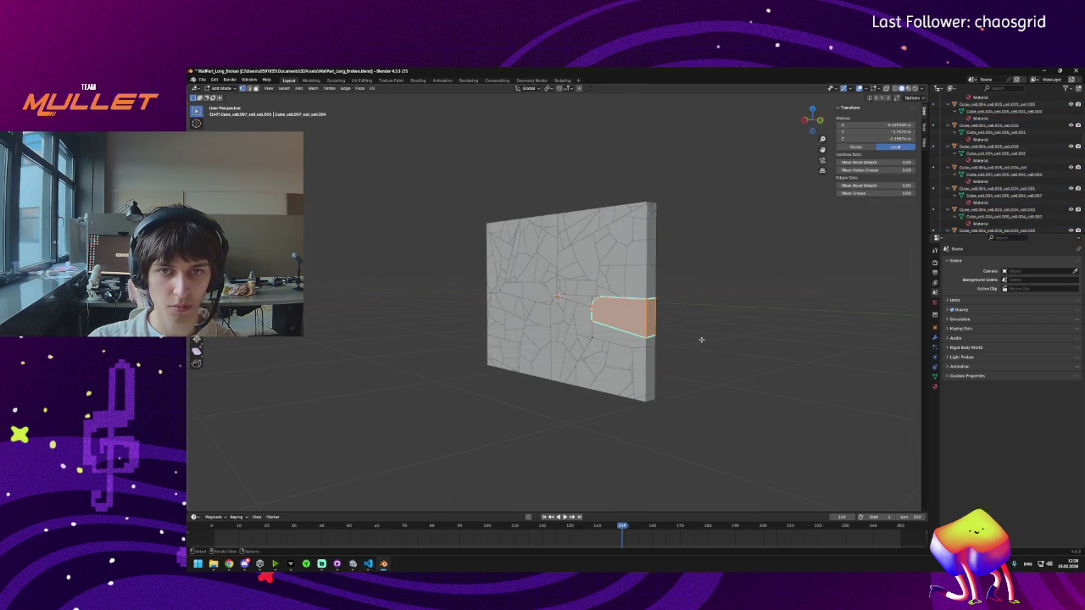
{"action": "key", "text": "Tab"}
Step: Save WallPart_Long_Broken.blend and export the broken wall as FBX
{"action": "key", "text": "ctrl+s"}
{"action": "left_click", "coordinate": [201, 81]}
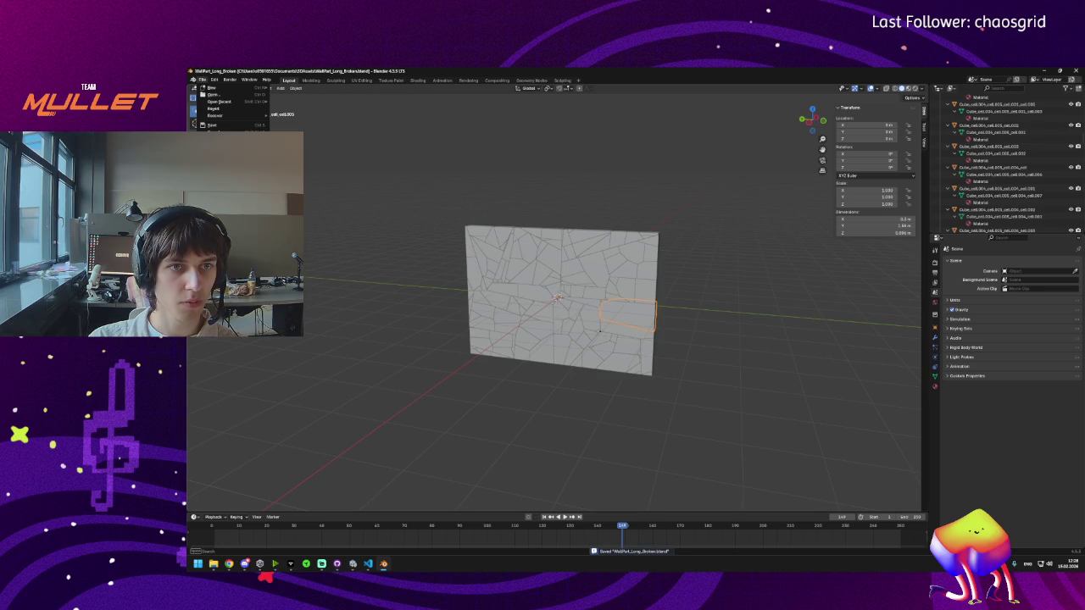
{"action": "mouse_move", "coordinate": [263, 183]}
{"action": "left_click", "coordinate": [326, 253]}
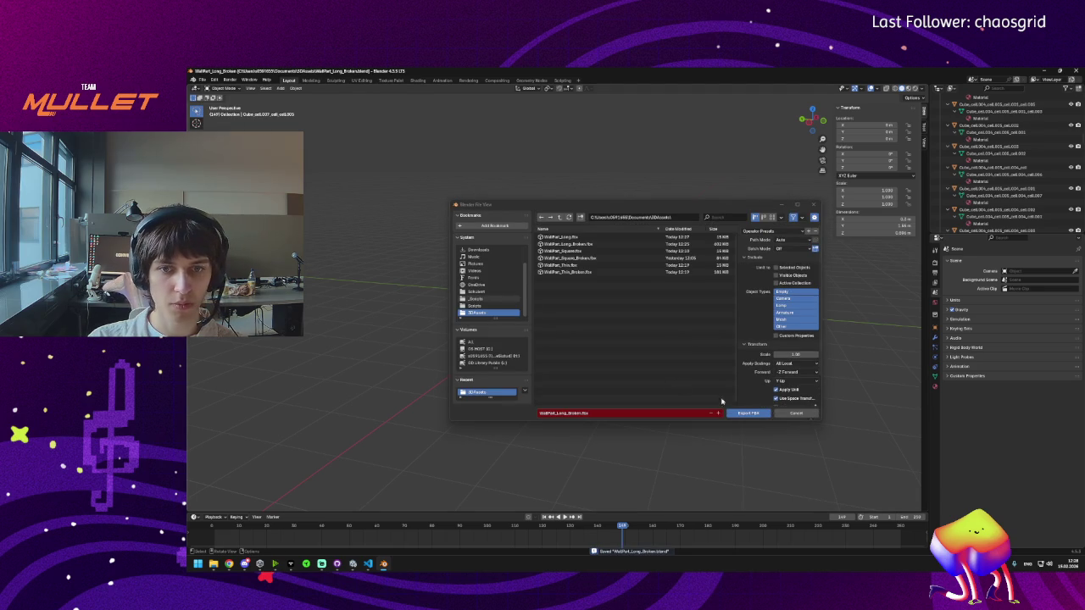
{"action": "left_click", "coordinate": [748, 413]}
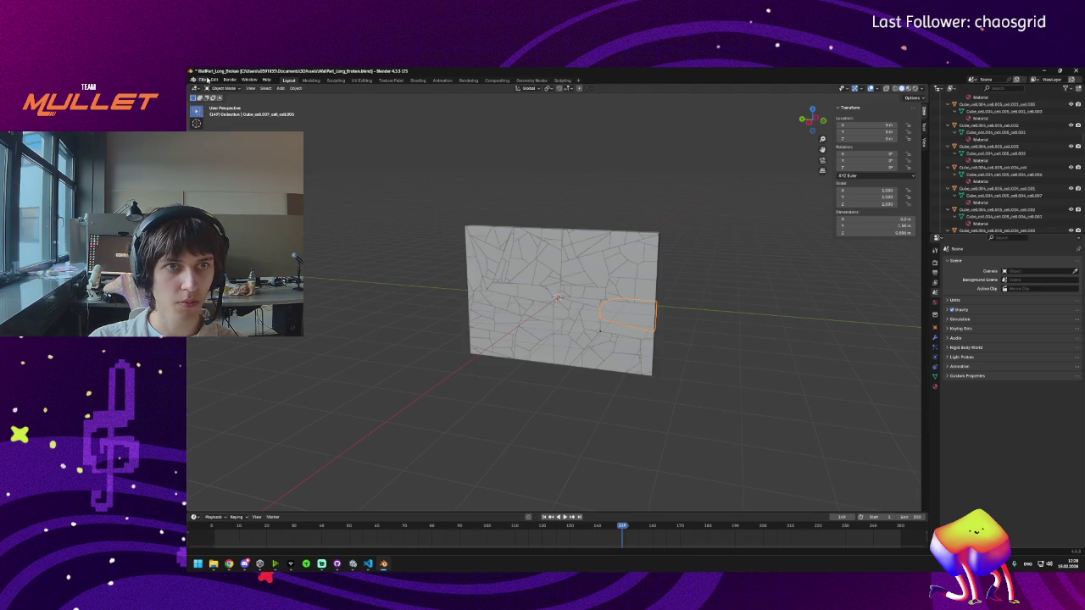
{"action": "left_click", "coordinate": [207, 81]}
{"action": "key", "text": "ctrl+s"}
{"action": "left_click", "coordinate": [201, 79]}
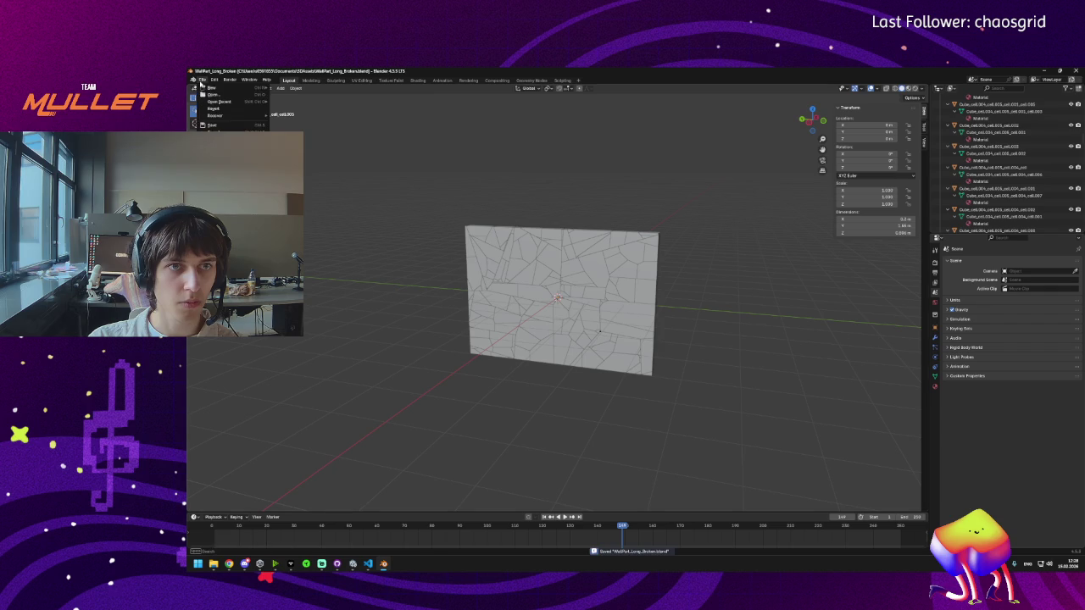
Step: Open WallPart_Thin.blend and apply rotation and scale to the thin wall
{"action": "left_click", "coordinate": [216, 97]}
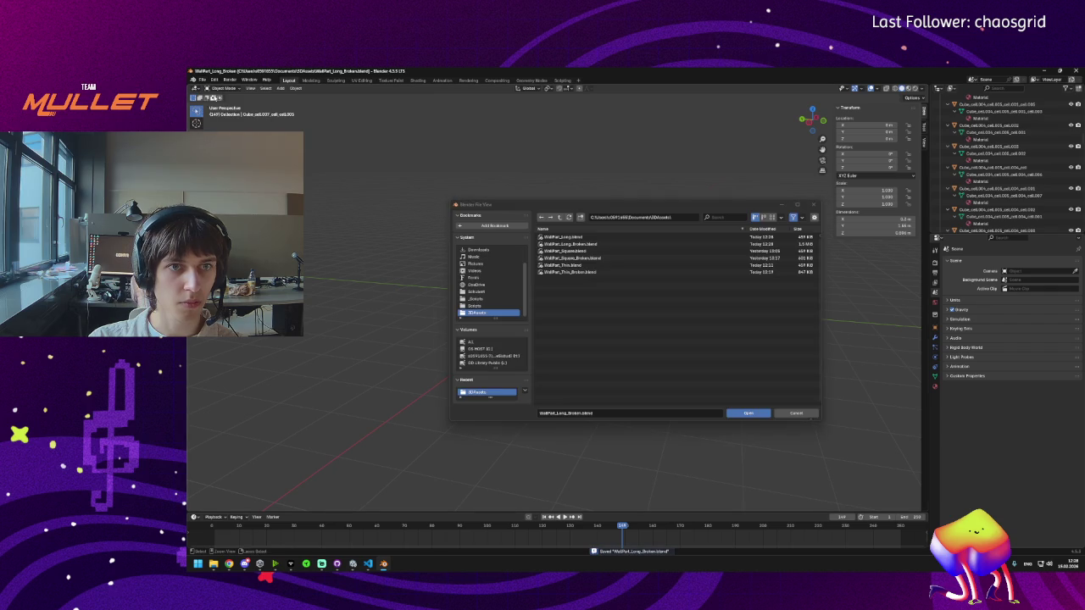
{"action": "left_click", "coordinate": [577, 265]}
{"action": "double_click", "coordinate": [577, 265]}
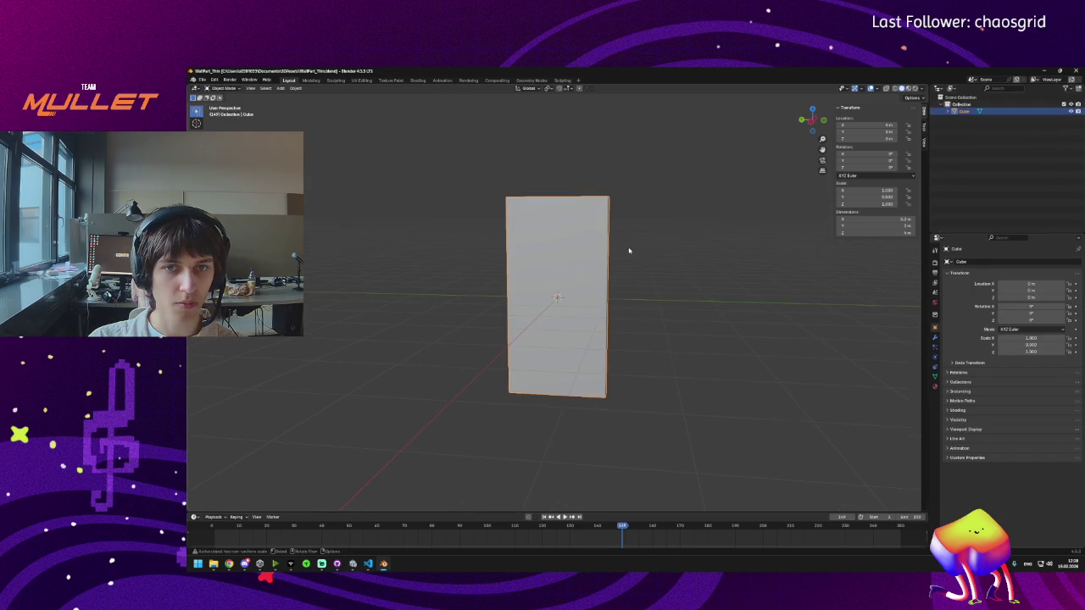
{"action": "key", "text": "ctrl+a"}
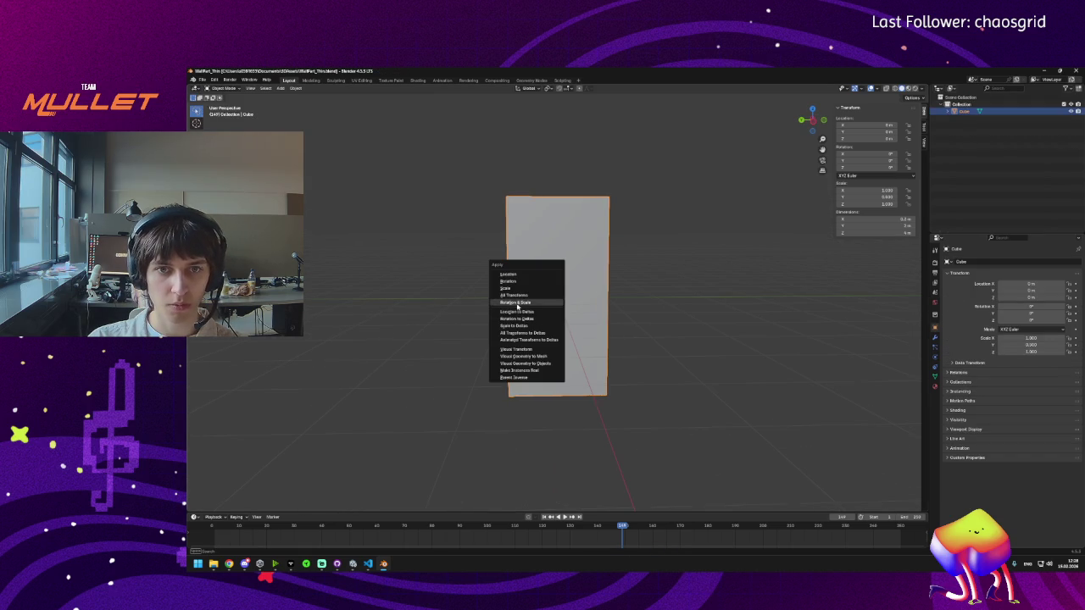
{"action": "left_click", "coordinate": [516, 303]}
{"action": "key", "text": "ctrl+a"}
{"action": "left_click", "coordinate": [506, 298]}
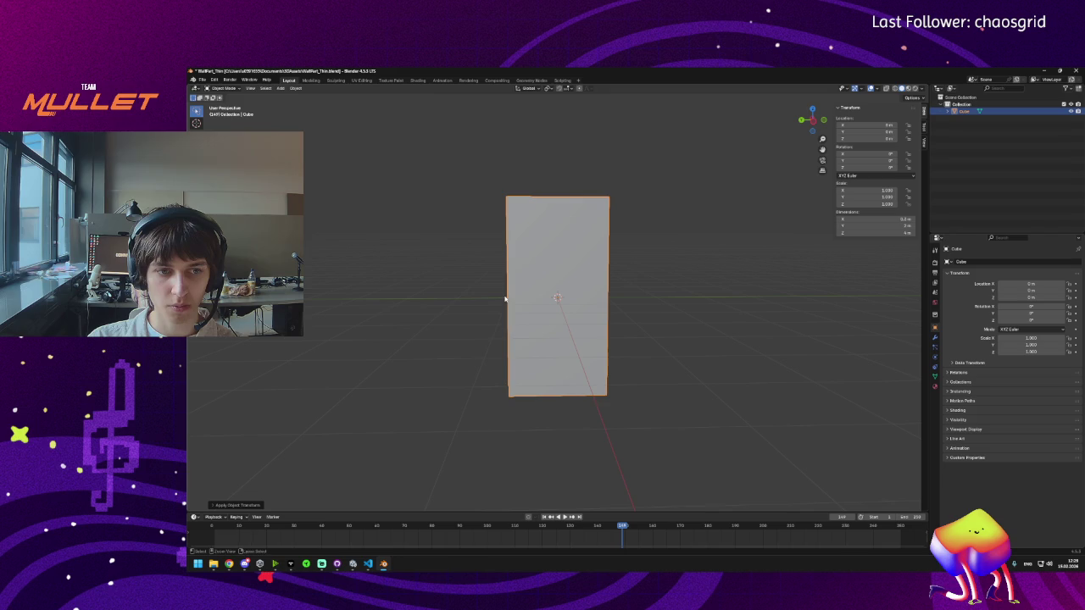
{"action": "key", "text": "ctrl+a"}
{"action": "key", "text": "Escape"}
Step: Save WallPart_Thin.blend and export the thin wall as FBX
{"action": "key", "text": "ctrl+s"}
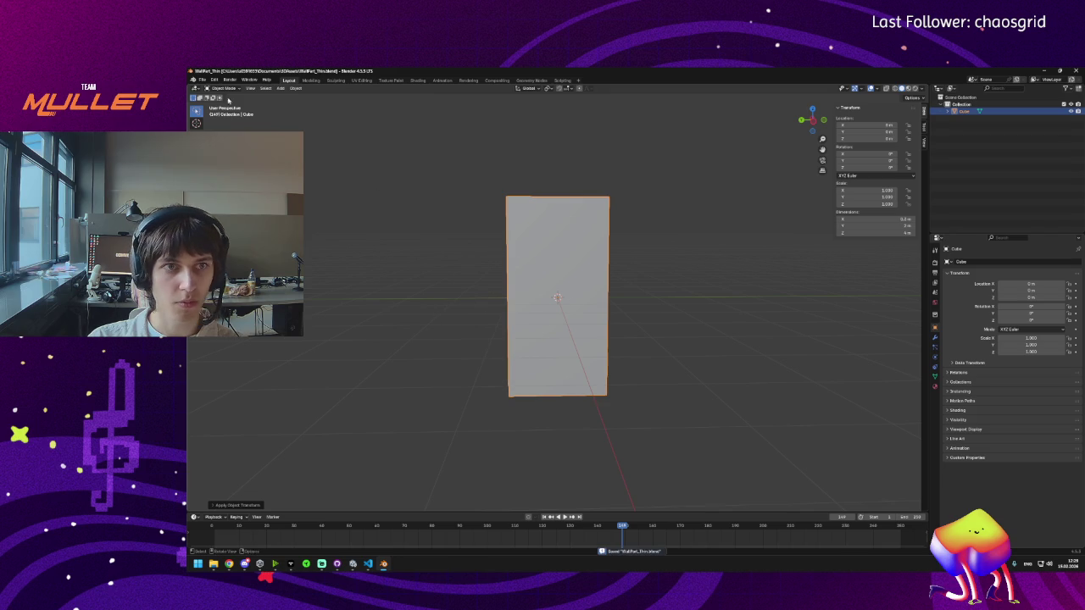
{"action": "left_click", "coordinate": [202, 79]}
{"action": "mouse_move", "coordinate": [254, 181]}
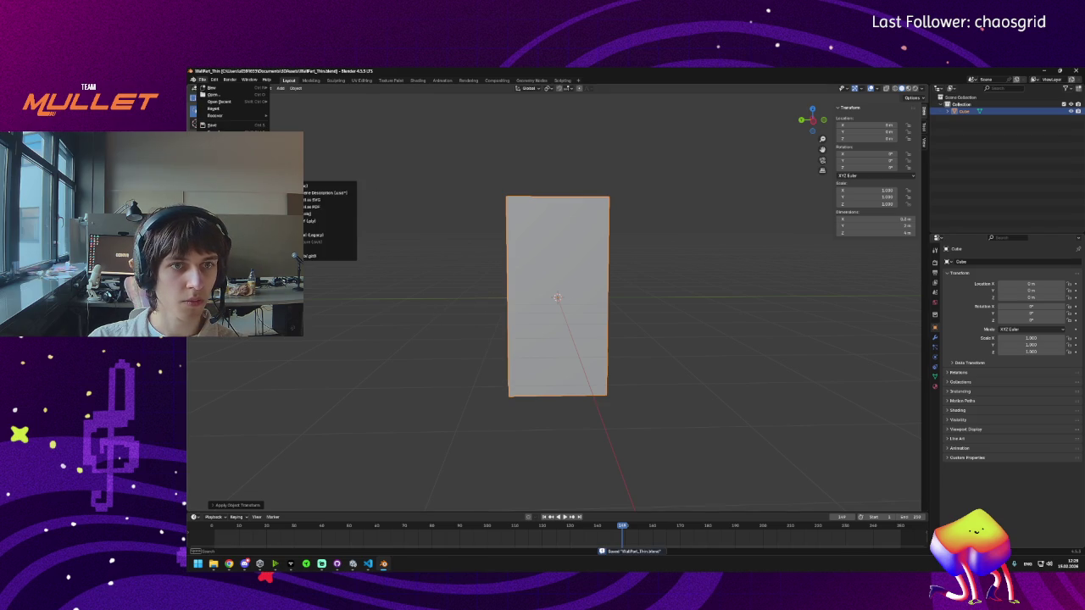
{"action": "left_click", "coordinate": [330, 247]}
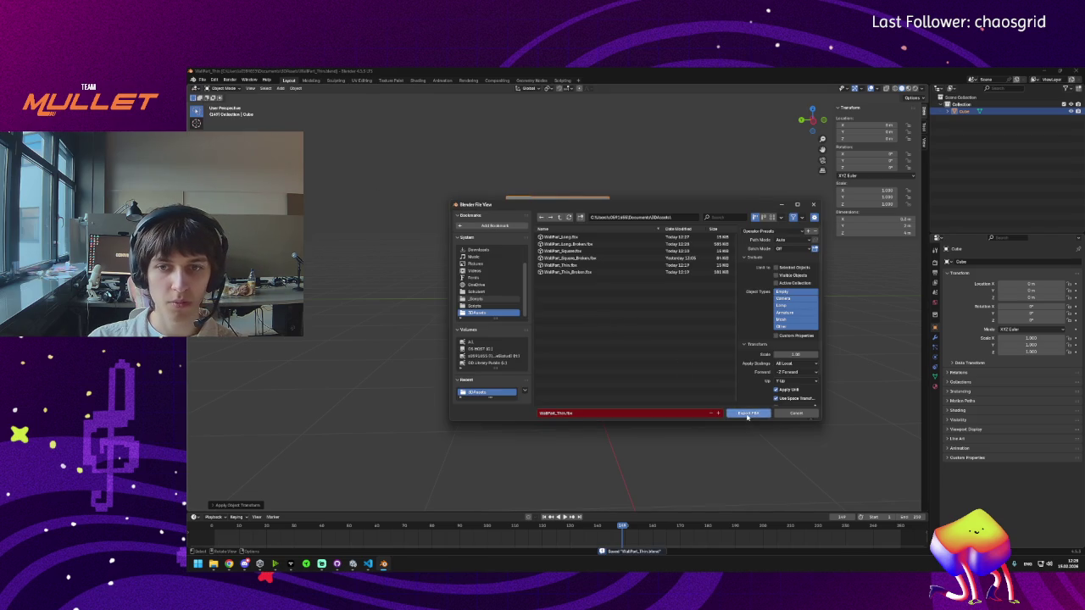
{"action": "left_click", "coordinate": [748, 413]}
{"action": "left_click", "coordinate": [202, 79]}
{"action": "key", "text": "ctrl+s"}
Step: Open WallPart_Thin_Broken.blend, apply rotation and scale to all fractured pieces, and save
{"action": "left_click", "coordinate": [203, 80]}
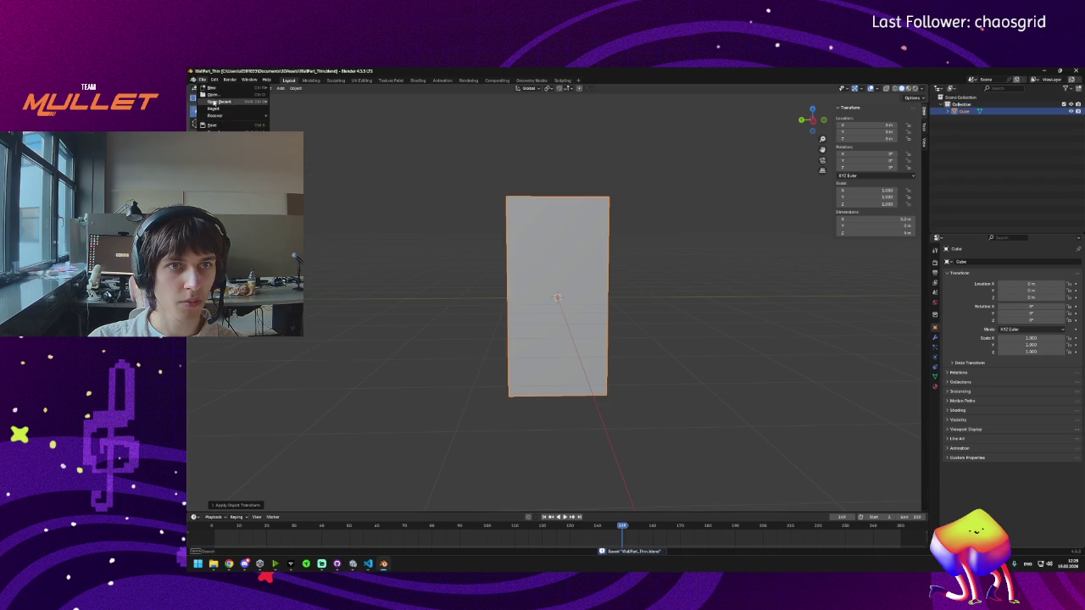
{"action": "left_click", "coordinate": [212, 94]}
{"action": "double_click", "coordinate": [585, 273]}
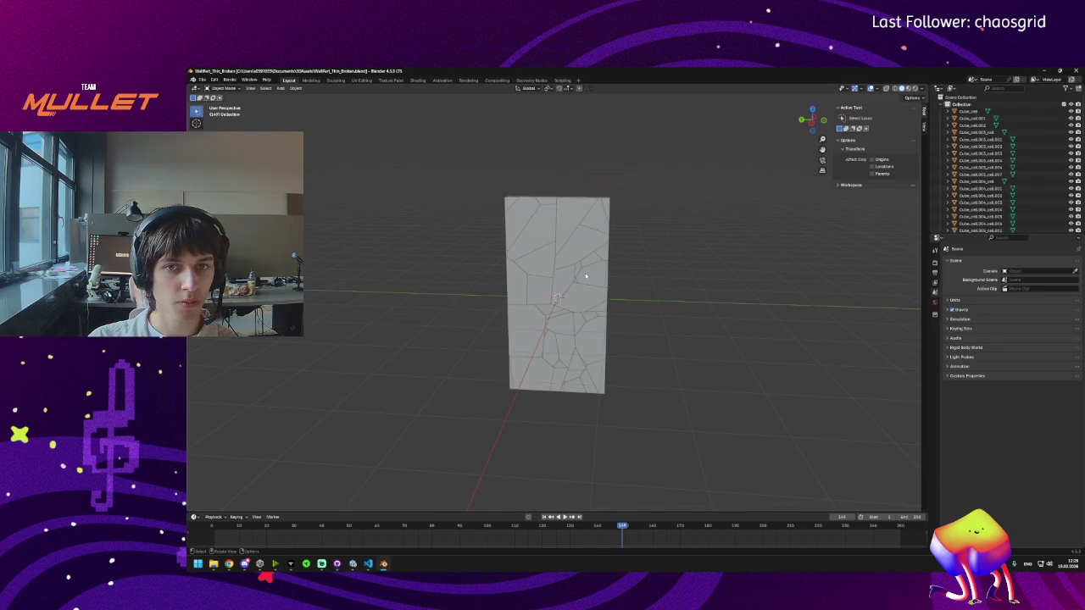
{"action": "mouse_move", "coordinate": [692, 175]}
{"action": "left_mouse_down"}
{"action": "mouse_move", "coordinate": [394, 333]}
{"action": "mouse_move", "coordinate": [741, 450]}
{"action": "mouse_move", "coordinate": [729, 412]}
{"action": "left_mouse_up"}
{"action": "key", "text": "ctrl+a"}
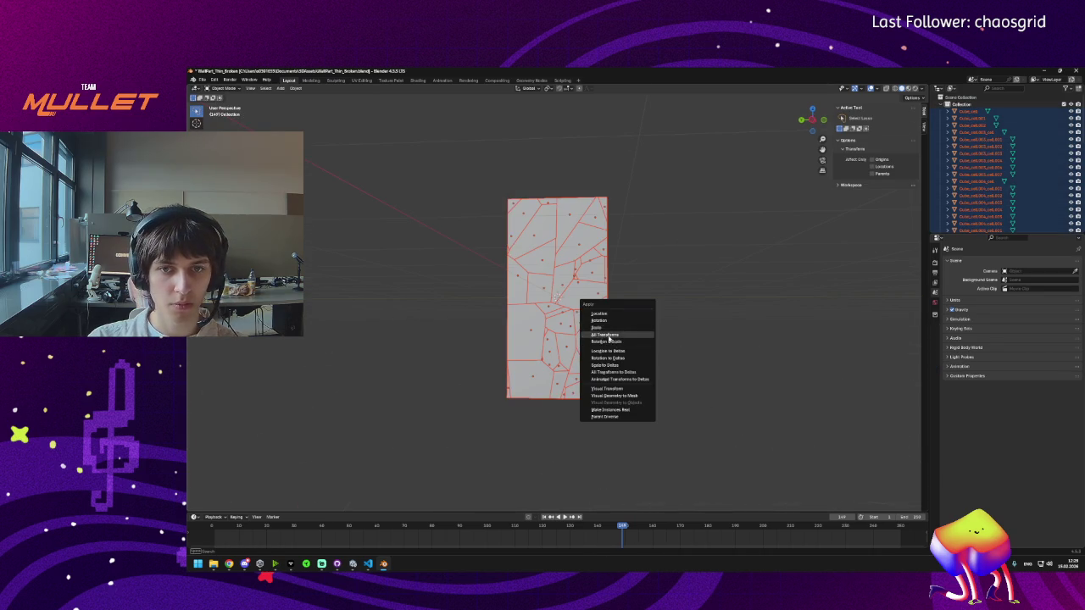
{"action": "left_click", "coordinate": [615, 343]}
{"action": "key", "text": "ctrl+a"}
{"action": "left_click", "coordinate": [568, 336]}
{"action": "left_click", "coordinate": [632, 341]}
{"action": "key", "text": "ctrl+s"}
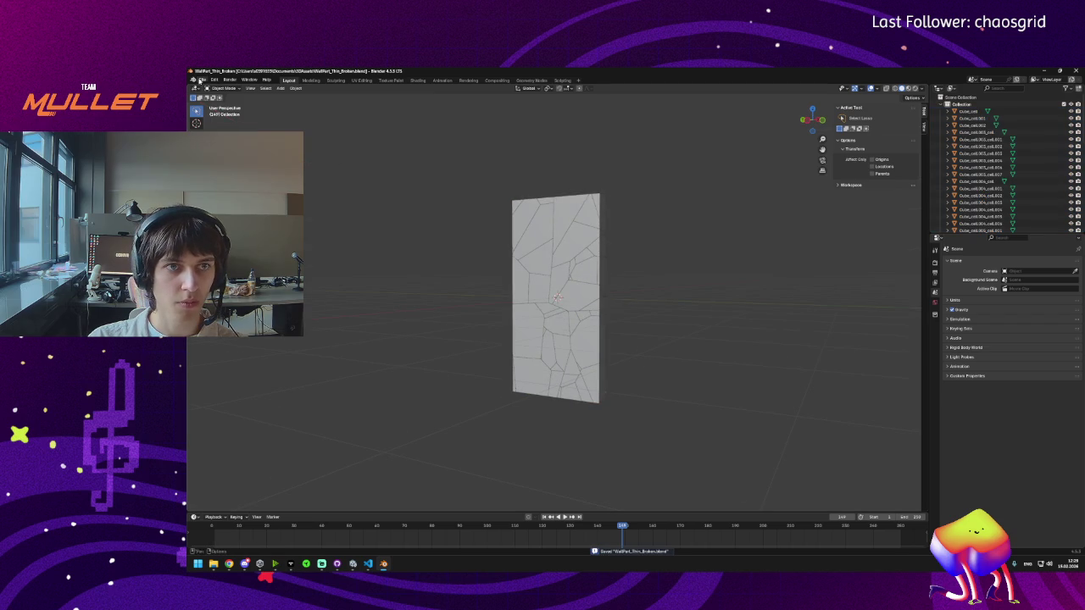
Step: Export the broken thin wall as WallPart_Thin_Broken.fbx and save the file
{"action": "left_click", "coordinate": [203, 79]}
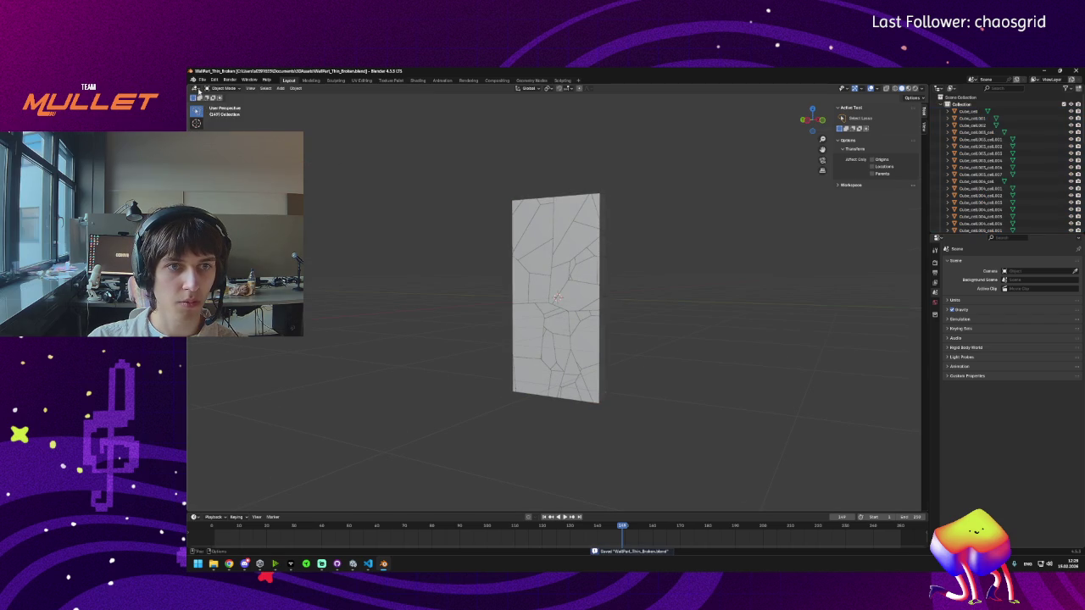
{"action": "left_click", "coordinate": [202, 79]}
{"action": "mouse_move", "coordinate": [254, 186]}
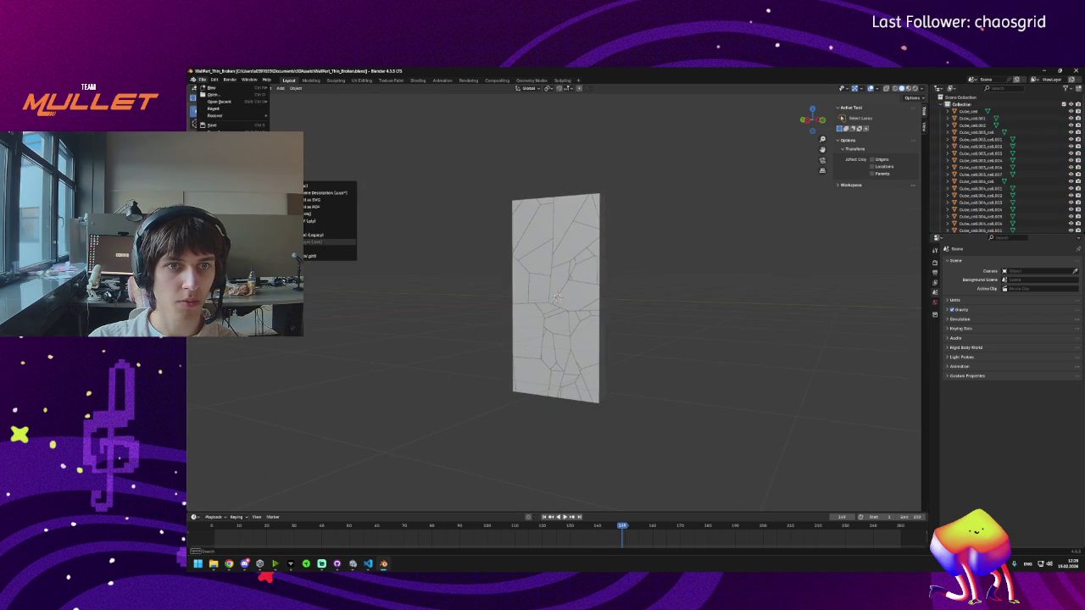
{"action": "left_click", "coordinate": [331, 246]}
{"action": "left_click", "coordinate": [746, 413]}
{"action": "key", "text": "ctrl+s"}
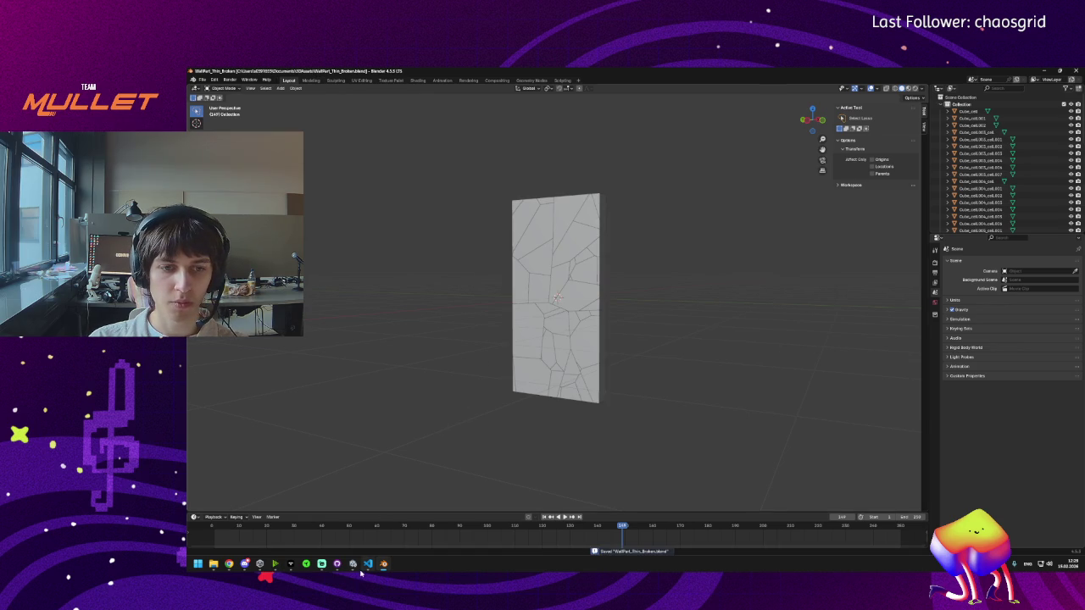
{"action": "left_click", "coordinate": [354, 564]}
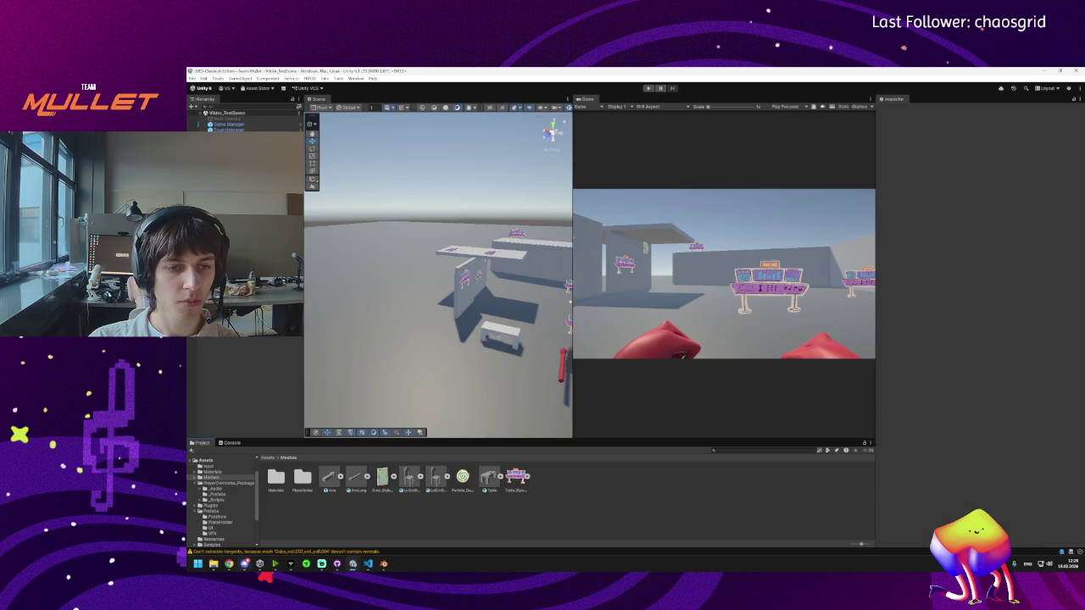
Step: Import WallPart_Long, WallPart_Long_Broken, WallPart_Thin and WallPart_Thin_Broken FBX files from 3DAssets into Meshes
{"action": "left_click", "coordinate": [214, 564]}
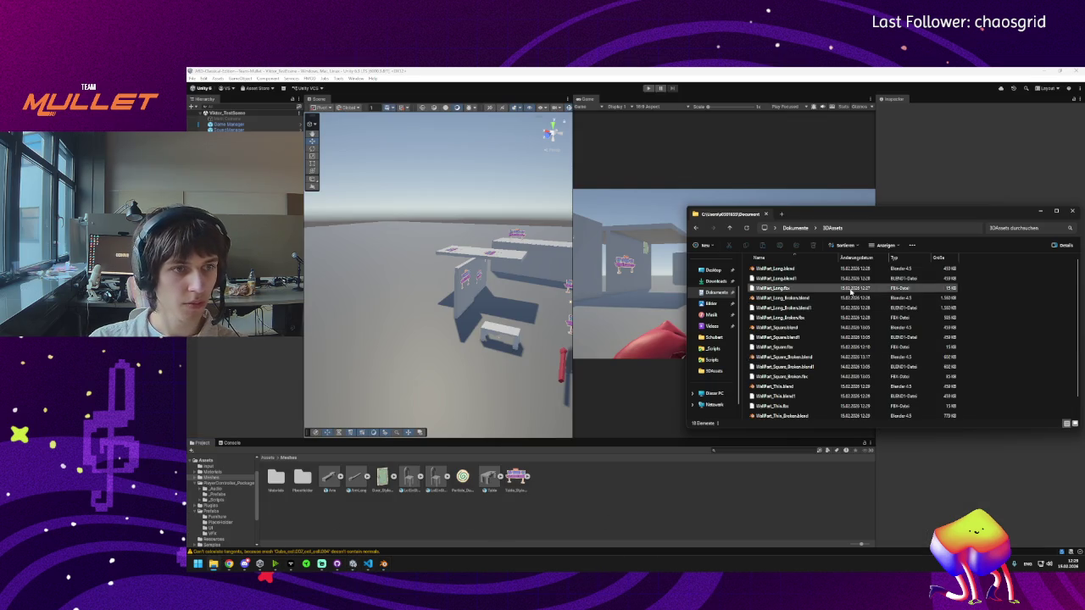
{"action": "left_click", "coordinate": [787, 288]}
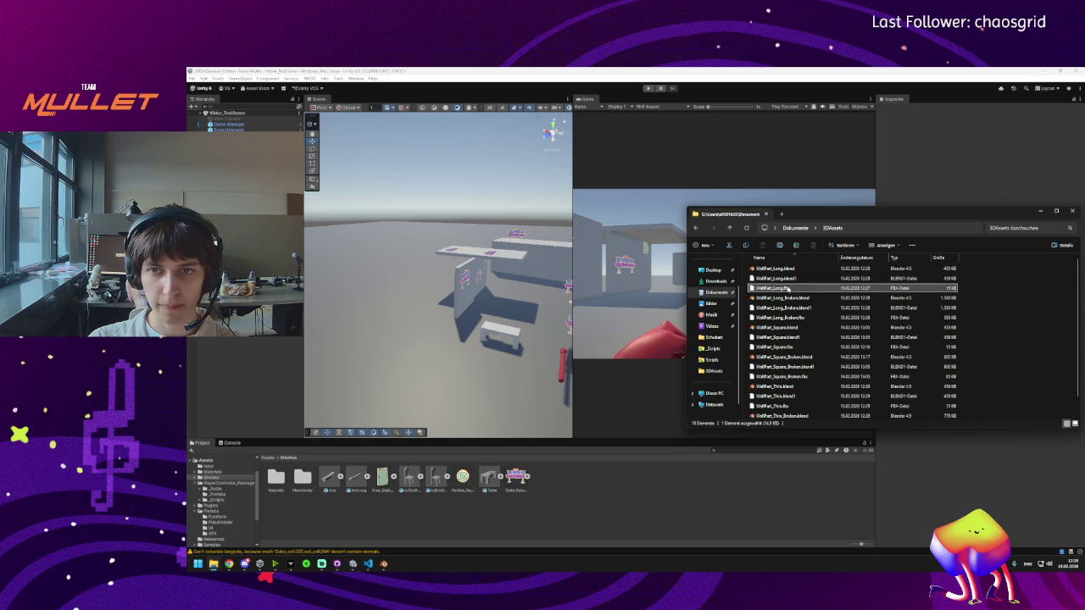
{"action": "left_click", "coordinate": [793, 319], "text": "ctrl"}
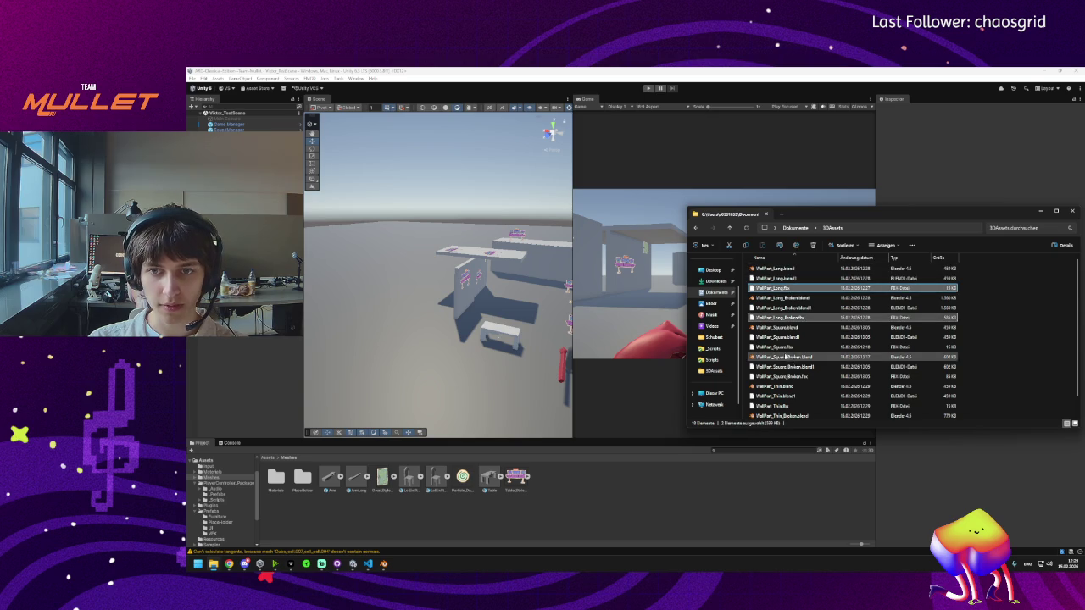
{"action": "left_click", "coordinate": [791, 407], "text": "ctrl"}
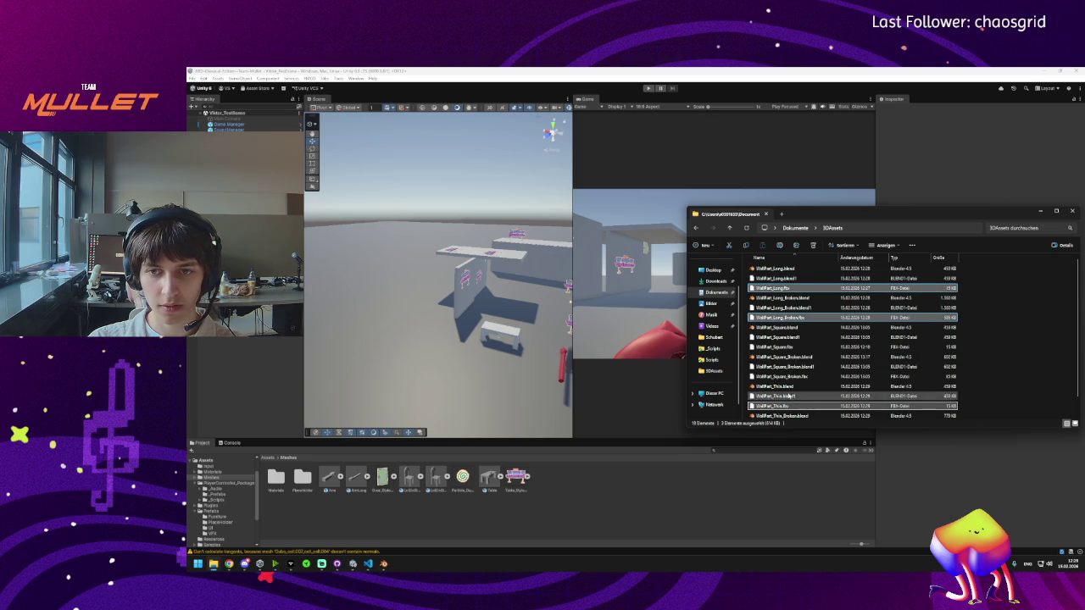
{"action": "scroll", "coordinate": [791, 409], "scroll_direction": "down", "scroll_amount": 1}
{"action": "left_click", "coordinate": [791, 417], "text": "ctrl"}
{"action": "left_click_drag", "start_coordinate": [623, 496], "coordinate": [625, 497]}
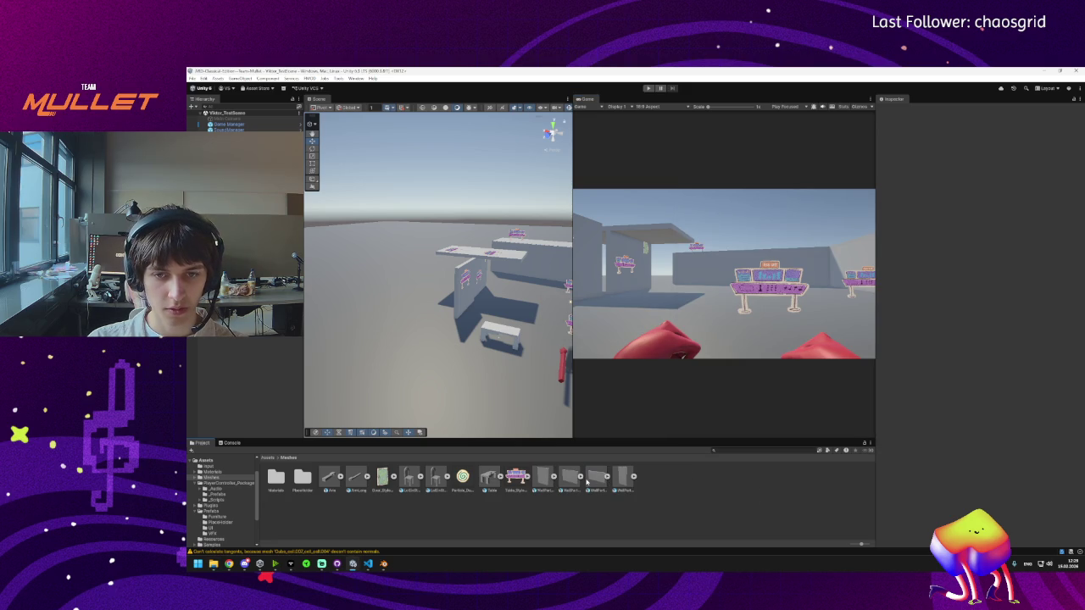
Step: Inspect the WallPart_Thin_Broken and WallPart_Long models' sub-meshes and import settings
{"action": "left_click", "coordinate": [590, 477]}
{"action": "left_click", "coordinate": [590, 477]}
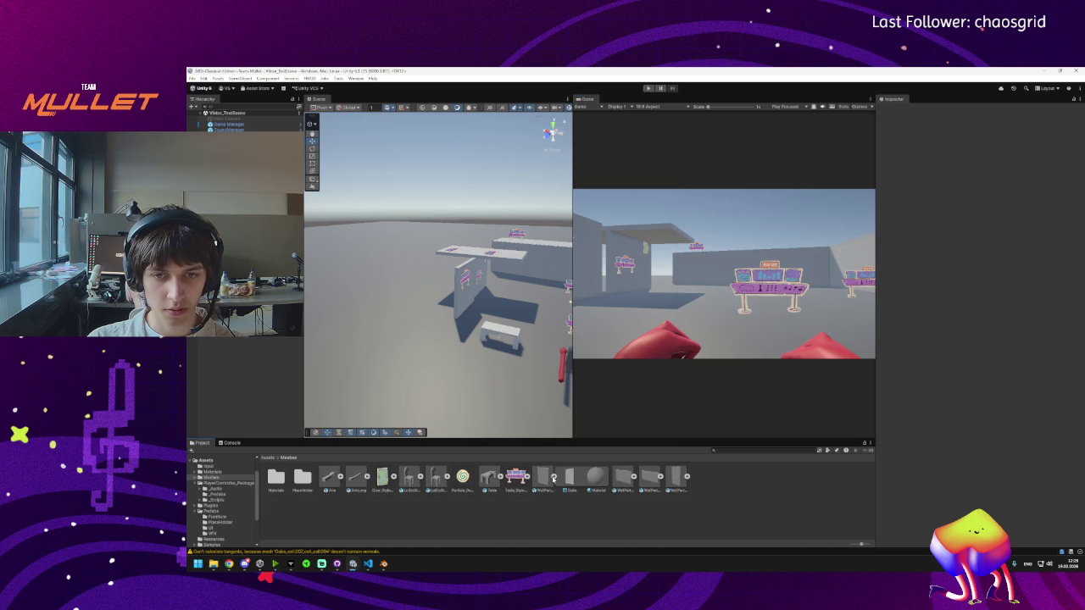
{"action": "left_click", "coordinate": [631, 478]}
{"action": "left_click", "coordinate": [632, 478]}
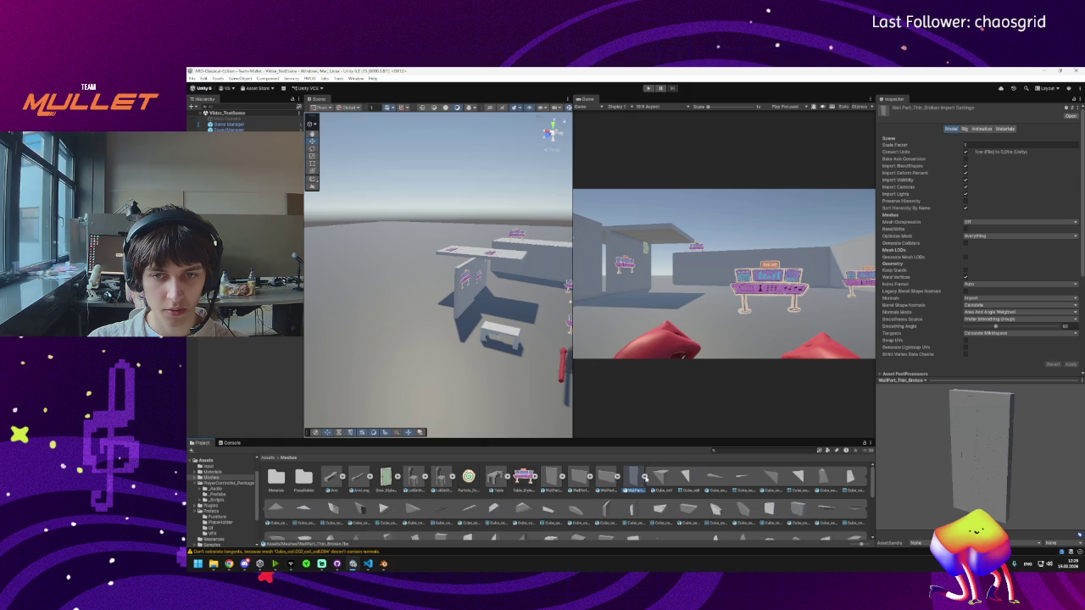
{"action": "left_click", "coordinate": [632, 477]}
{"action": "left_click", "coordinate": [545, 480]}
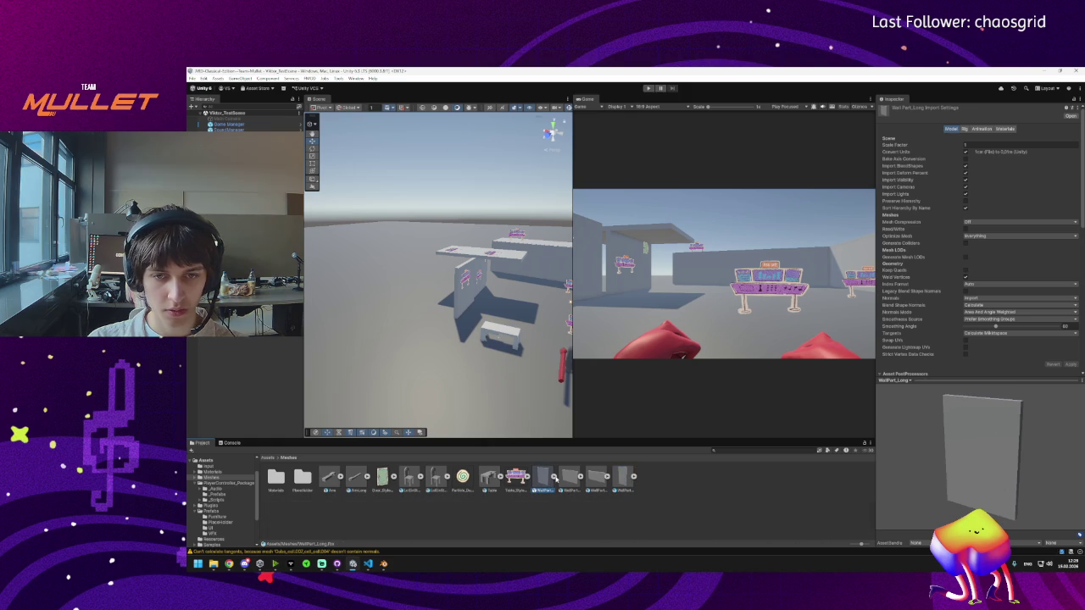
{"action": "left_click", "coordinate": [623, 484]}
Step: Check the Long, Long_Broken and Thin models, then drag three WallPart models into the scene
{"action": "left_click", "coordinate": [545, 486]}
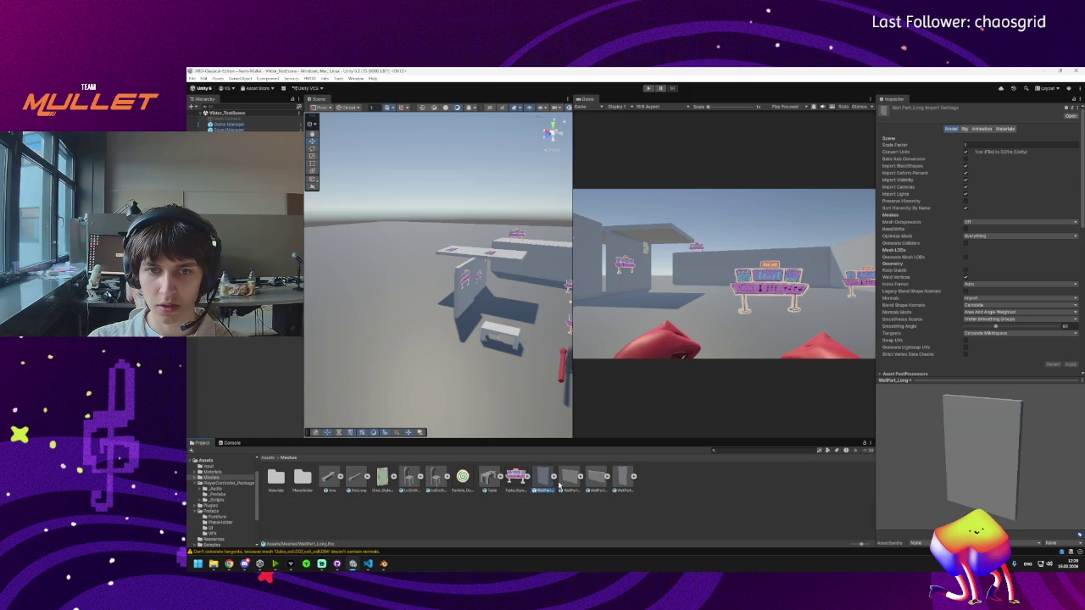
{"action": "left_click", "coordinate": [566, 481]}
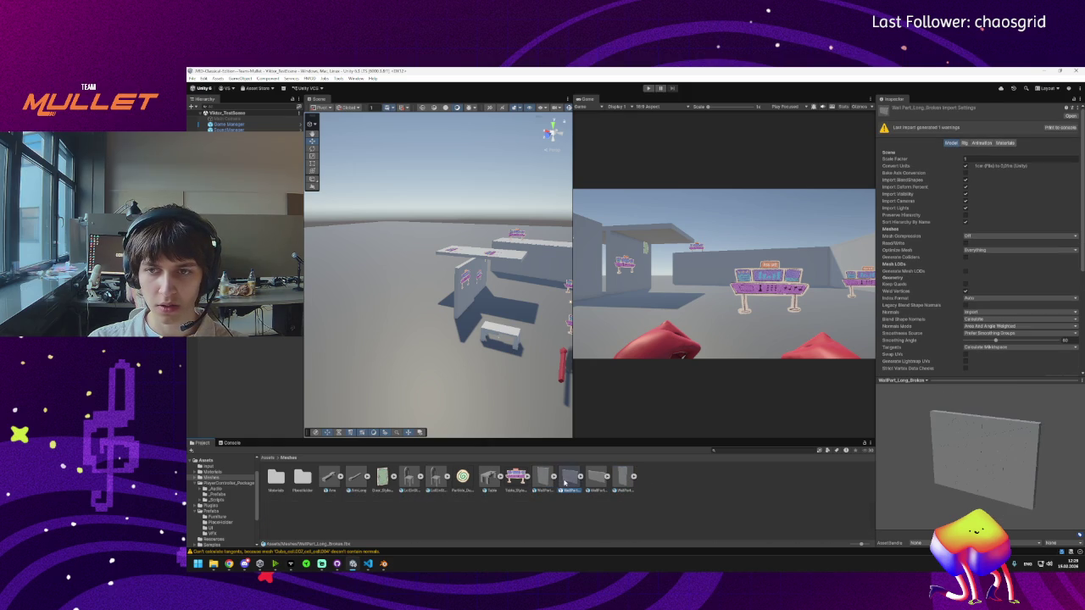
{"action": "left_click", "coordinate": [596, 483]}
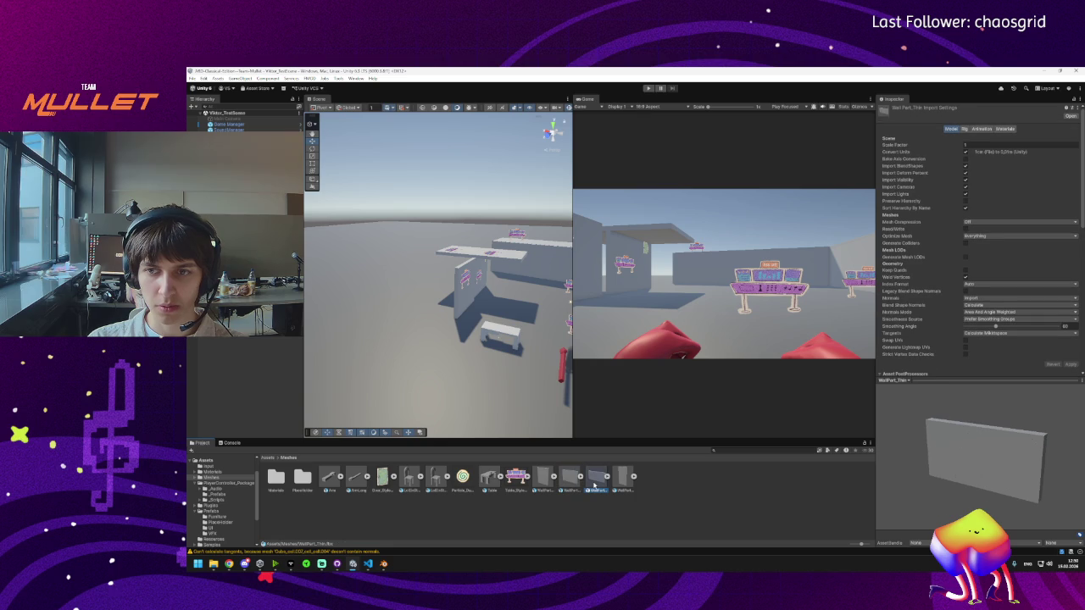
{"action": "left_click", "coordinate": [545, 485]}
{"action": "left_click", "coordinate": [572, 488]}
{"action": "left_click", "coordinate": [589, 490]}
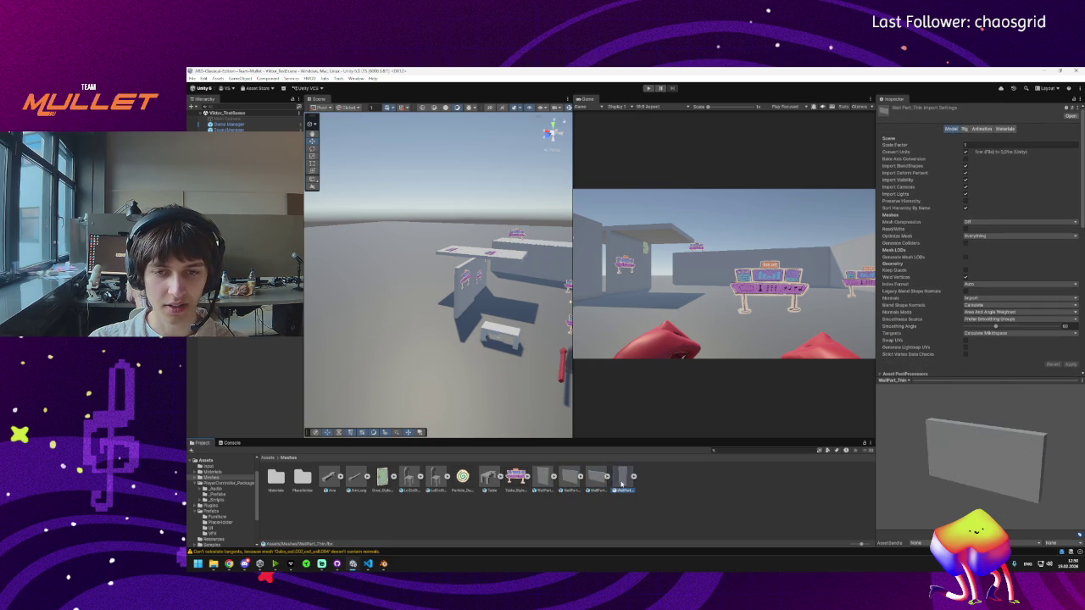
{"action": "left_click", "coordinate": [545, 487], "text": "shift"}
{"action": "mouse_move", "coordinate": [545, 486]}
{"action": "left_mouse_down"}
{"action": "mouse_move", "coordinate": [330, 364]}
{"action": "mouse_move", "coordinate": [265, 371]}
{"action": "left_mouse_up"}
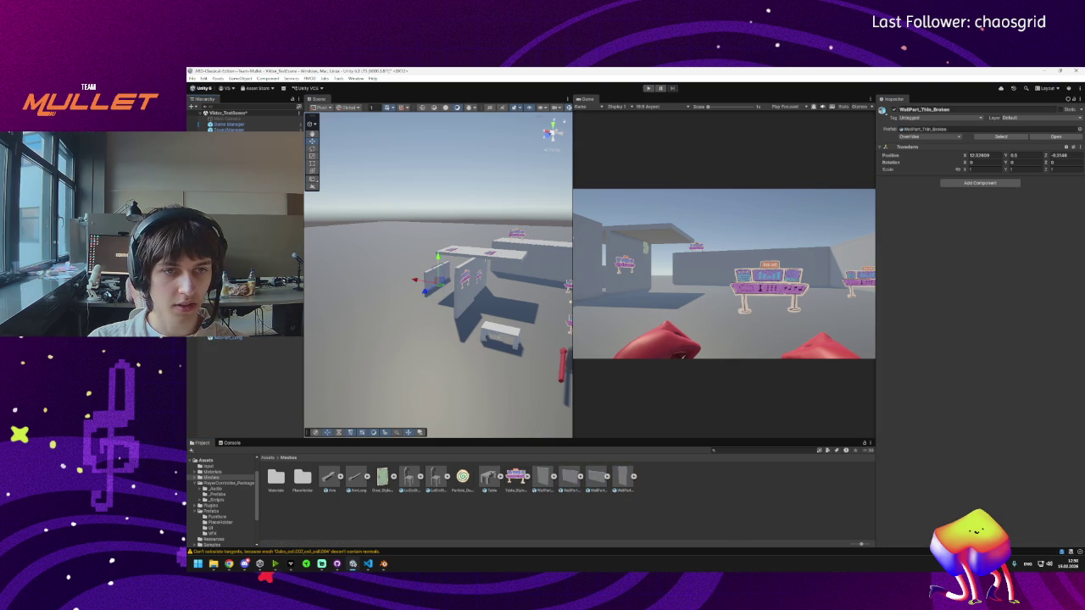
Step: Select the placed wall objects, unpack them completely, and return the Project panel to Assets
{"action": "key", "text": "f"}
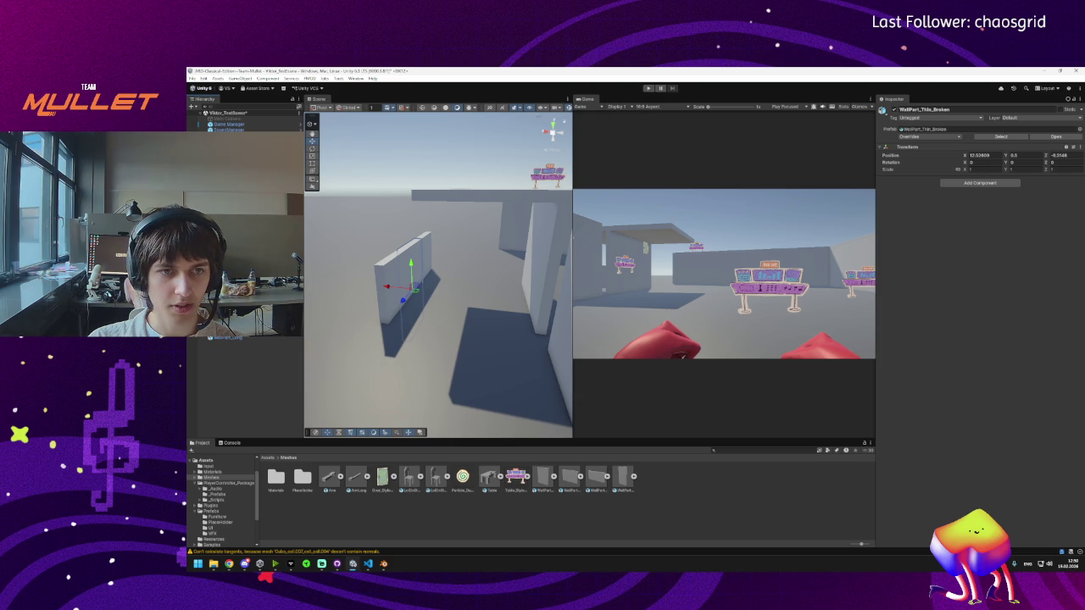
{"action": "key", "text": "ctrl+z"}
{"action": "key", "text": "ctrl+z"}
{"action": "left_click", "coordinate": [246, 338]}
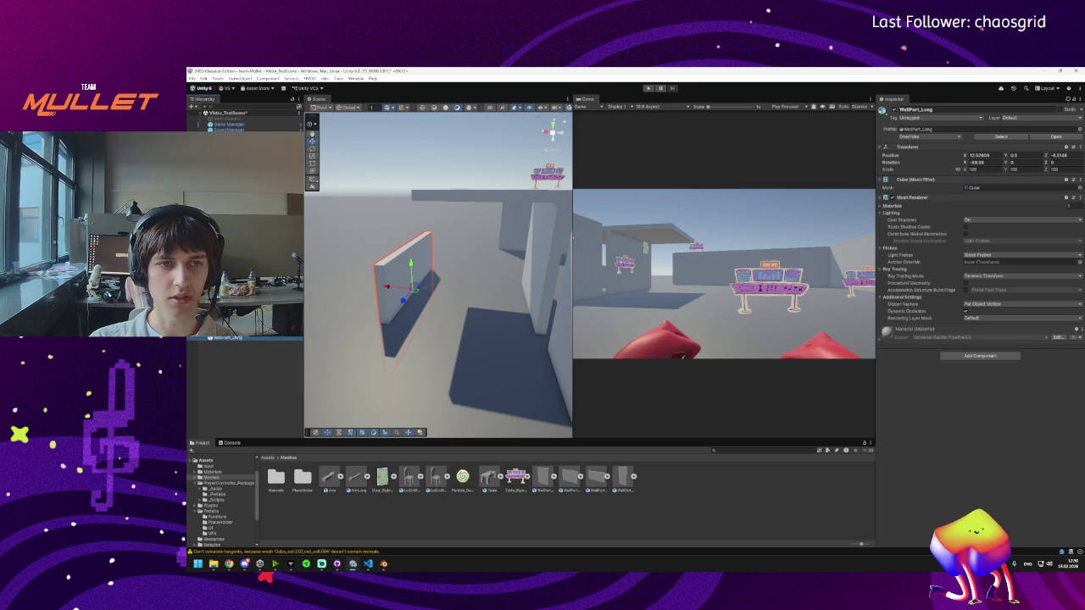
{"action": "left_click", "coordinate": [246, 331], "text": "ctrl"}
{"action": "right_click", "coordinate": [242, 338]}
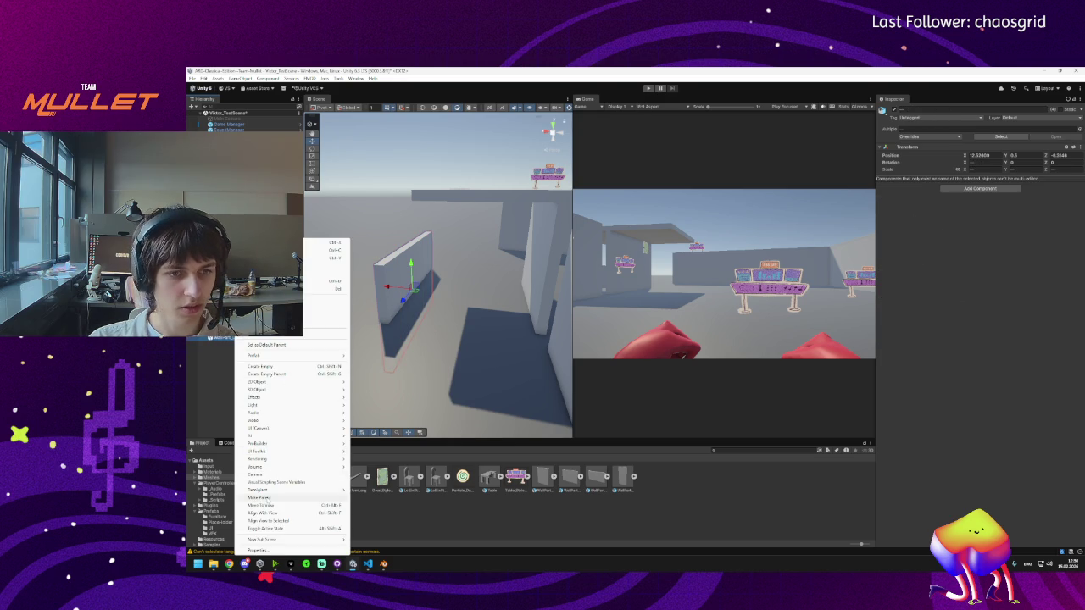
{"action": "mouse_move", "coordinate": [282, 357]}
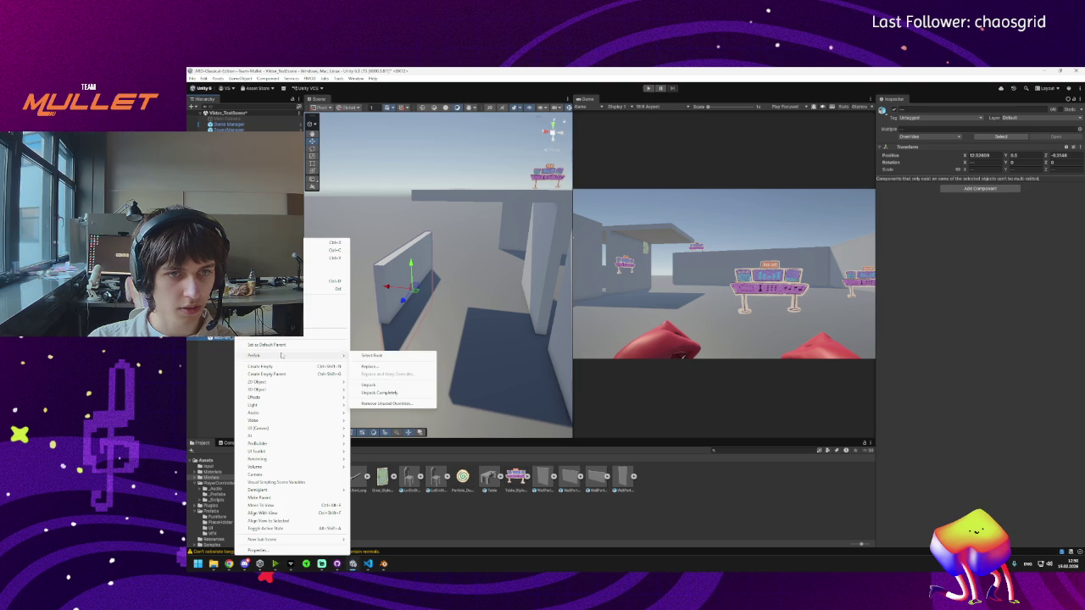
{"action": "left_click", "coordinate": [376, 393]}
{"action": "key", "text": "f"}
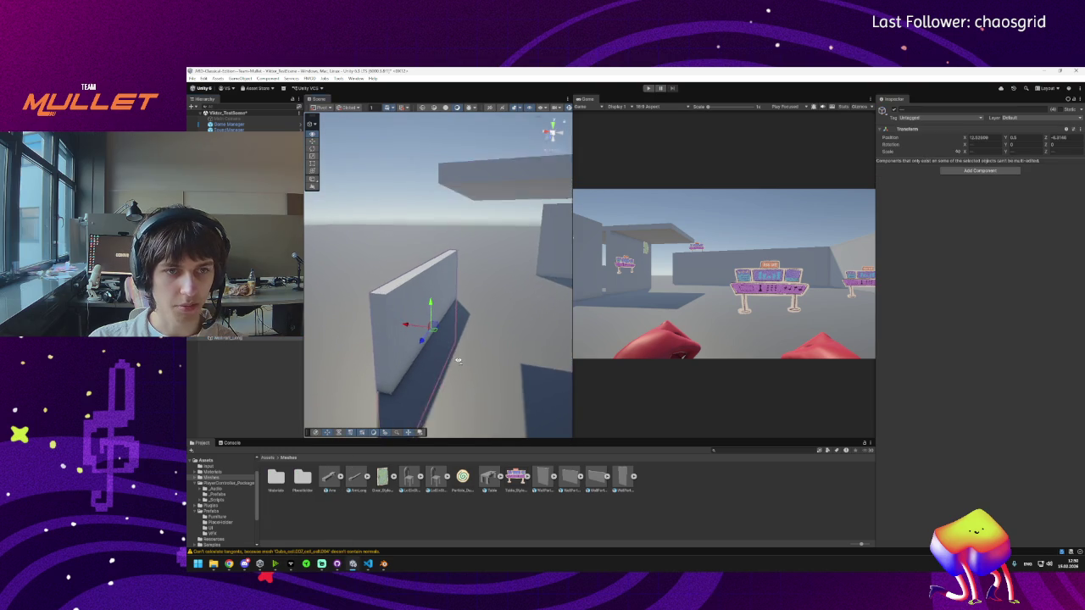
{"action": "left_click", "coordinate": [267, 458]}
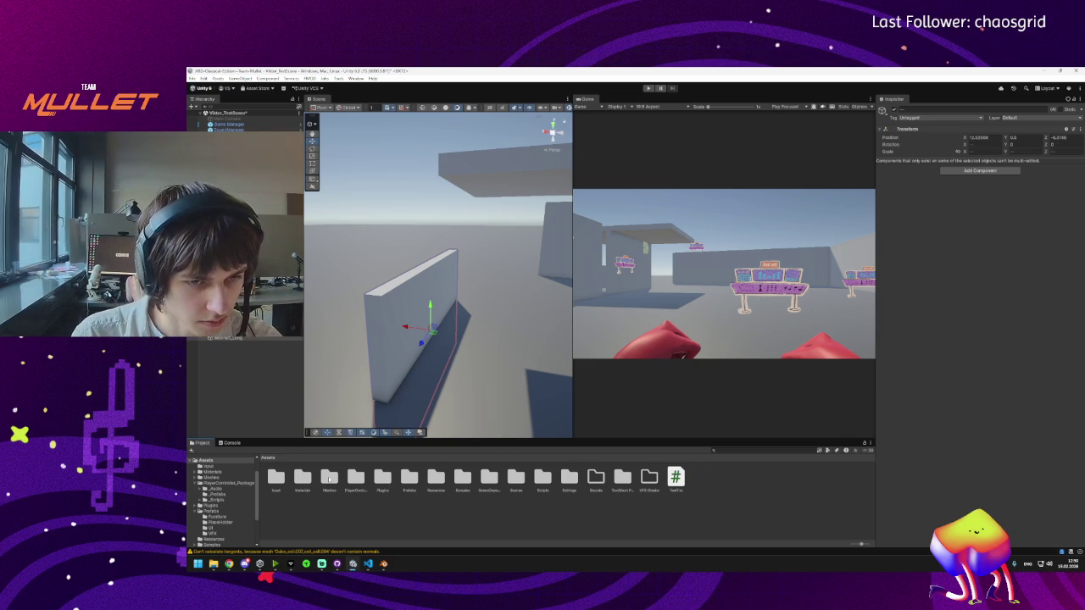
Step: Browse the Meshes and Prefabs folders and inspect the WallPart_Square and WallPart_Square_Broken prefabs
{"action": "double_click", "coordinate": [328, 478]}
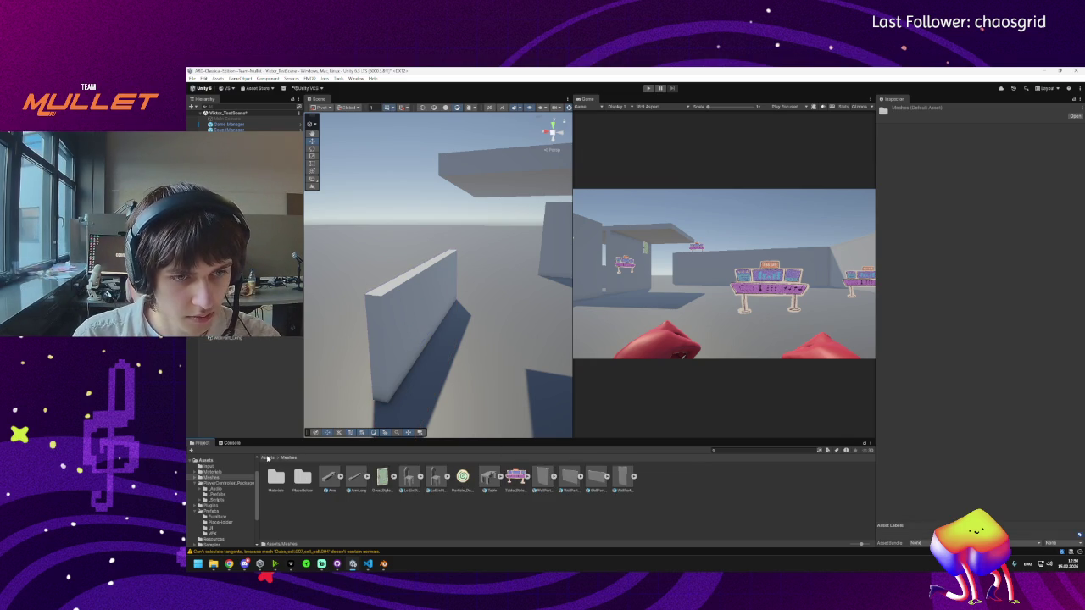
{"action": "left_click", "coordinate": [267, 458]}
{"action": "double_click", "coordinate": [410, 479]}
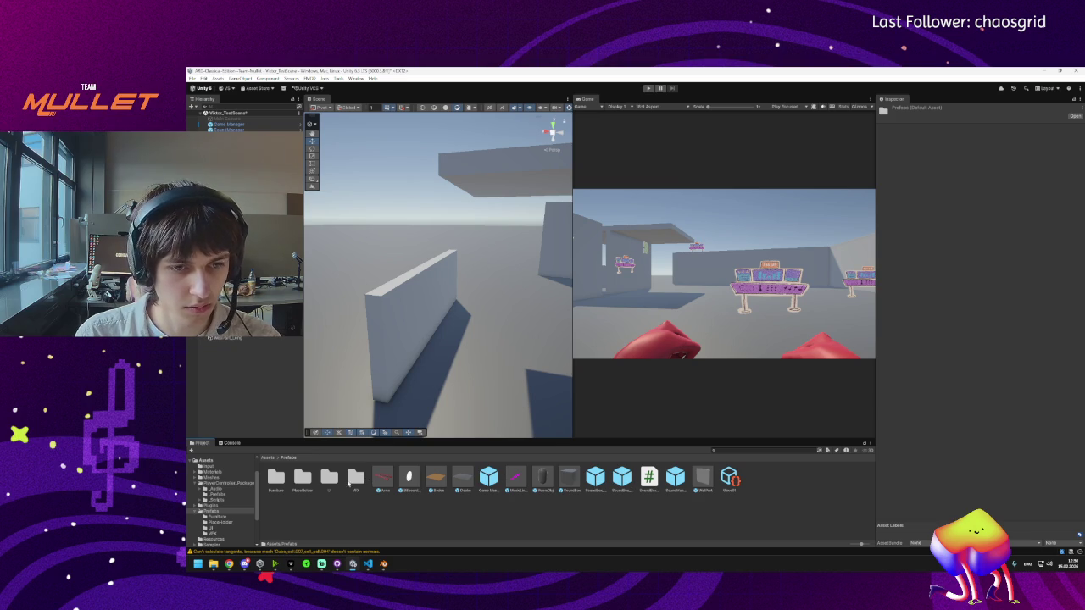
{"action": "left_click", "coordinate": [622, 477]}
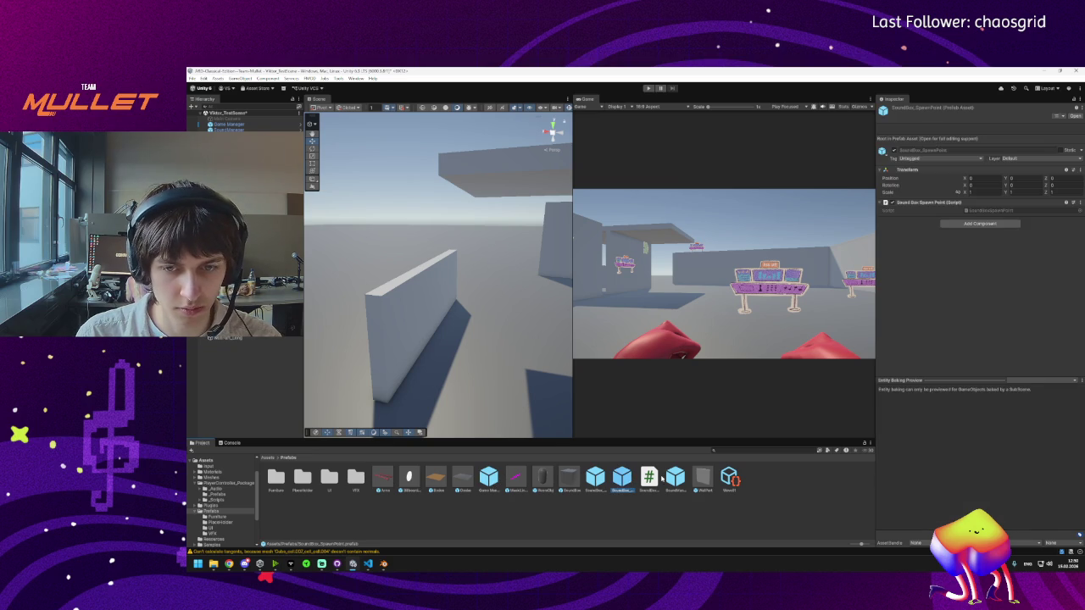
{"action": "left_click", "coordinate": [595, 477]}
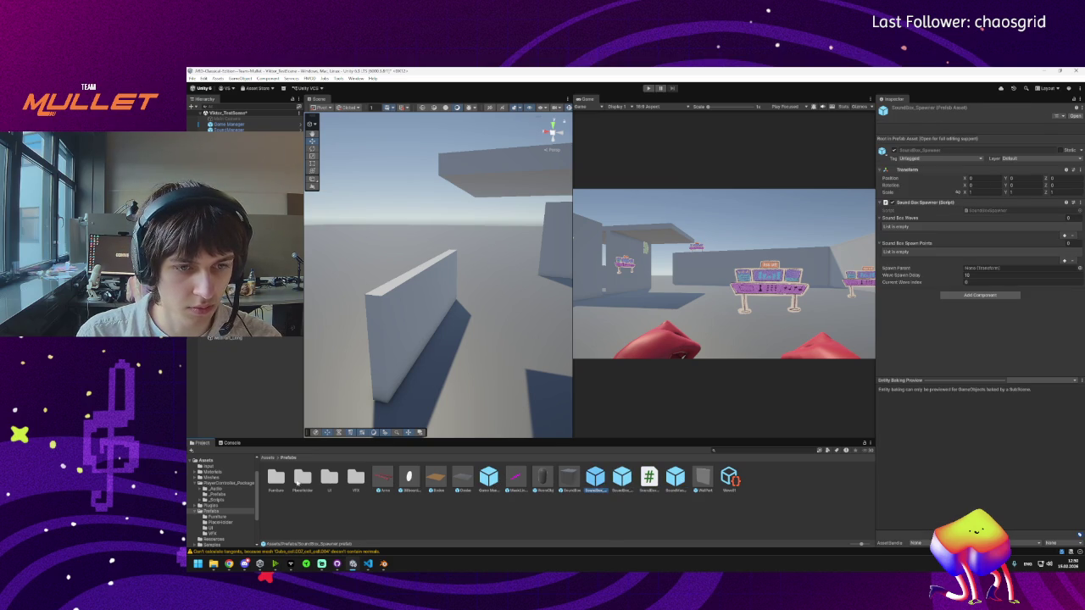
{"action": "double_click", "coordinate": [303, 478]}
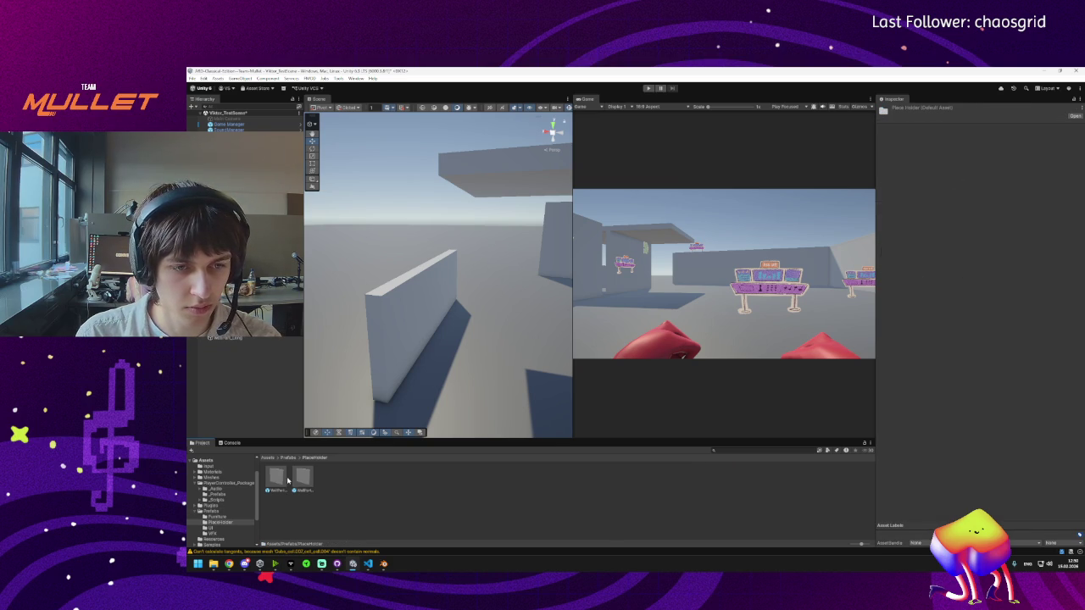
{"action": "left_click", "coordinate": [303, 478]}
{"action": "left_click", "coordinate": [279, 479]}
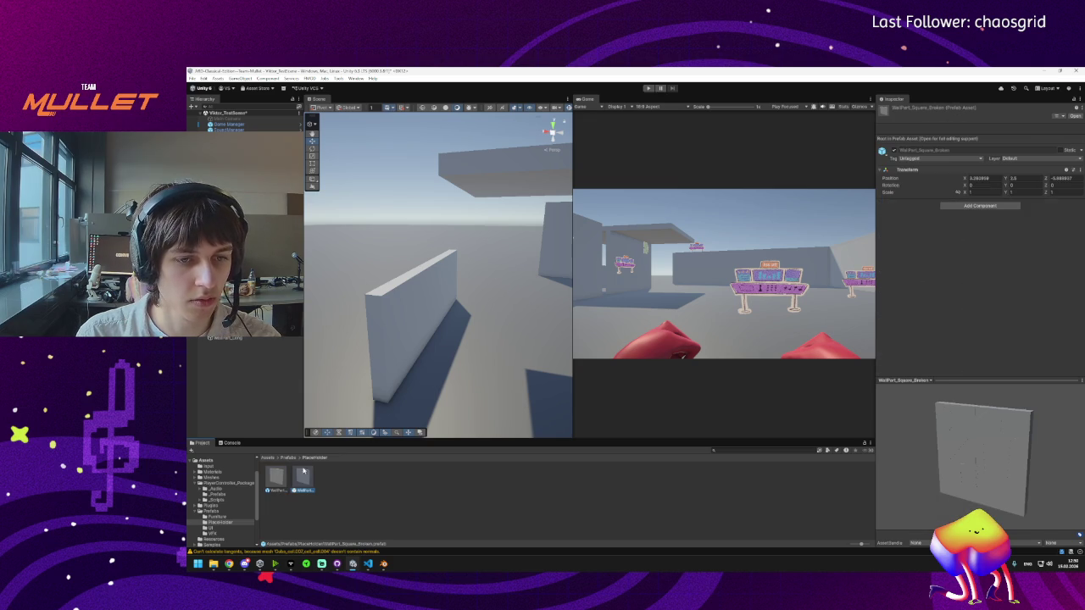
Step: Rename the PlaceHolder folder to Walls, open it, and select WallPart_Square
{"action": "key", "text": "BackSpace"}
{"action": "left_click", "coordinate": [300, 485]}
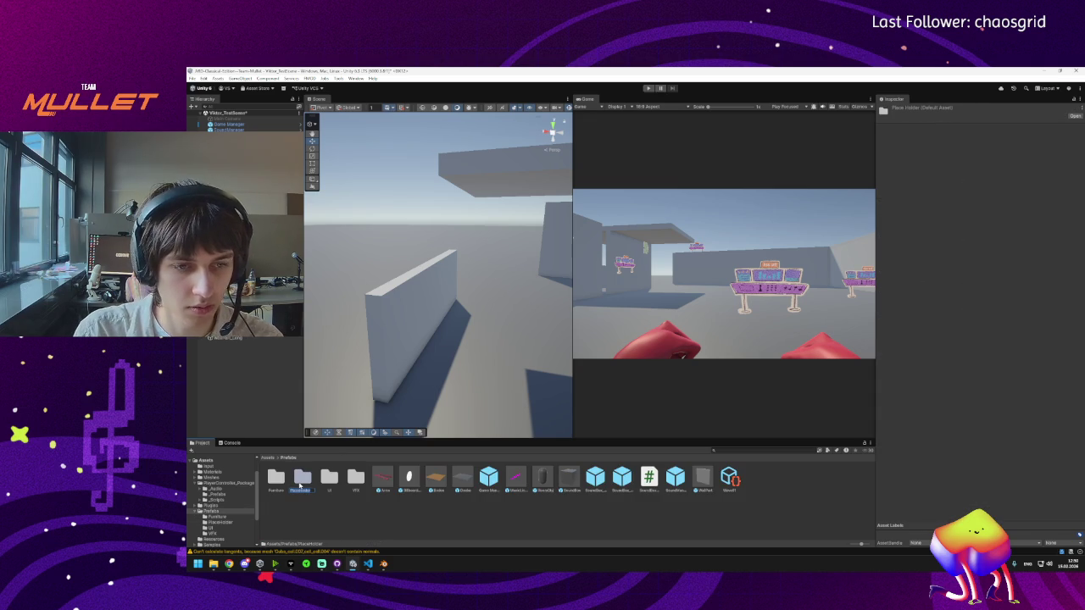
{"action": "type", "text": "Walls"}
{"action": "key", "text": "Return"}
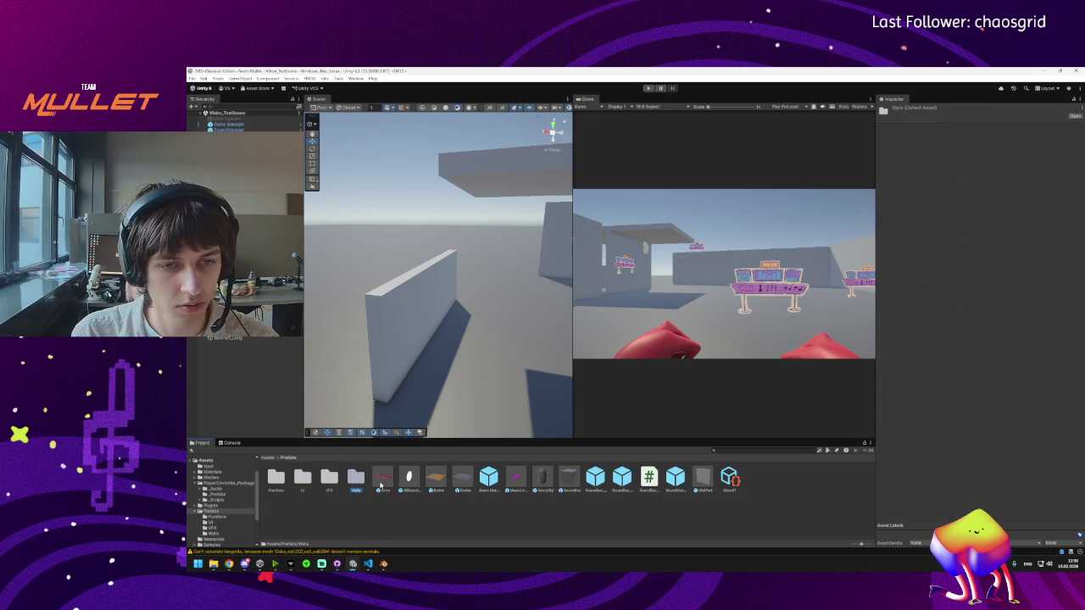
{"action": "key", "text": "Return"}
{"action": "left_click", "coordinate": [276, 487]}
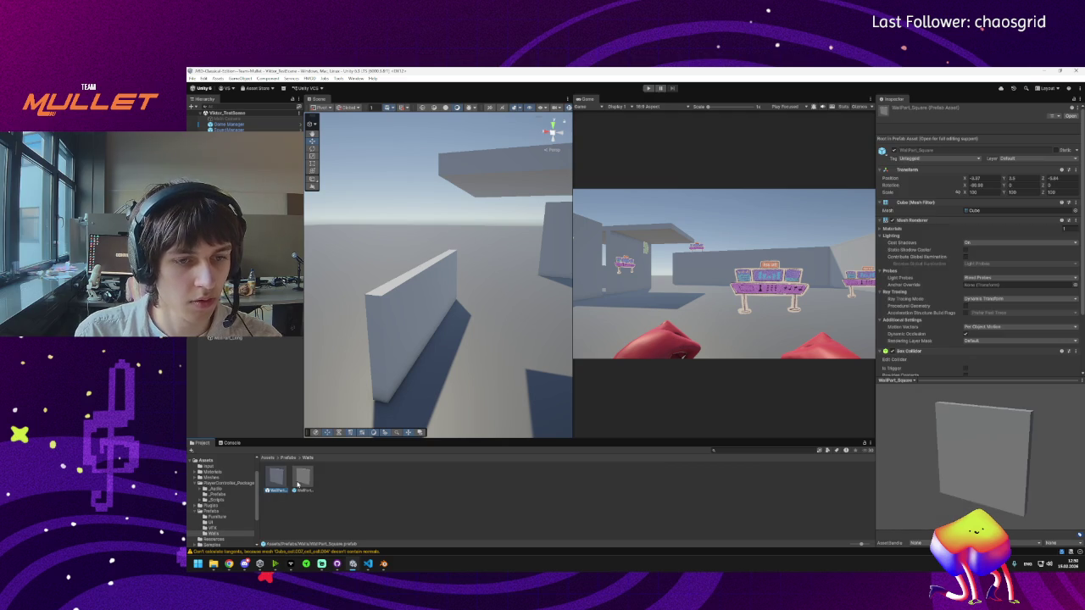
Step: Create a WallPart_Square prefab variant named WallPart_Thin and duplicate it as WallPart_Long
{"action": "right_click", "coordinate": [277, 489]}
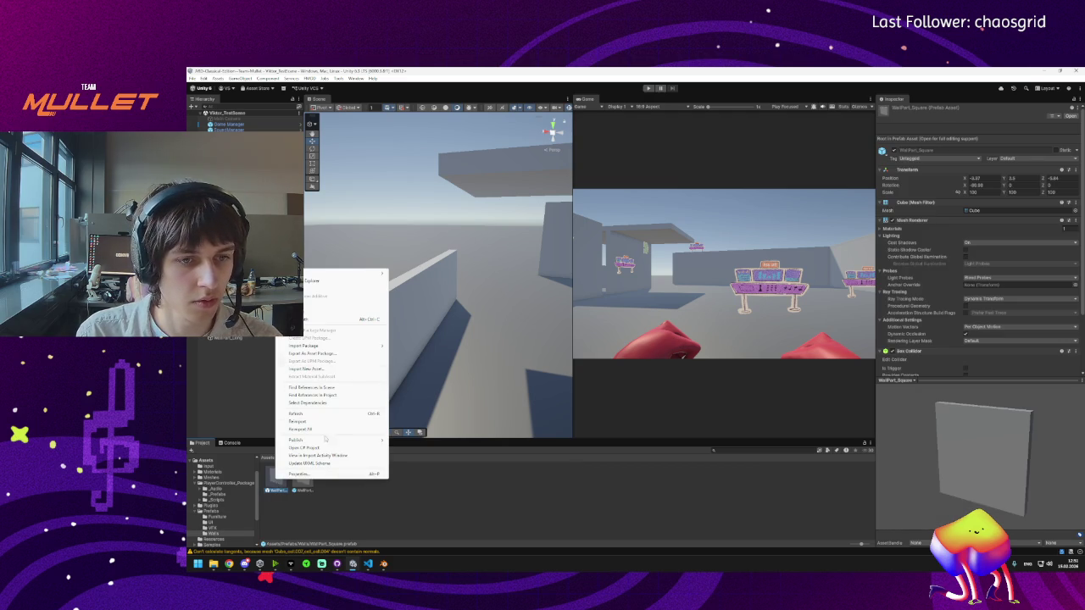
{"action": "mouse_move", "coordinate": [366, 277]}
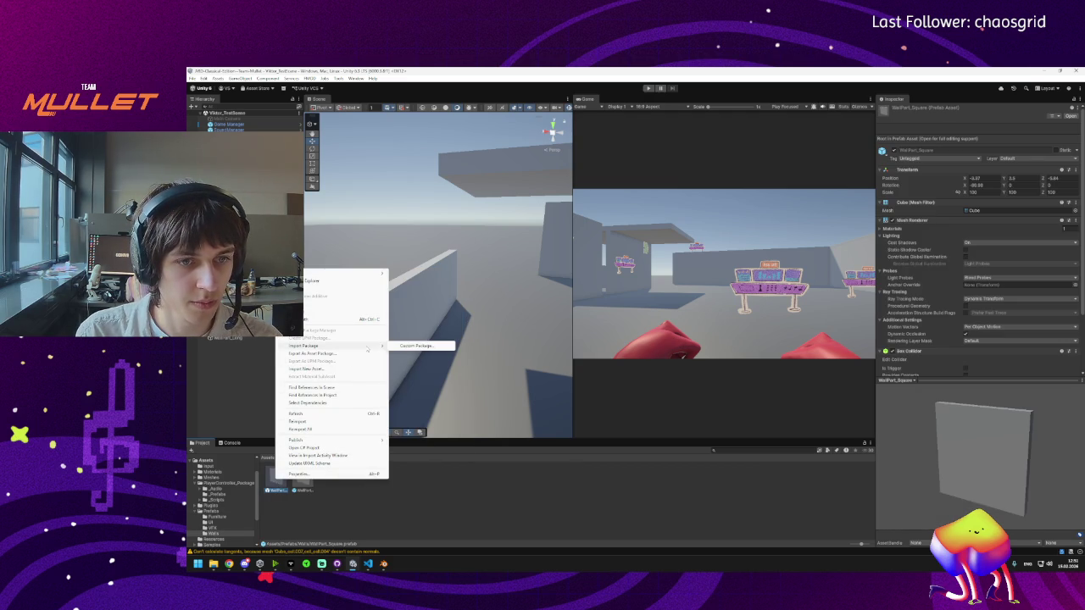
{"action": "left_click", "coordinate": [419, 299]}
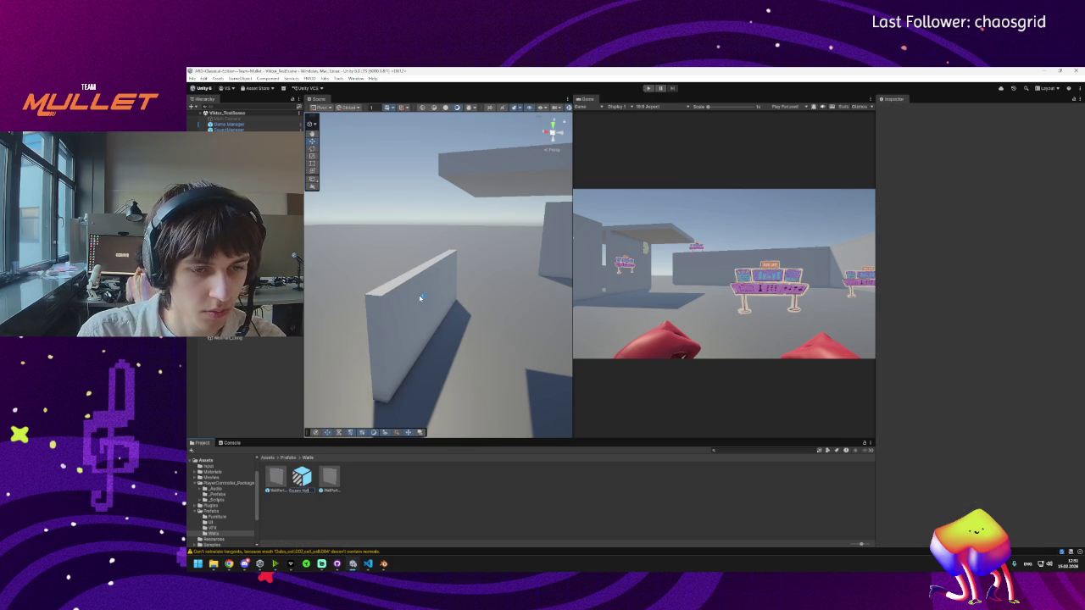
{"action": "type", "text": "WallPart_Squa"}
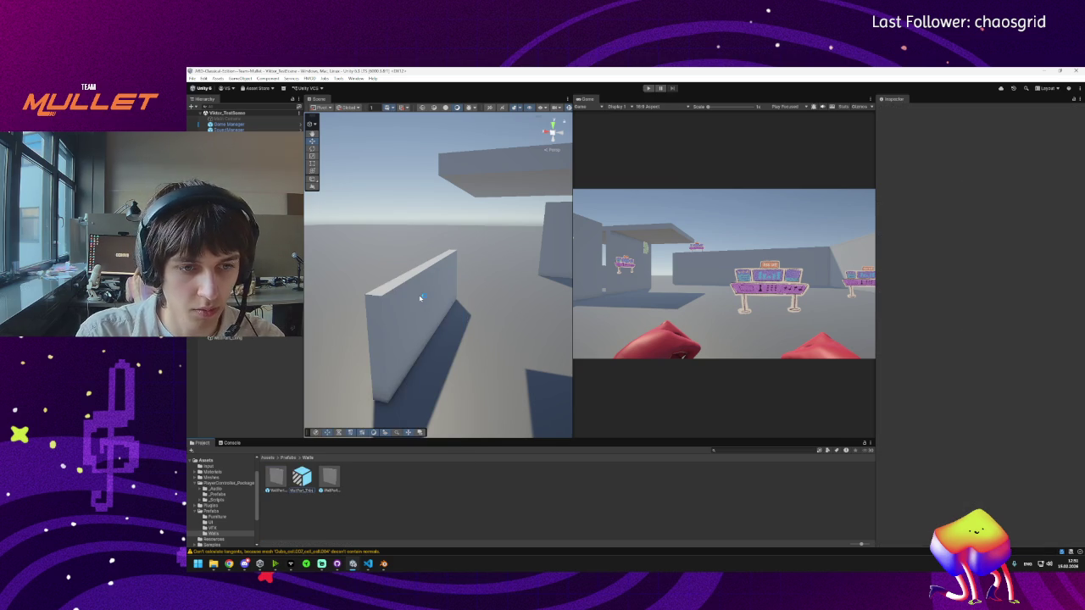
{"action": "key", "text": "Return"}
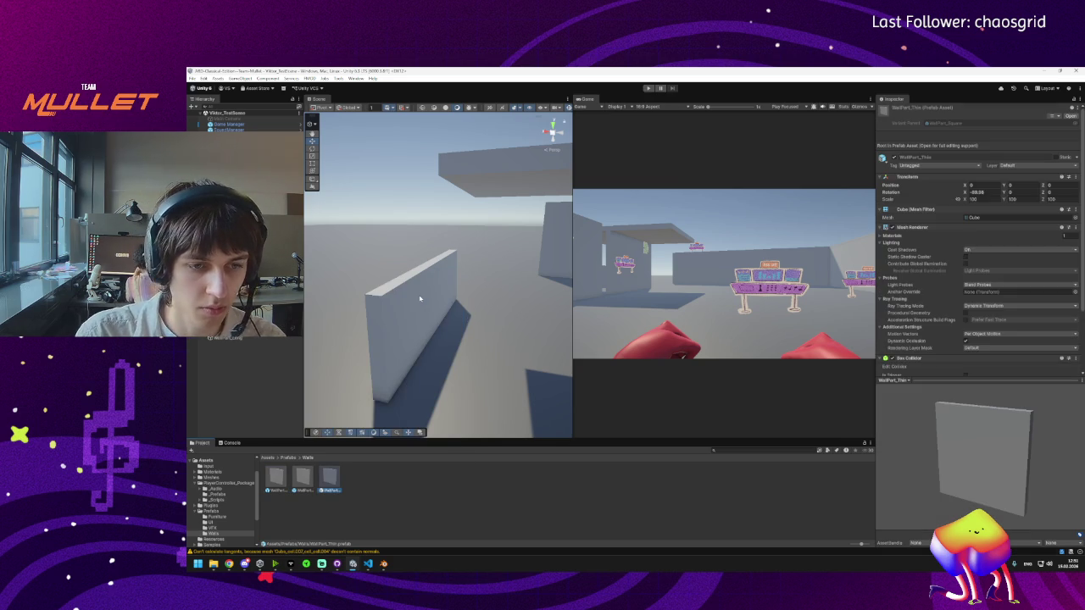
{"action": "key", "text": "ctrl+d"}
{"action": "key", "text": "F2"}
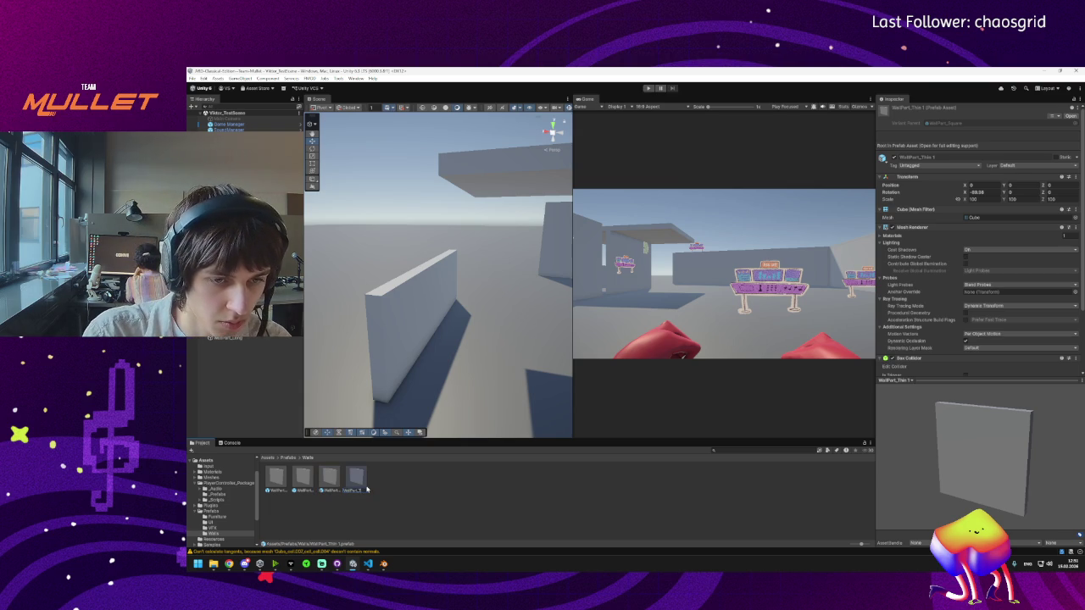
{"action": "key", "text": "Return"}
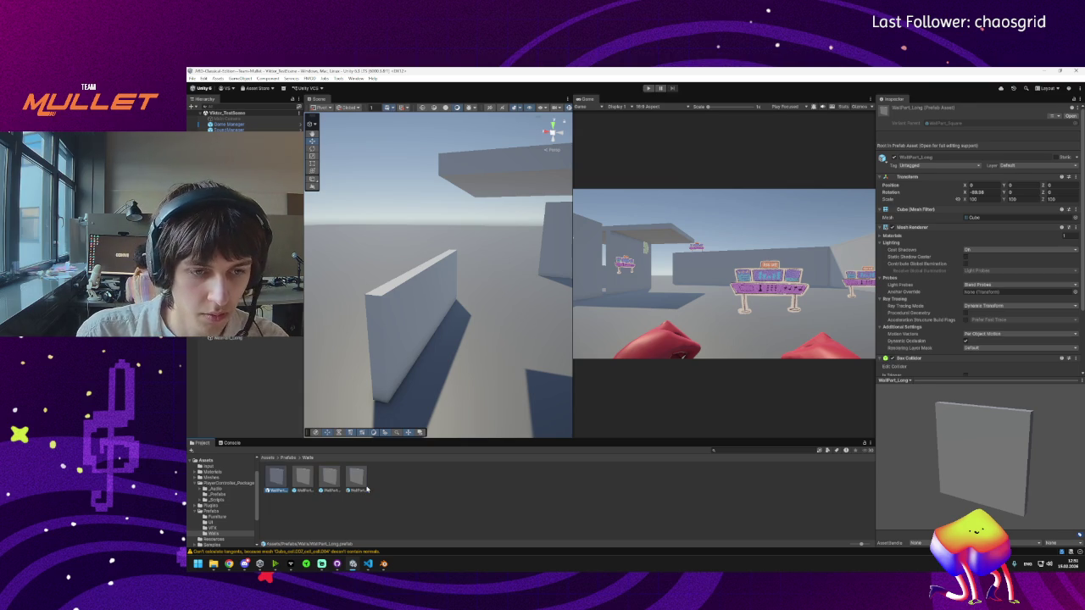
Step: Create a WallPart_Square_Broken prefab variant and rename it WallPart_Thin_Broken
{"action": "left_click", "coordinate": [304, 483]}
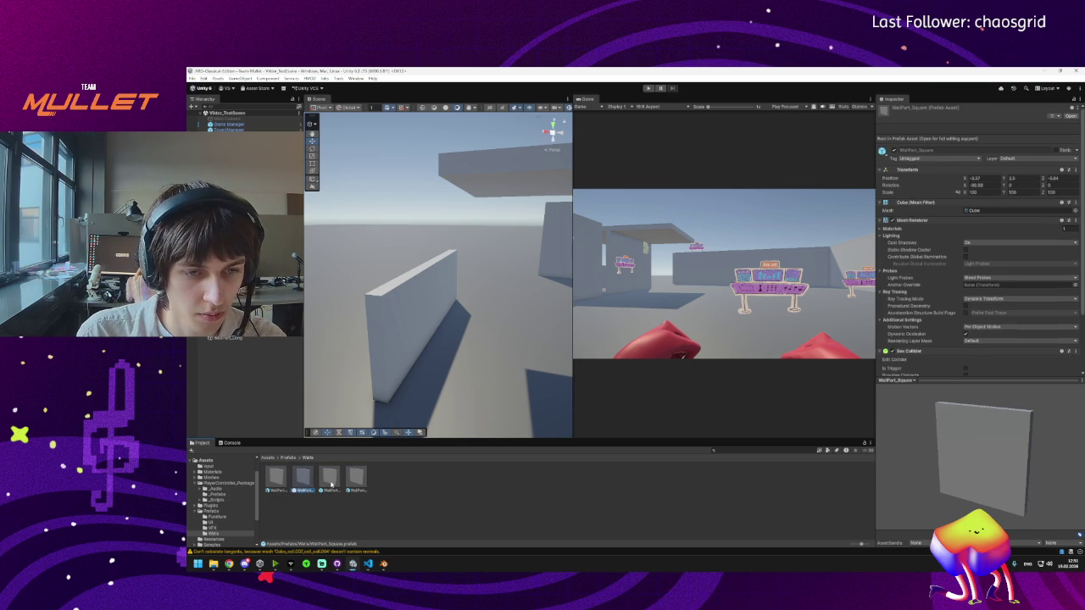
{"action": "left_click", "coordinate": [331, 484]}
{"action": "right_click", "coordinate": [331, 484]}
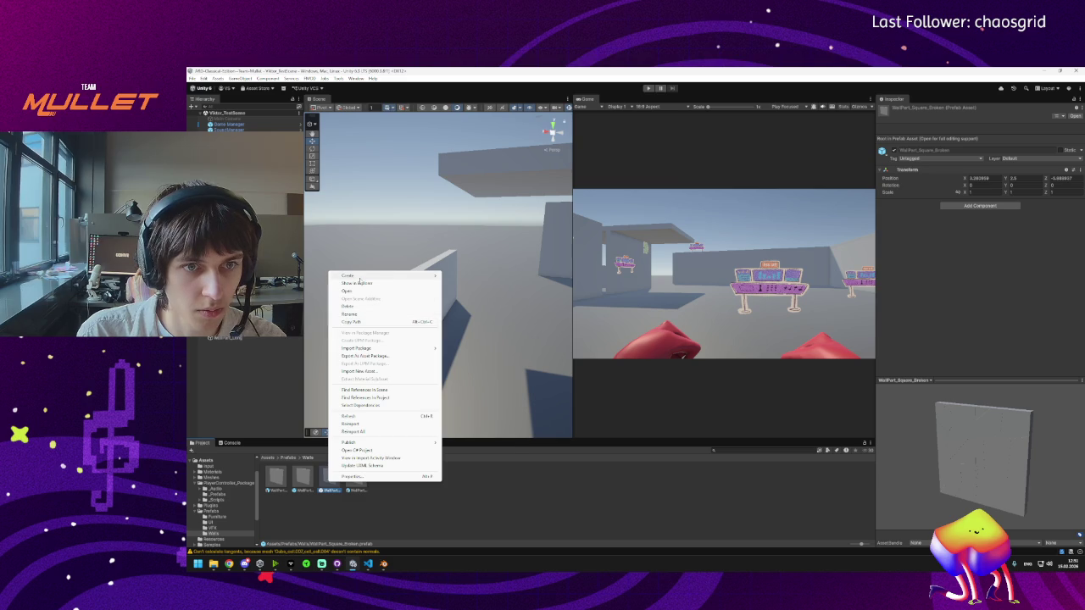
{"action": "mouse_move", "coordinate": [359, 279]}
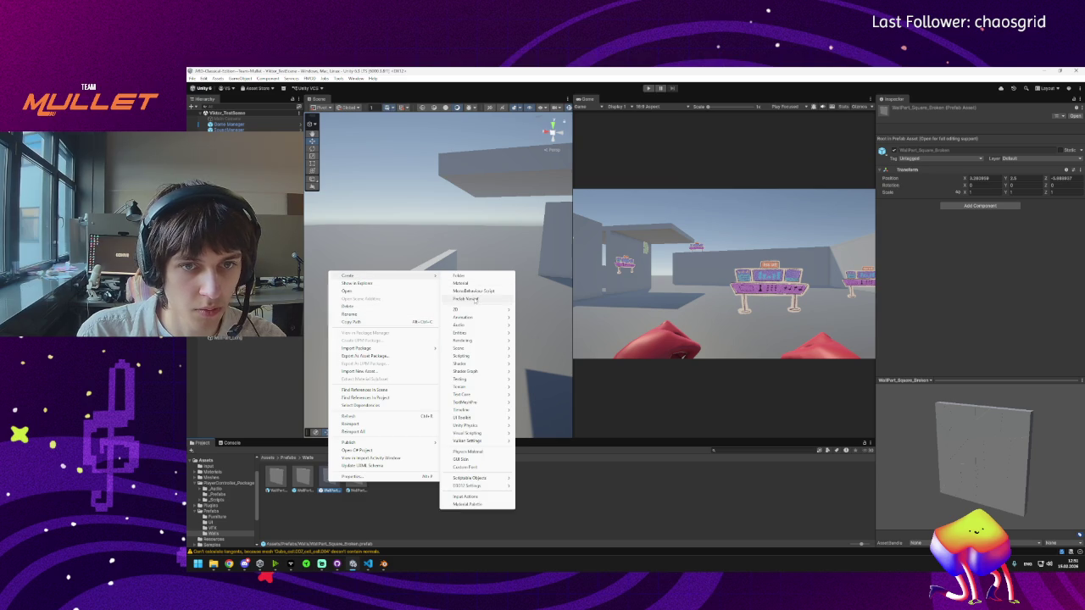
{"action": "left_click", "coordinate": [474, 299]}
{"action": "key", "text": "Return"}
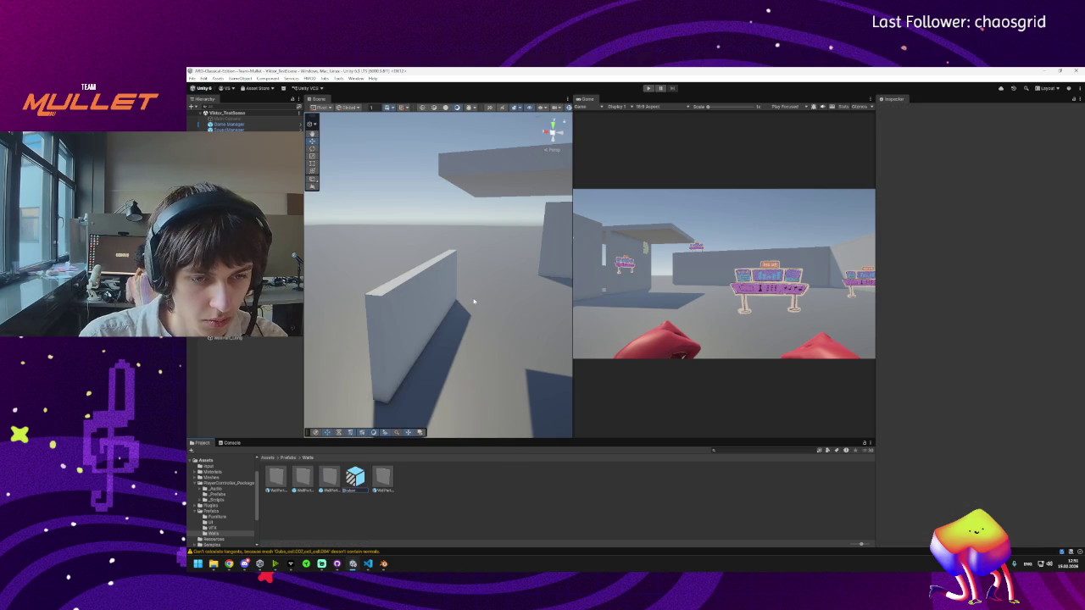
{"action": "key", "text": "ctrl+v"}
{"action": "key", "text": "Return"}
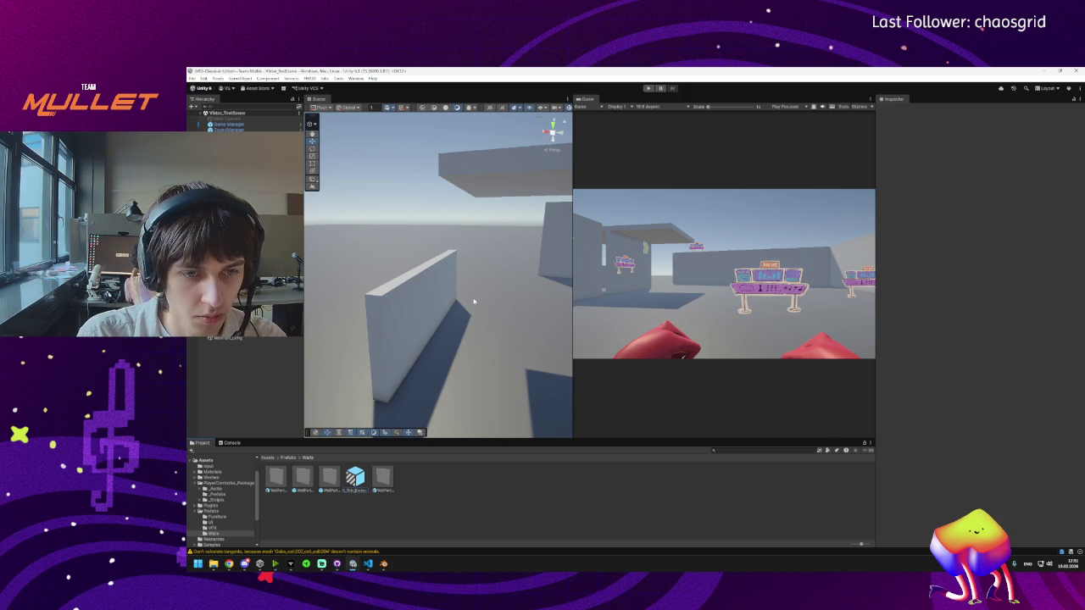
Step: Duplicate the thin broken variant and rename the copy WallPart_Long_Broken
{"action": "key", "text": "ctrl+d"}
{"action": "key", "text": "F2"}
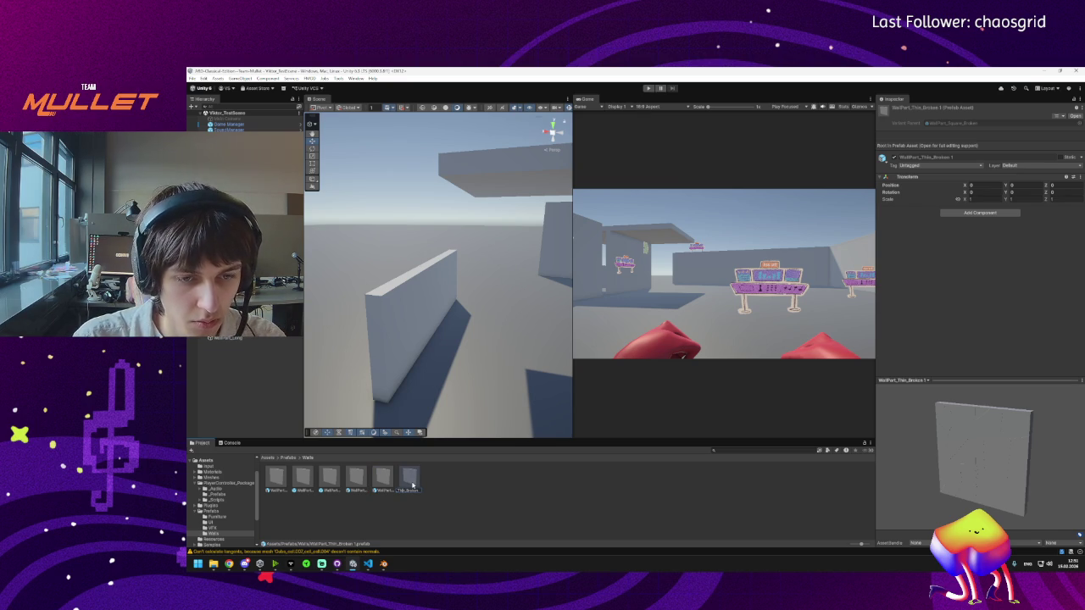
{"action": "type", "text": "Long"}
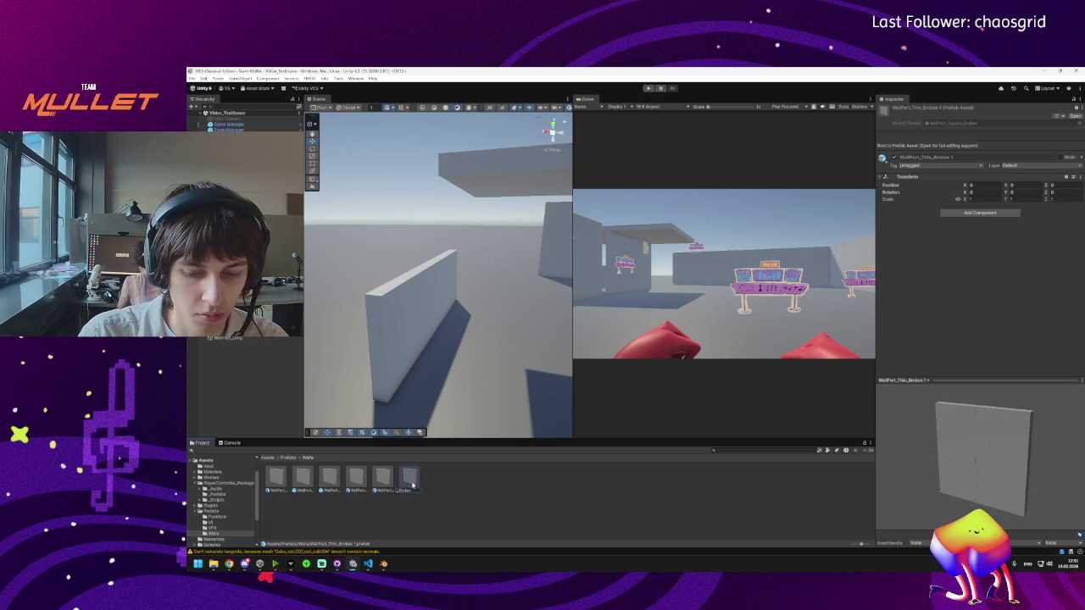
{"action": "key", "text": "Return"}
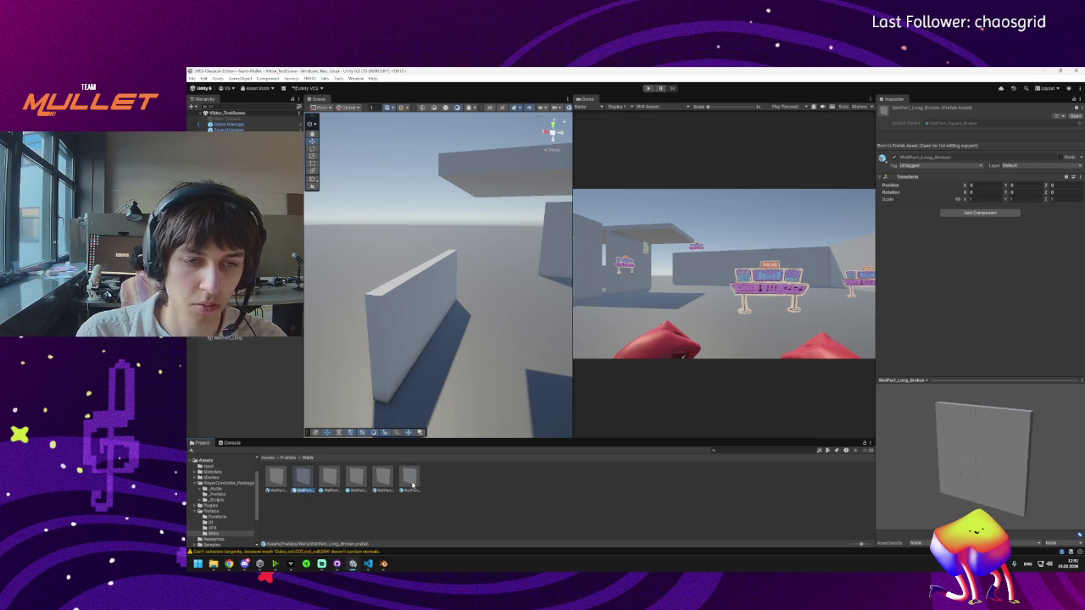
{"action": "left_click", "coordinate": [275, 480]}
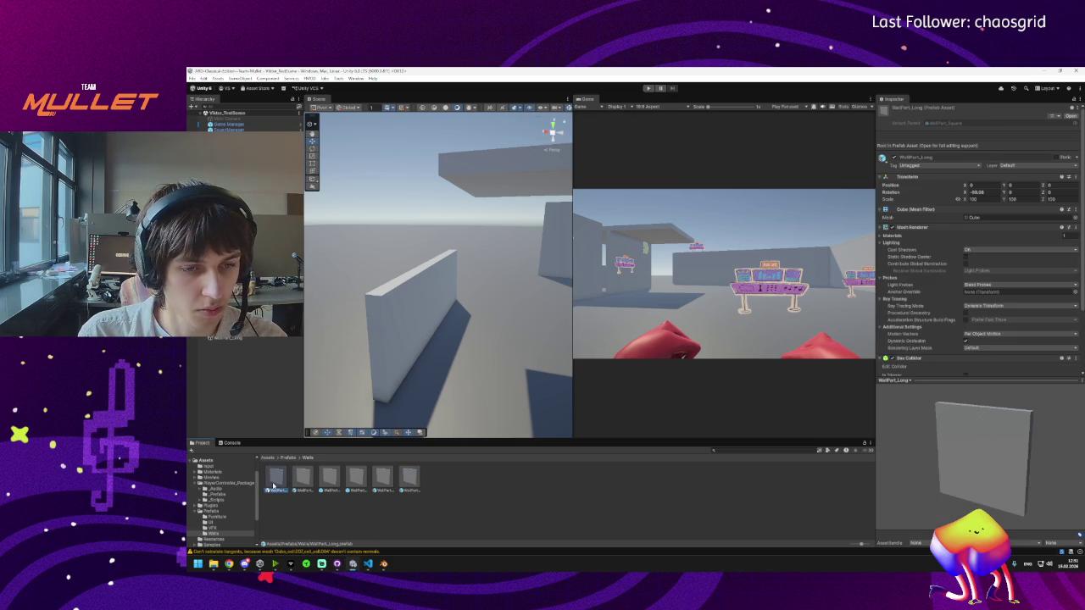
Step: Replace the Cube mesh in WallPart_Long's Mesh Filter with the imported long wall mesh
{"action": "double_click", "coordinate": [275, 479]}
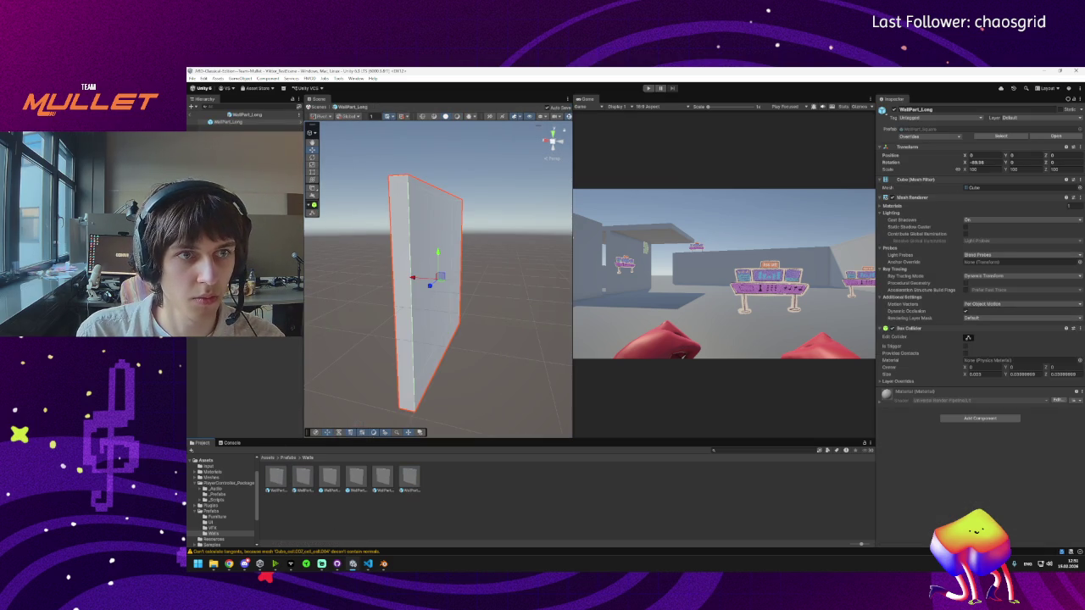
{"action": "left_click", "coordinate": [192, 115]}
{"action": "left_click", "coordinate": [277, 480]}
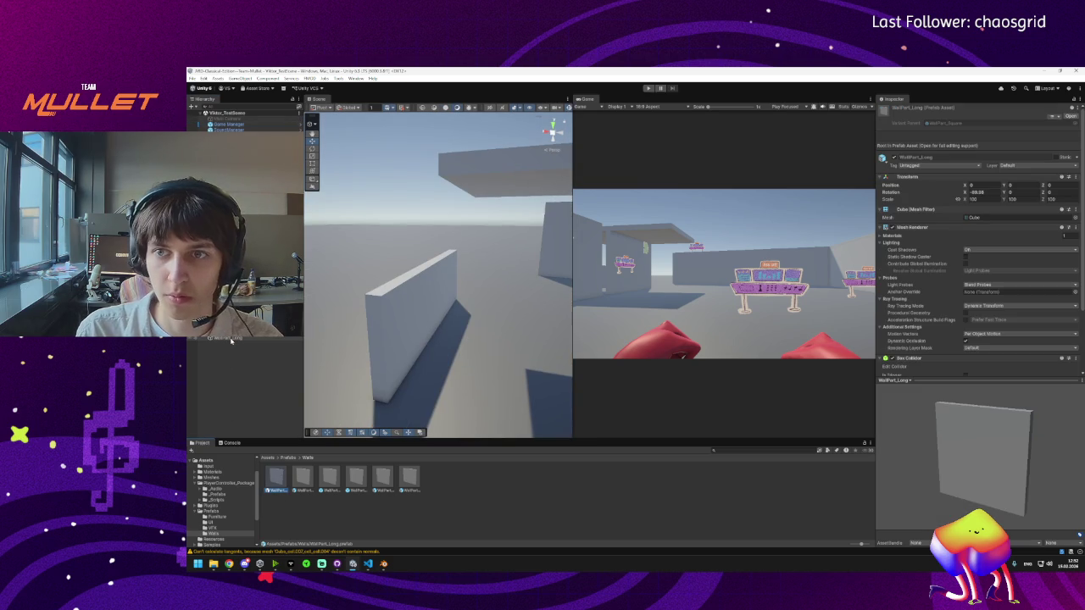
{"action": "left_click", "coordinate": [1076, 218]}
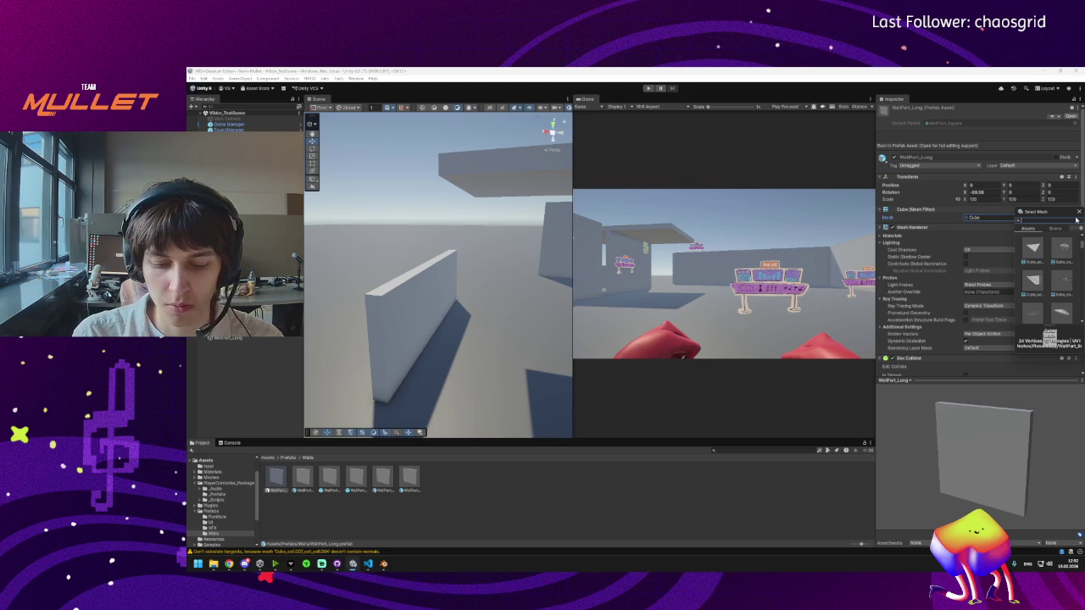
{"action": "type", "text": "wall"}
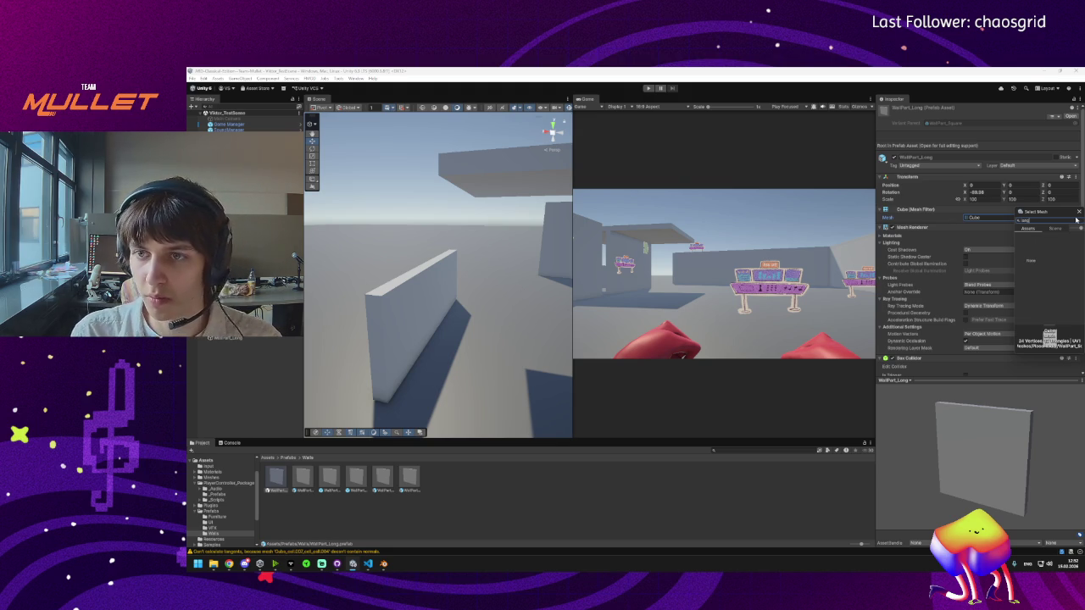
{"action": "key", "text": "BackSpace"}
{"action": "key", "text": "BackSpace"}
{"action": "key", "text": "BackSpace"}
{"action": "scroll", "coordinate": [1064, 263], "scroll_direction": "down", "scroll_amount": 2}
{"action": "left_click", "coordinate": [1062, 271]}
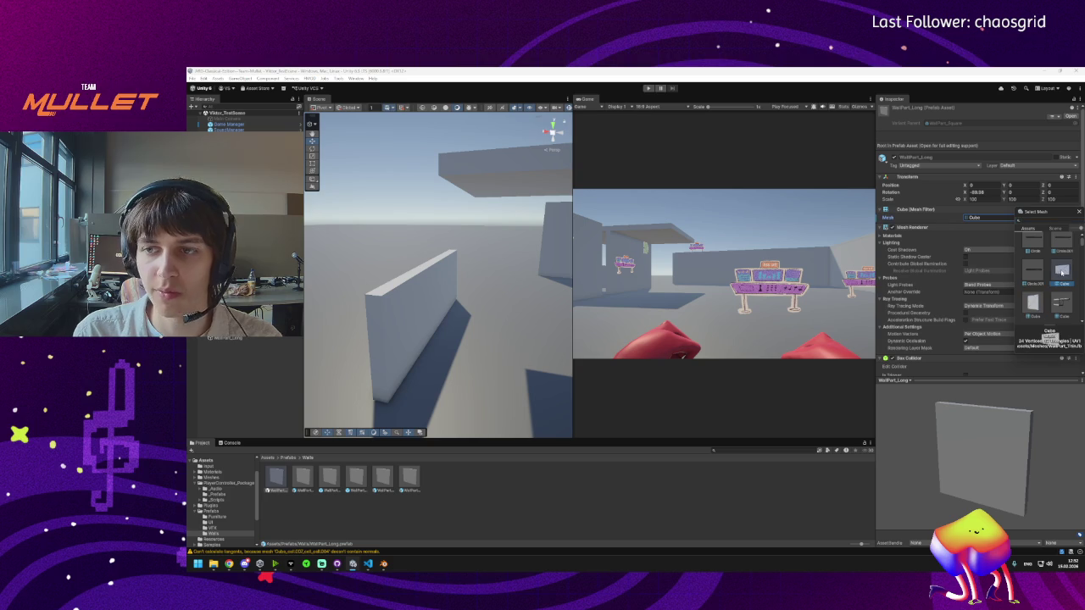
{"action": "left_click", "coordinate": [1060, 273]}
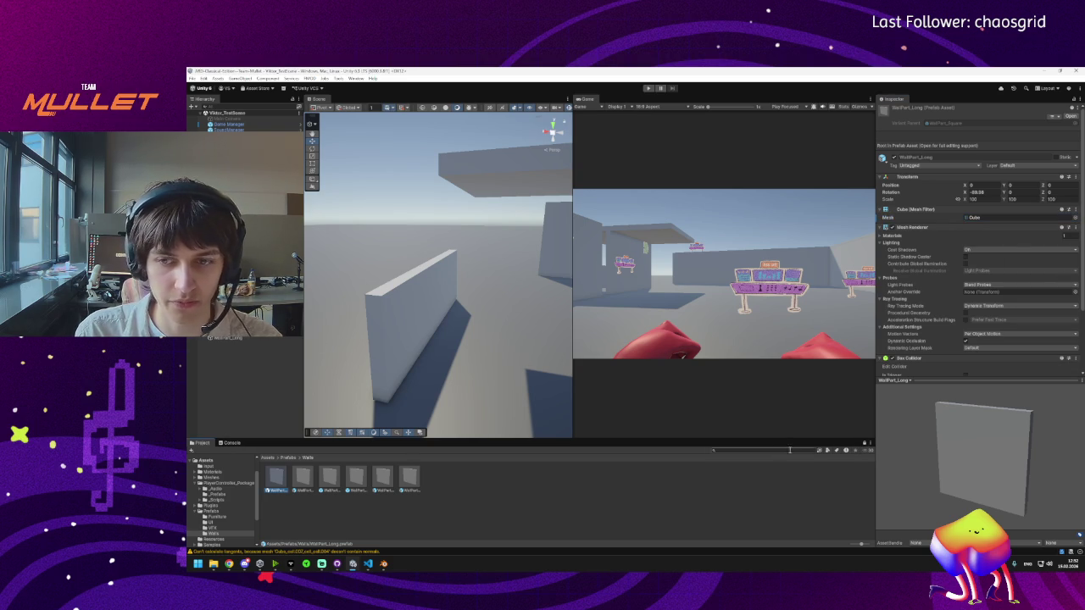
{"action": "left_click", "coordinate": [870, 444]}
Step: Add a second Project browser, enlarge thumbnails, and examine the WallPart_Long mesh in Meshes
{"action": "mouse_move", "coordinate": [899, 495]}
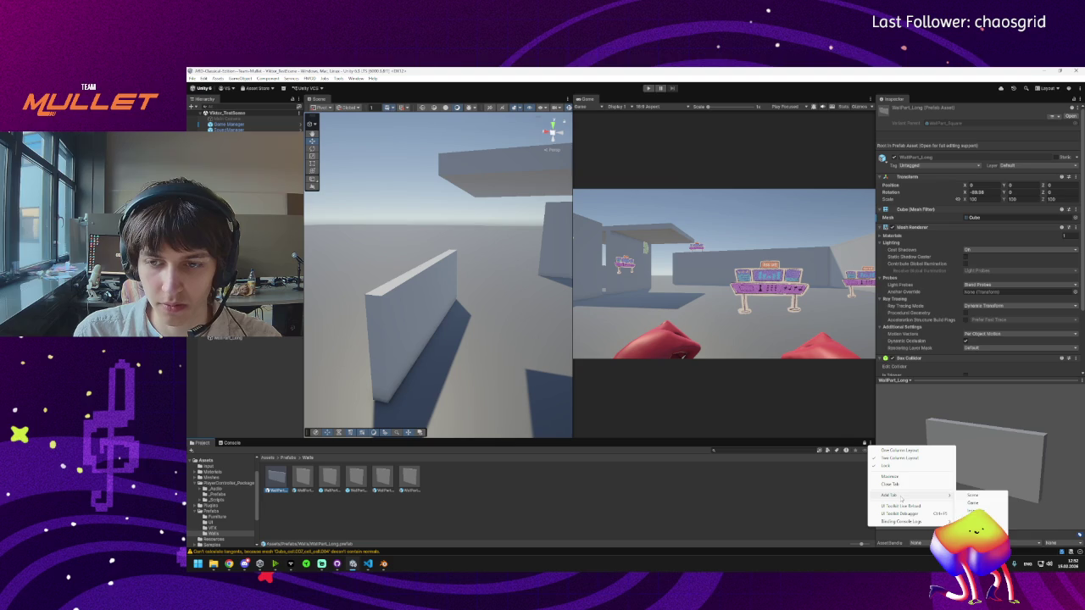
{"action": "left_click", "coordinate": [975, 511]}
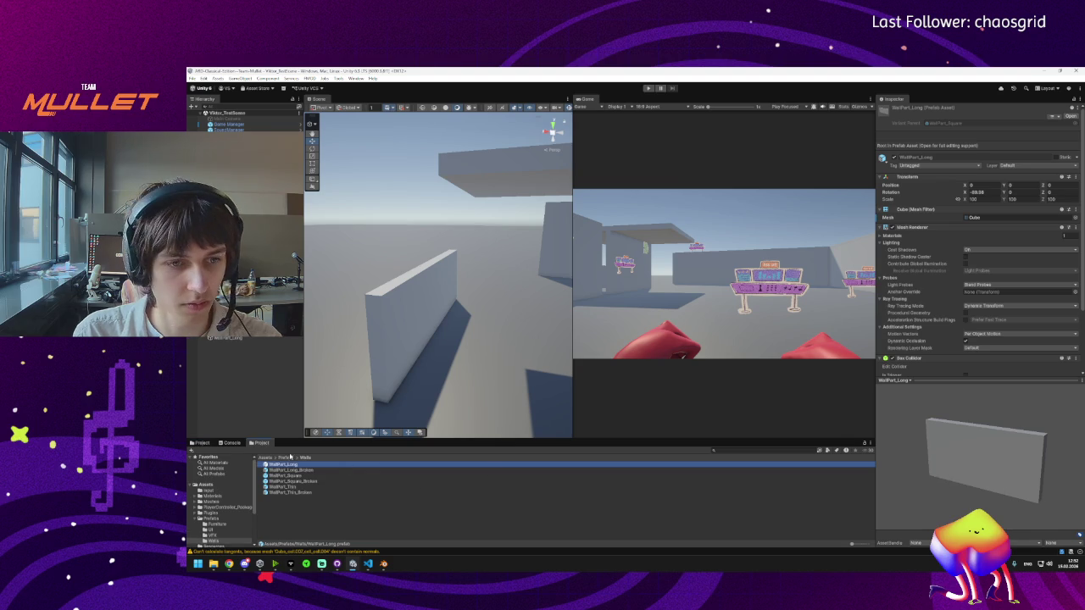
{"action": "left_click", "coordinate": [286, 458]}
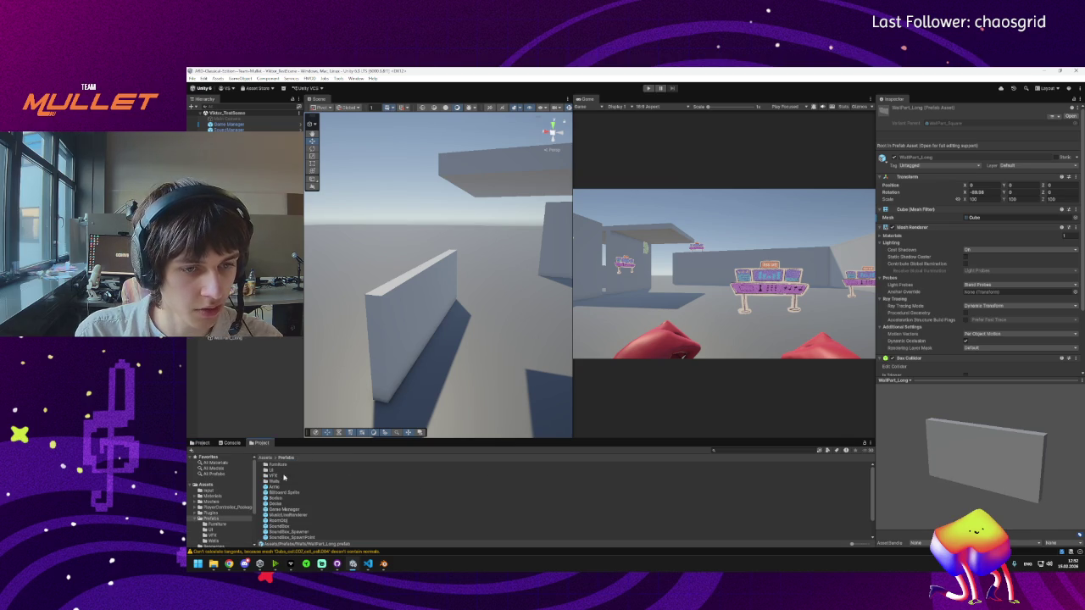
{"action": "left_click", "coordinate": [265, 458]}
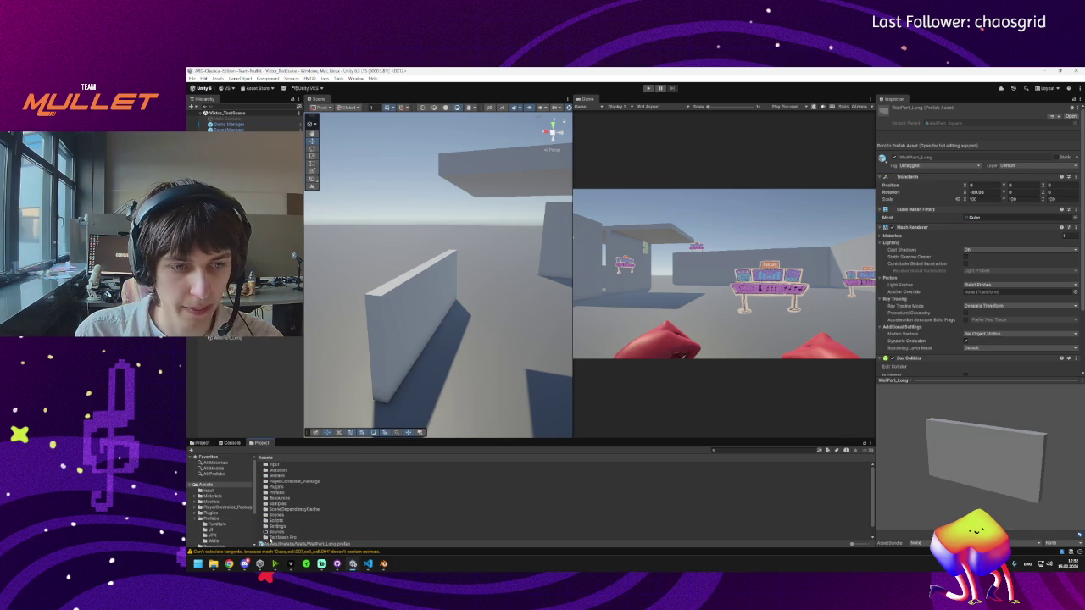
{"action": "left_click_drag", "start_coordinate": [851, 544], "coordinate": [863, 545]}
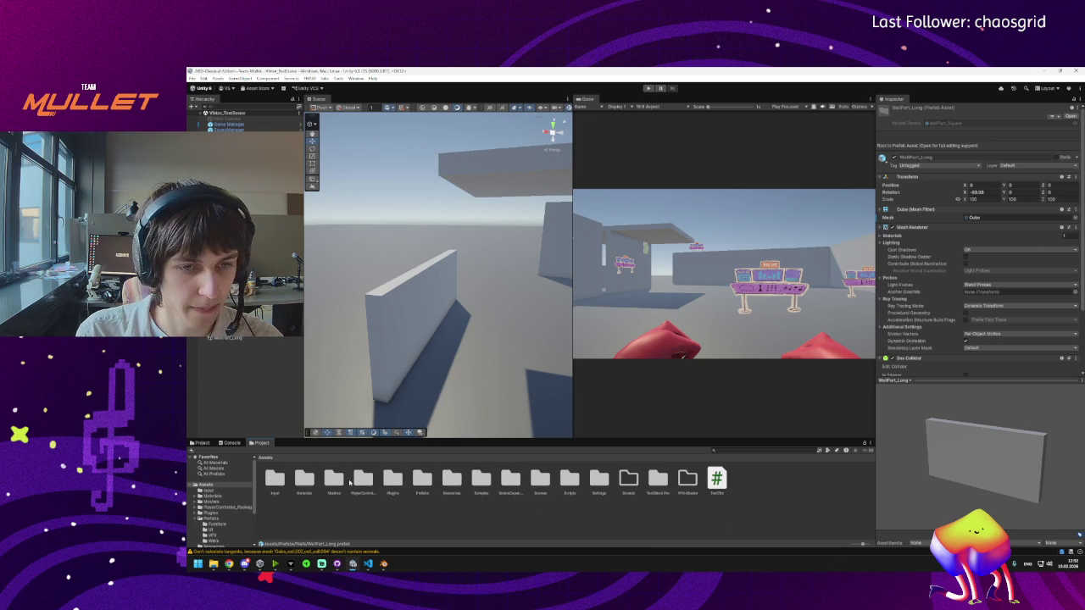
{"action": "double_click", "coordinate": [343, 484]}
{"action": "left_click", "coordinate": [588, 480]}
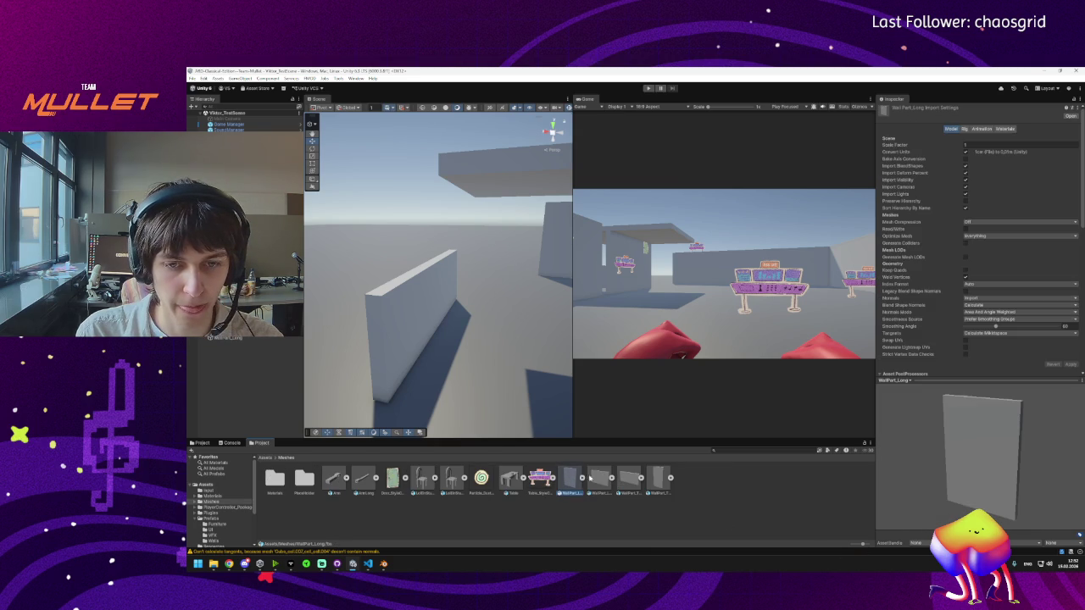
{"action": "left_click", "coordinate": [611, 478]}
{"action": "left_click", "coordinate": [623, 480]}
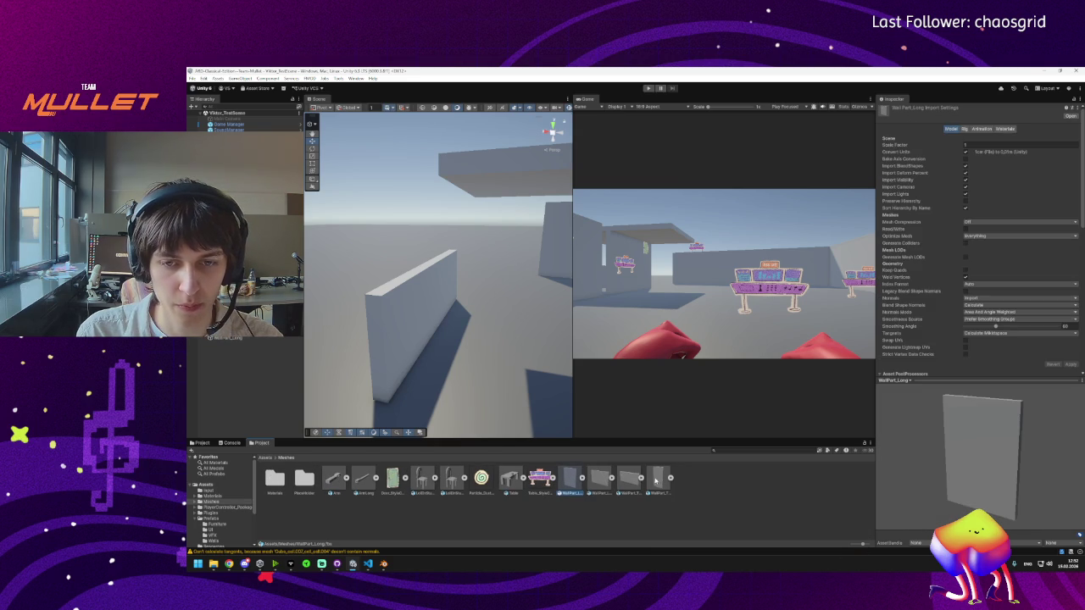
{"action": "left_click", "coordinate": [642, 478]}
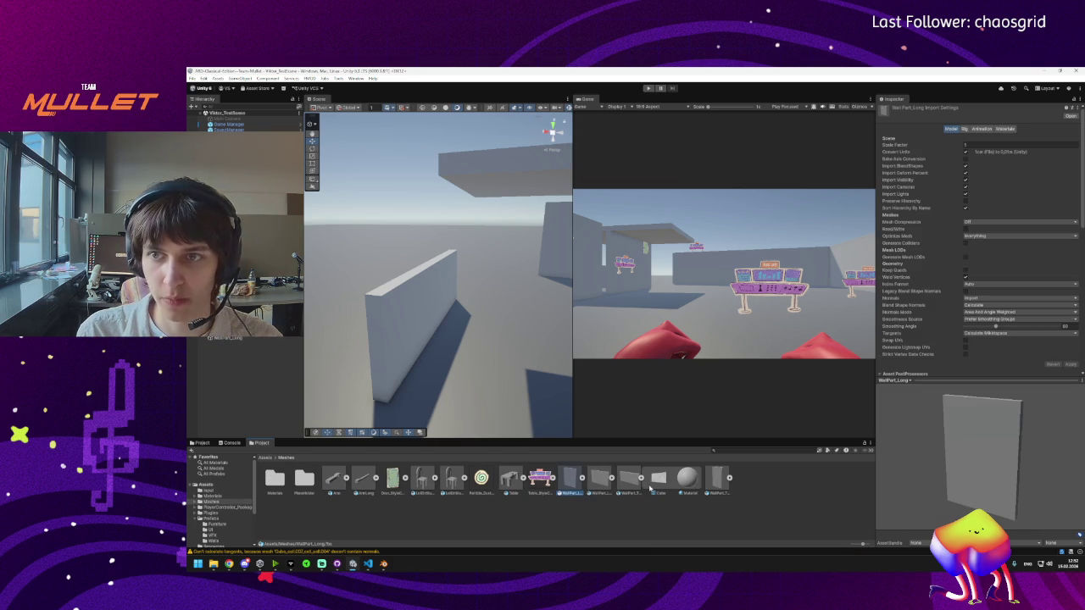
Step: Show the Walls prefab folder and create an empty GameObject in the Hierarchy
{"action": "left_click", "coordinate": [201, 442]}
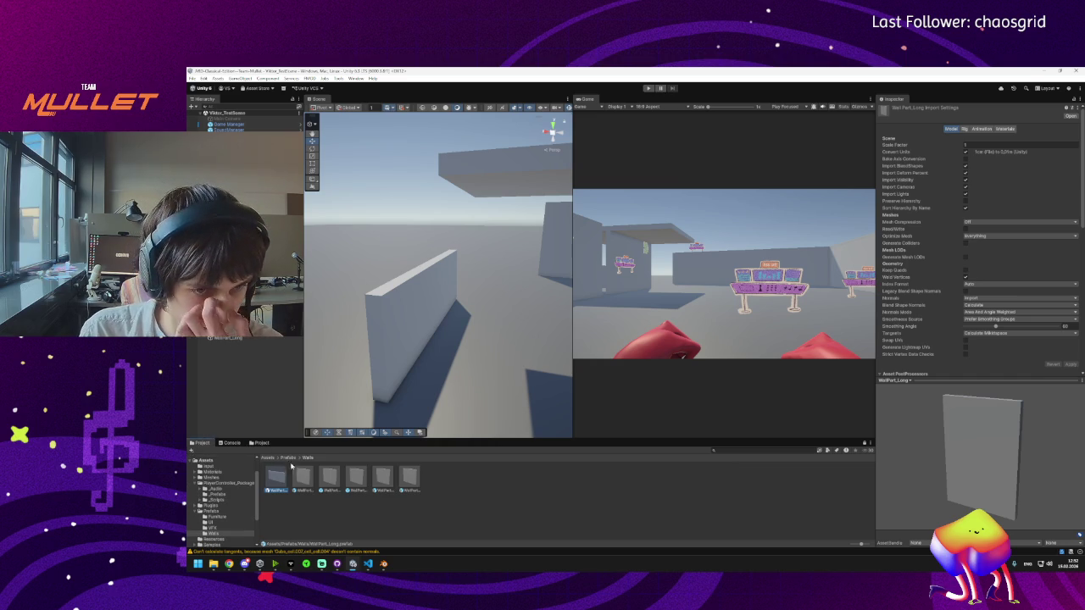
{"action": "left_click", "coordinate": [410, 479]}
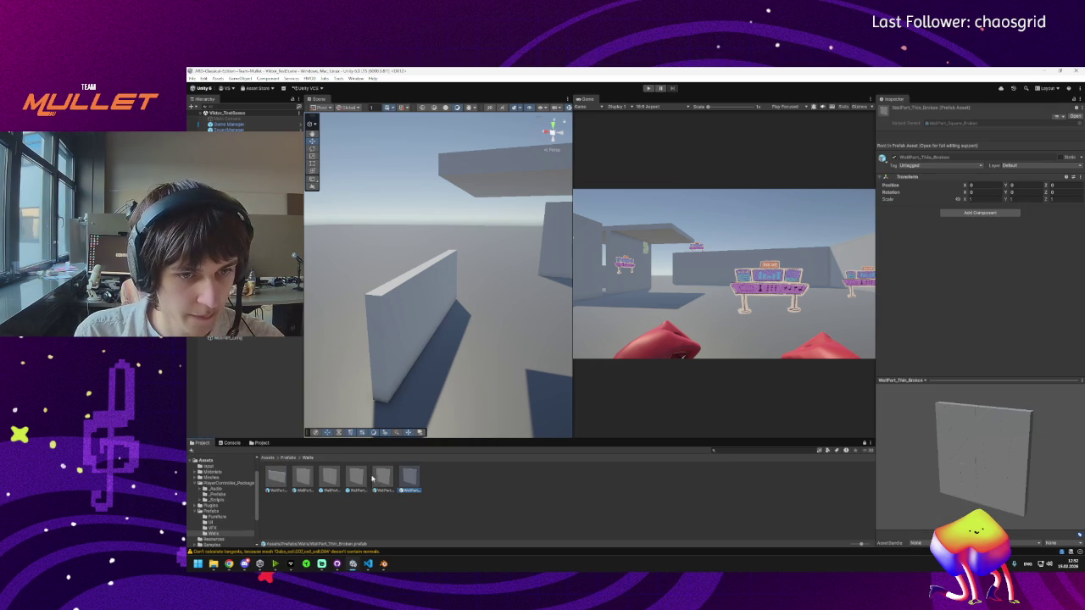
{"action": "right_click", "coordinate": [215, 100]}
{"action": "left_click", "coordinate": [255, 223]}
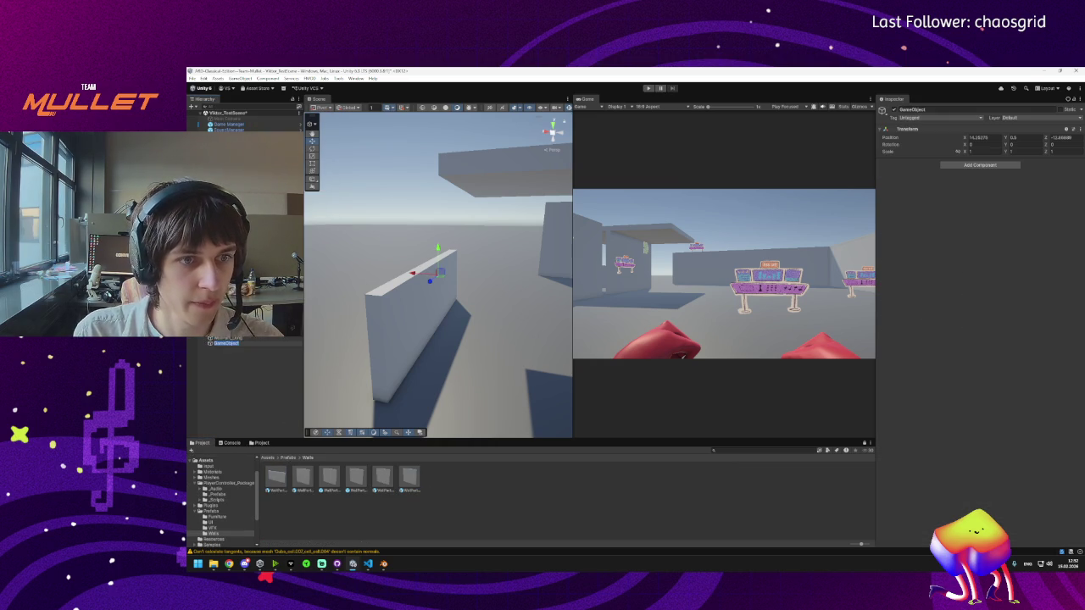
Step: Name the empty object test and drag the four wall prefabs under it
{"action": "type", "text": "test"}
{"action": "key", "text": "Return"}
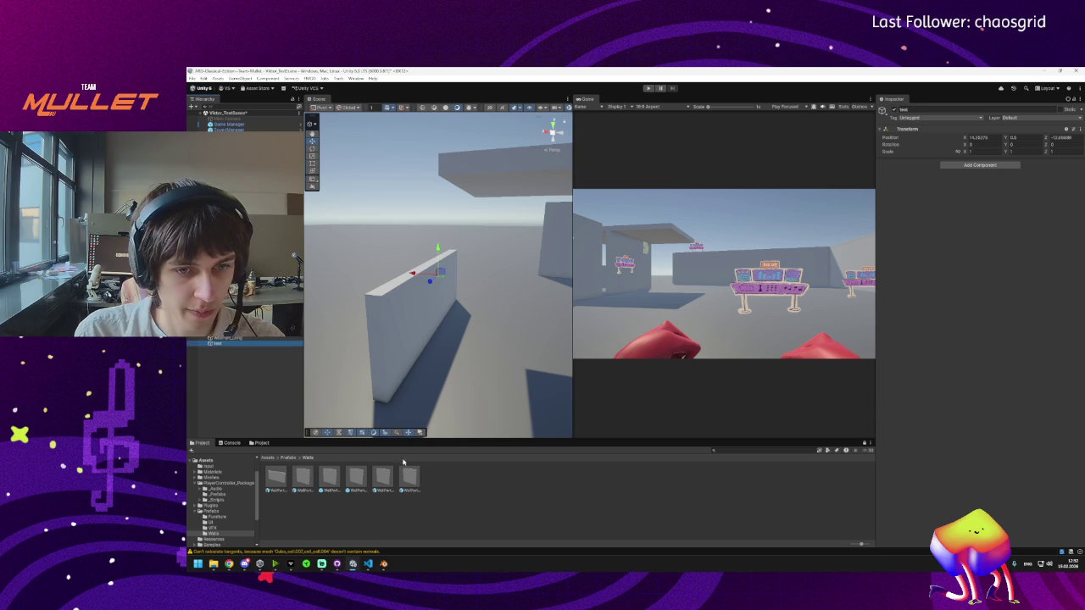
{"action": "left_click", "coordinate": [408, 480]}
{"action": "left_click", "coordinate": [384, 479], "text": "ctrl"}
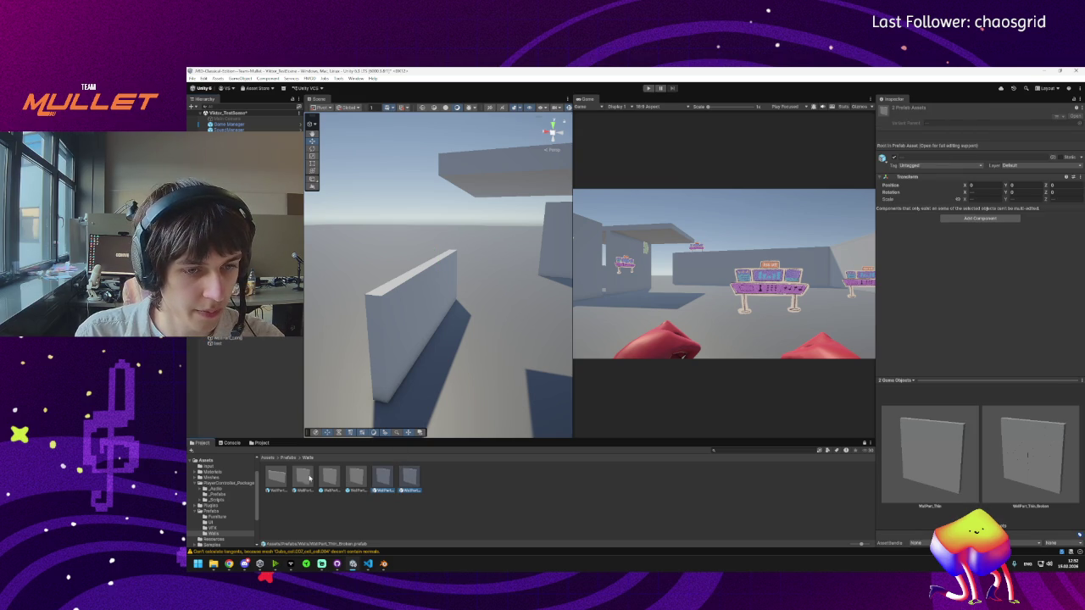
{"action": "left_click", "coordinate": [305, 479], "text": "ctrl"}
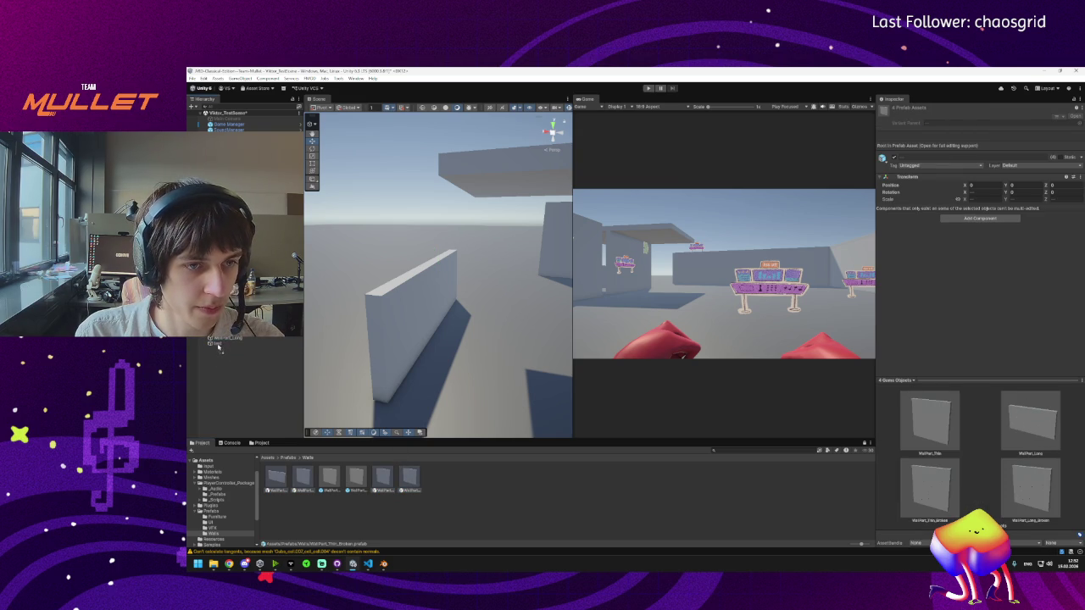
{"action": "left_click_drag", "start_coordinate": [222, 350], "coordinate": [222, 344]}
Step: Expand test and inspect the WallPart_Thin (1), WallPart_Long (1) and WallPart_Thin_Broken (1) instances
{"action": "left_click", "coordinate": [208, 344]}
{"action": "left_click", "coordinate": [227, 355]}
{"action": "left_click", "coordinate": [227, 365]}
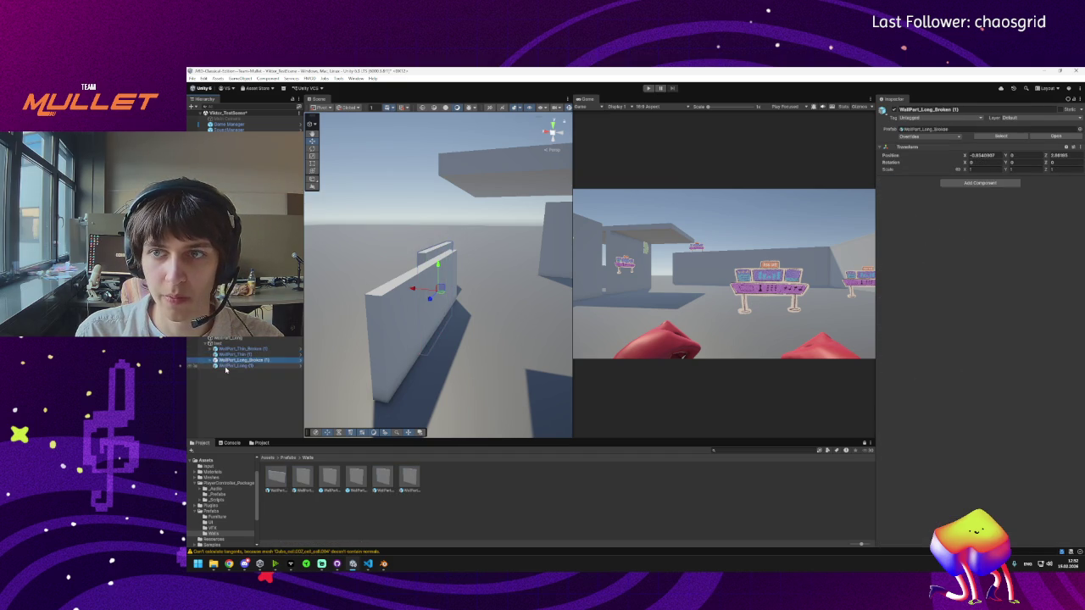
{"action": "left_click", "coordinate": [231, 350]}
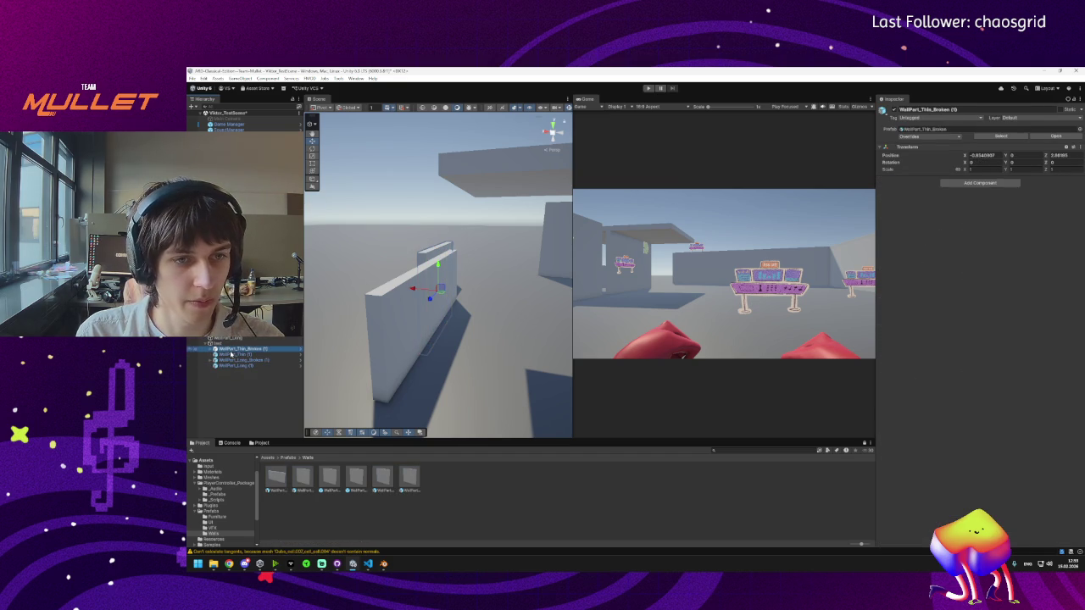
{"action": "left_click", "coordinate": [234, 365]}
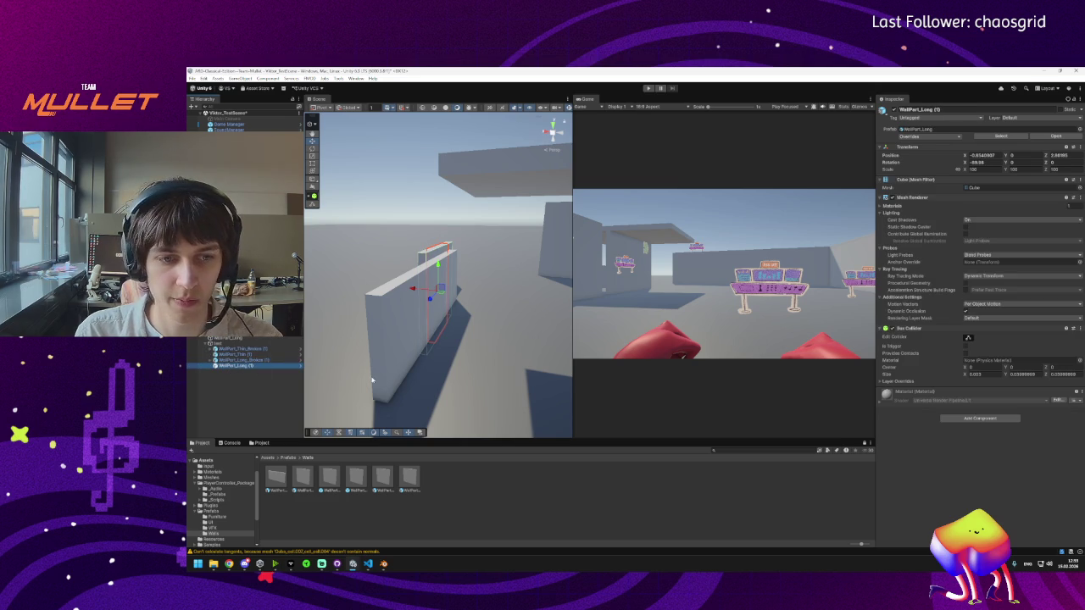
Step: Frame the long wall and remove the Box Collider from WallPart_Long (1)
{"action": "left_click_drag", "start_coordinate": [456, 319], "coordinate": [814, 338]}
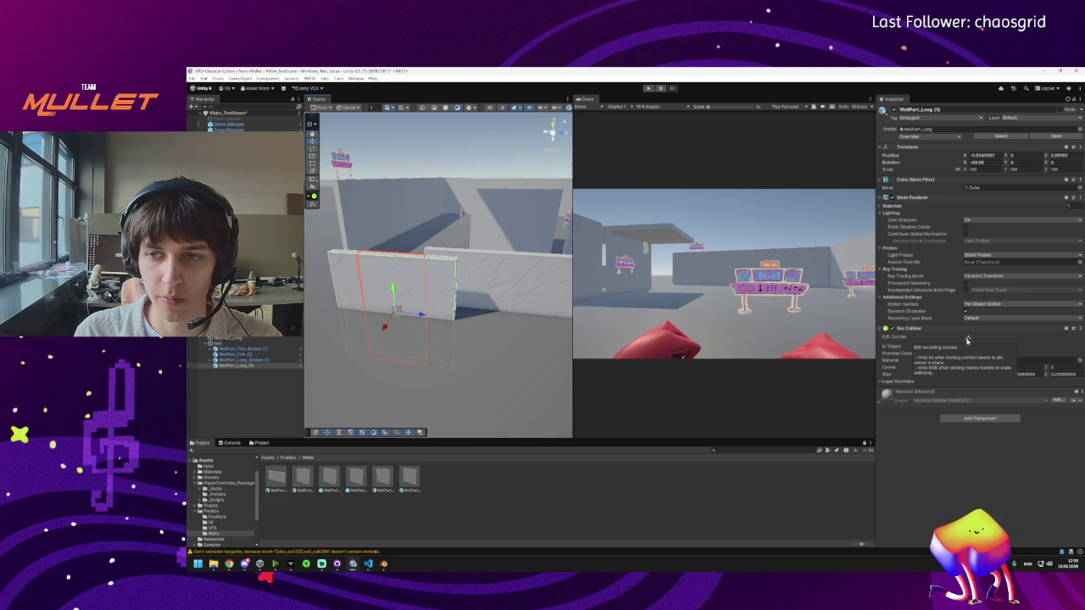
{"action": "left_click_drag", "start_coordinate": [441, 279], "coordinate": [492, 285]}
{"action": "left_click_drag", "start_coordinate": [420, 323], "coordinate": [427, 323]}
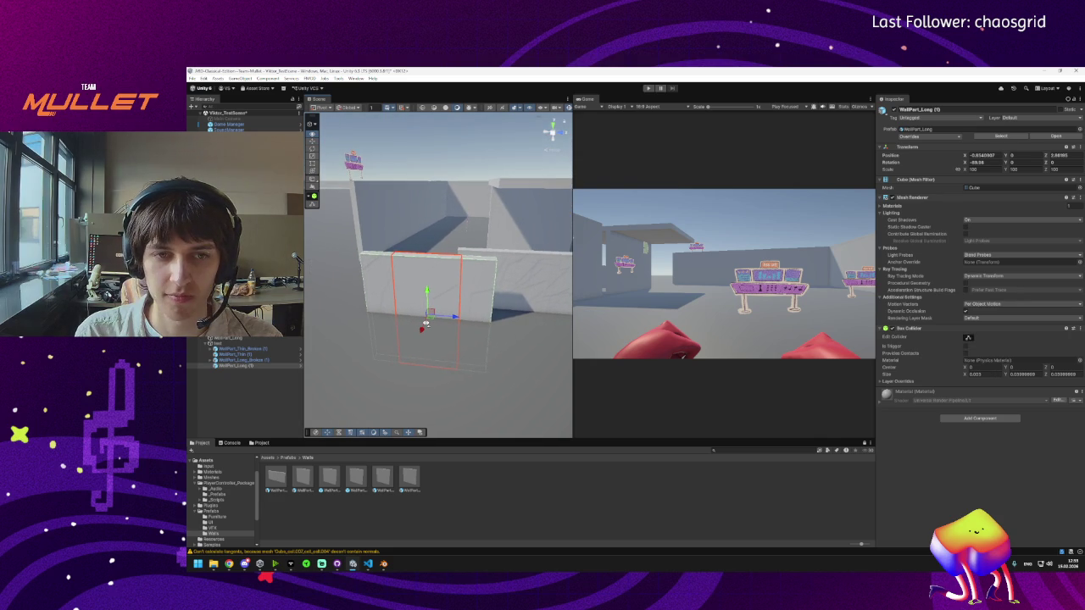
{"action": "left_click", "coordinate": [251, 373]}
{"action": "left_click", "coordinate": [246, 365]}
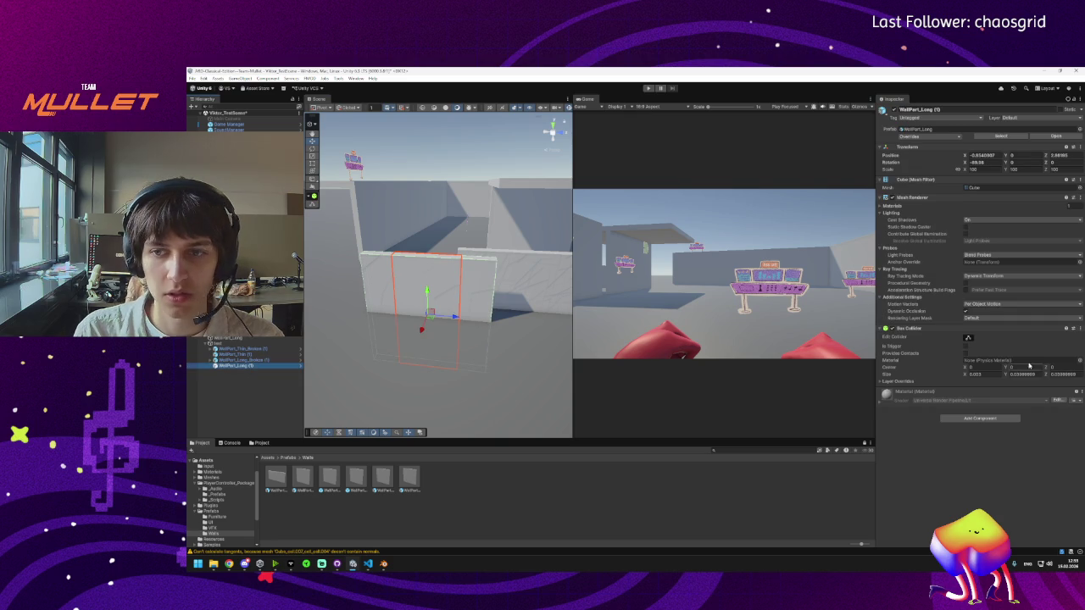
{"action": "left_click", "coordinate": [1080, 329]}
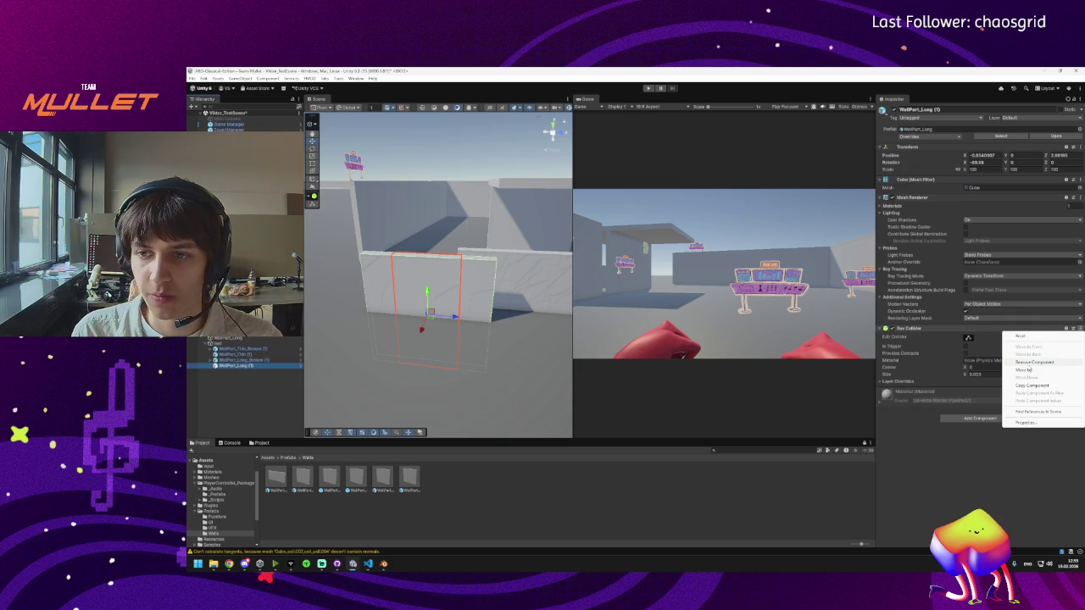
{"action": "left_click", "coordinate": [1030, 364]}
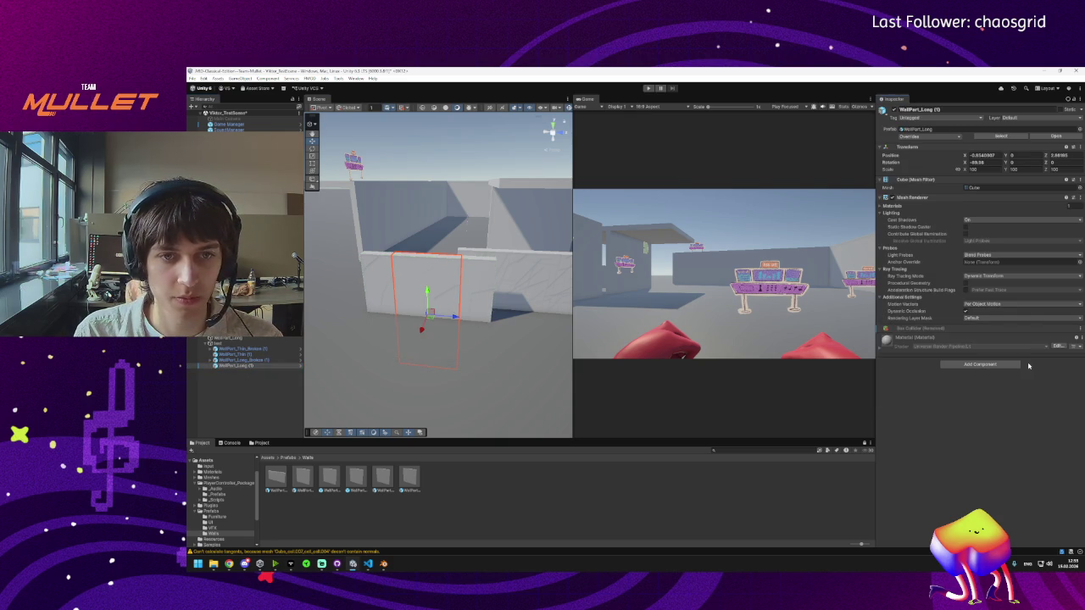
Step: Show the Meshes folder and drag the Cube mesh onto the wall's Mesh field
{"action": "left_click", "coordinate": [992, 188]}
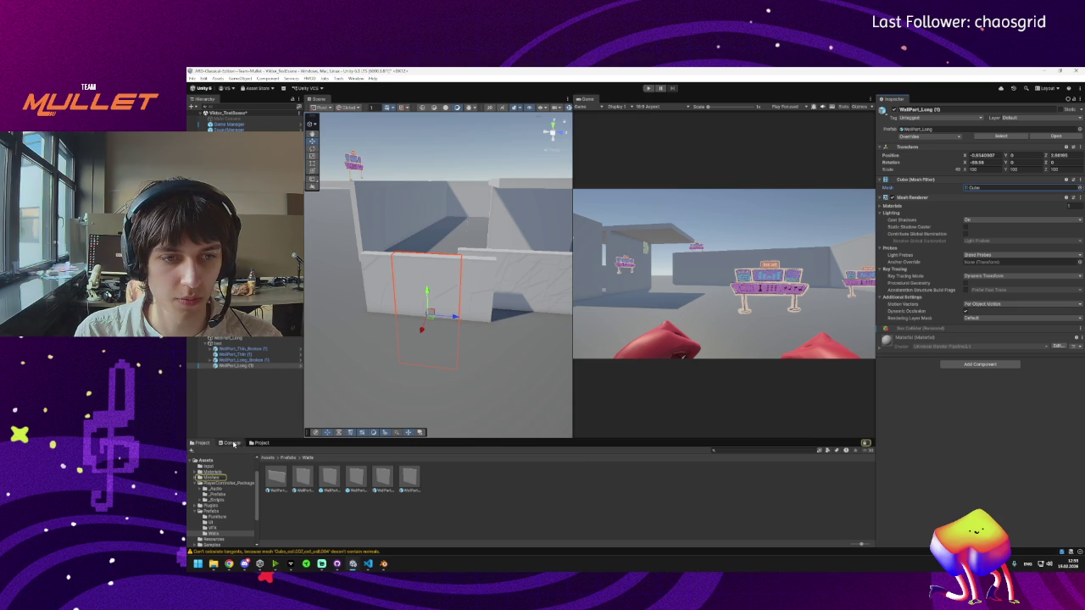
{"action": "left_click", "coordinate": [256, 443]}
{"action": "left_click_drag", "start_coordinate": [659, 481], "coordinate": [983, 190]}
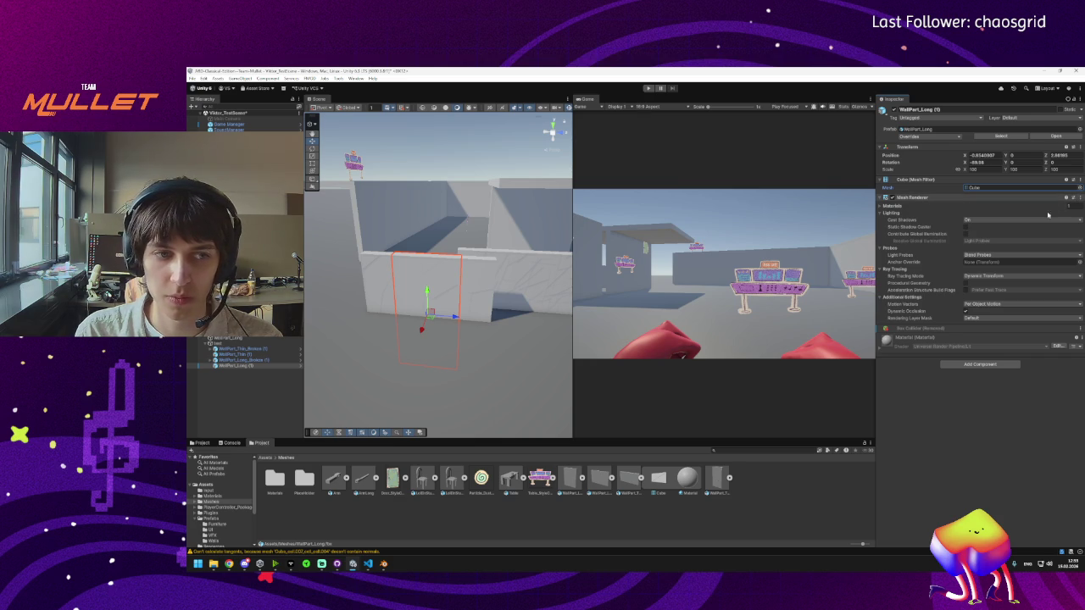
Step: Review the wall instances and reselect WallPart_Long (1), checking its Mesh Renderer options
{"action": "left_click", "coordinate": [233, 360]}
{"action": "left_click", "coordinate": [228, 354]}
{"action": "left_click", "coordinate": [231, 348]}
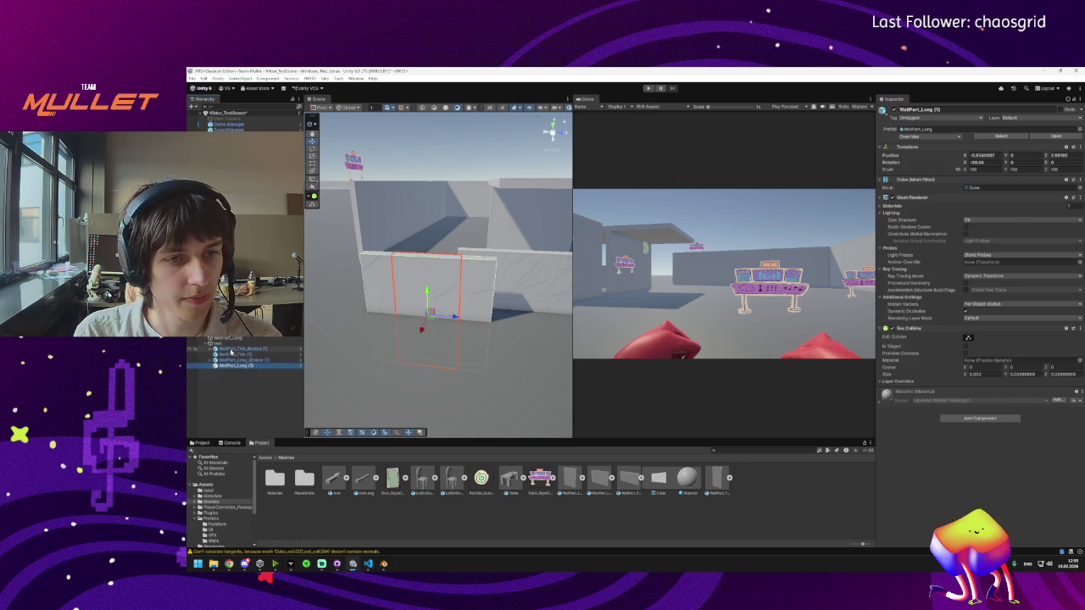
{"action": "left_click", "coordinate": [234, 365]}
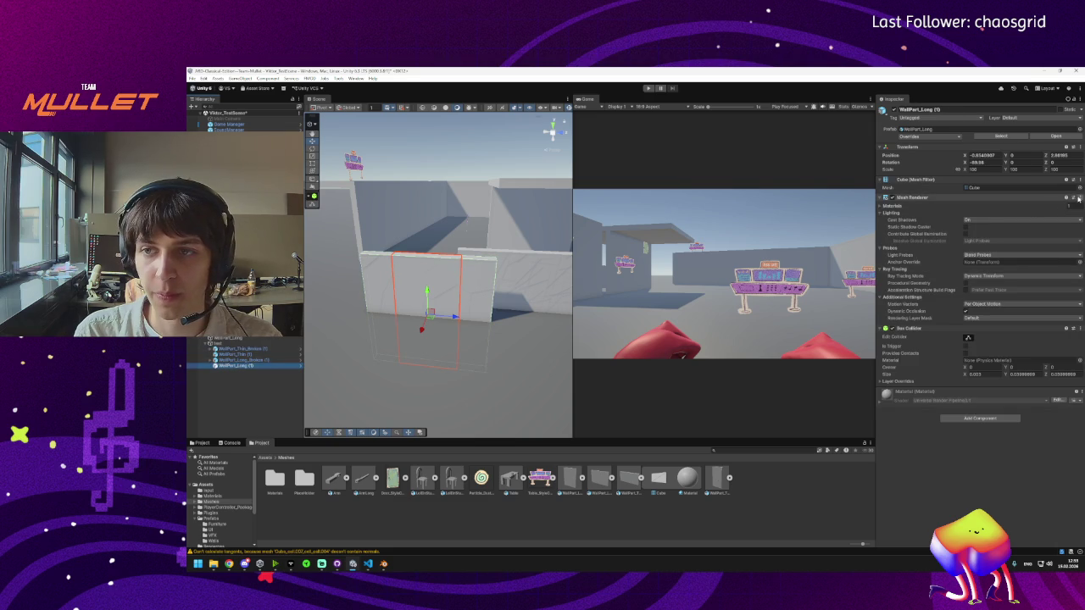
{"action": "left_click", "coordinate": [1077, 197]}
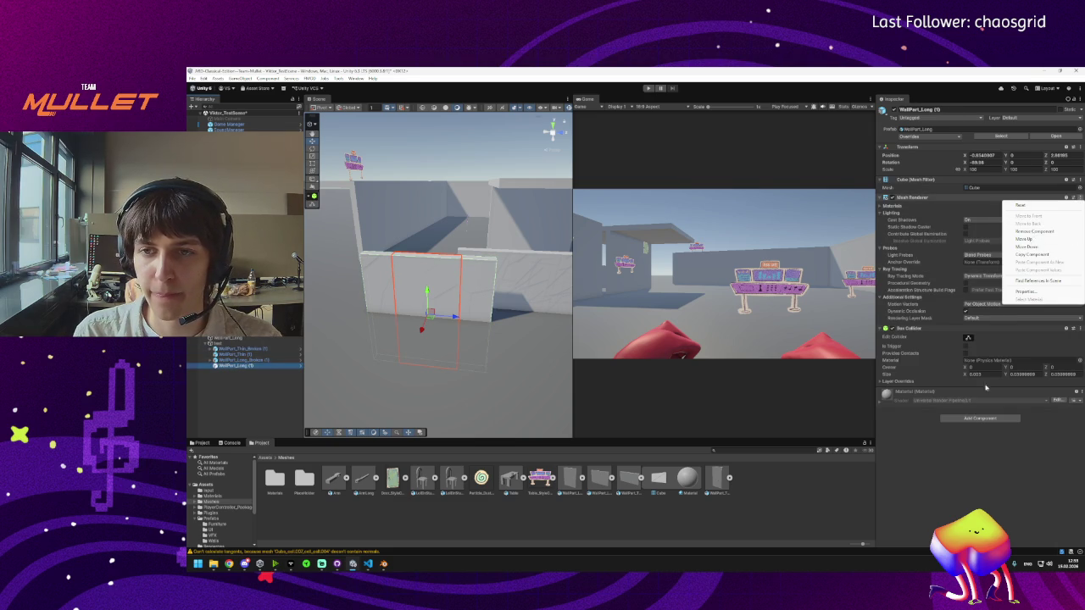
{"action": "left_click", "coordinate": [952, 366]}
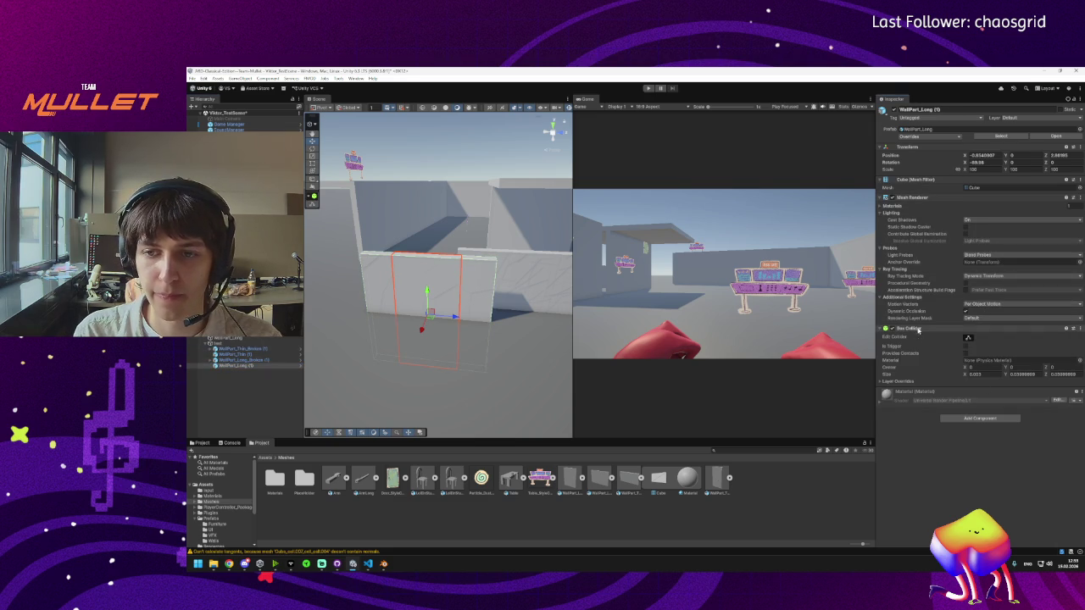
{"action": "left_click", "coordinate": [225, 360]}
{"action": "left_click", "coordinate": [214, 365]}
{"action": "left_click", "coordinate": [225, 360]}
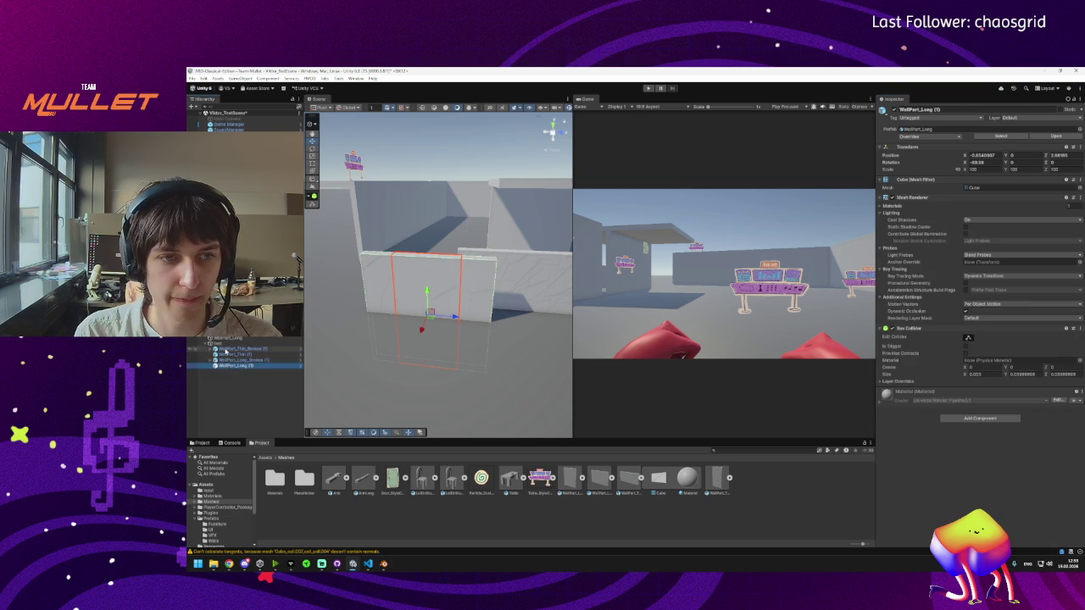
{"action": "left_click", "coordinate": [230, 366]}
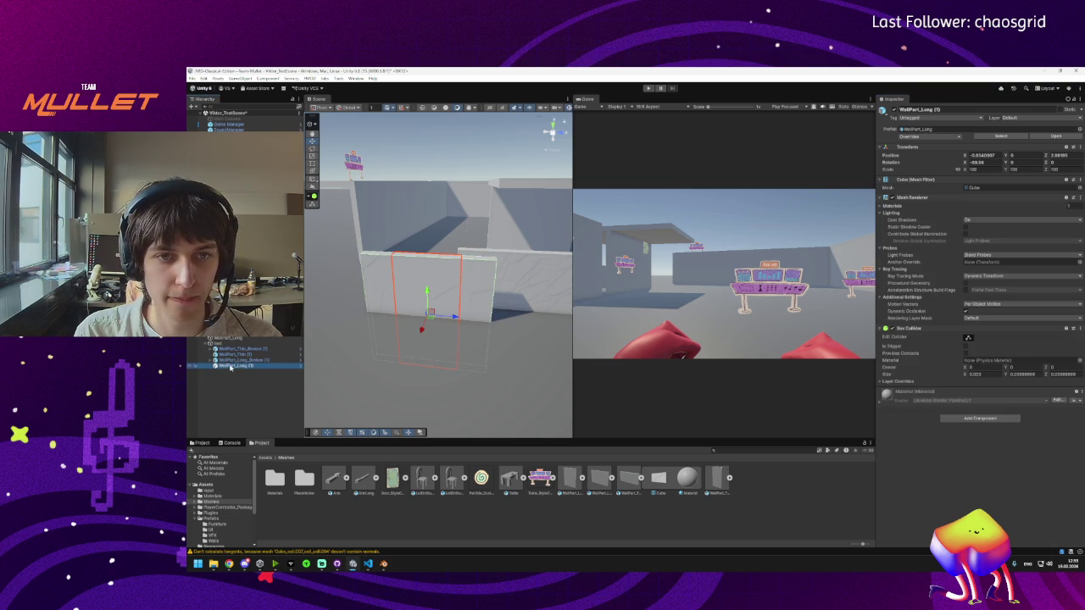
Step: Search 'cube' in the mesh picker and pick Cube for WallPart_Long (1)'s Mesh Filter
{"action": "left_click", "coordinate": [1079, 188]}
{"action": "type", "text": "cube"}
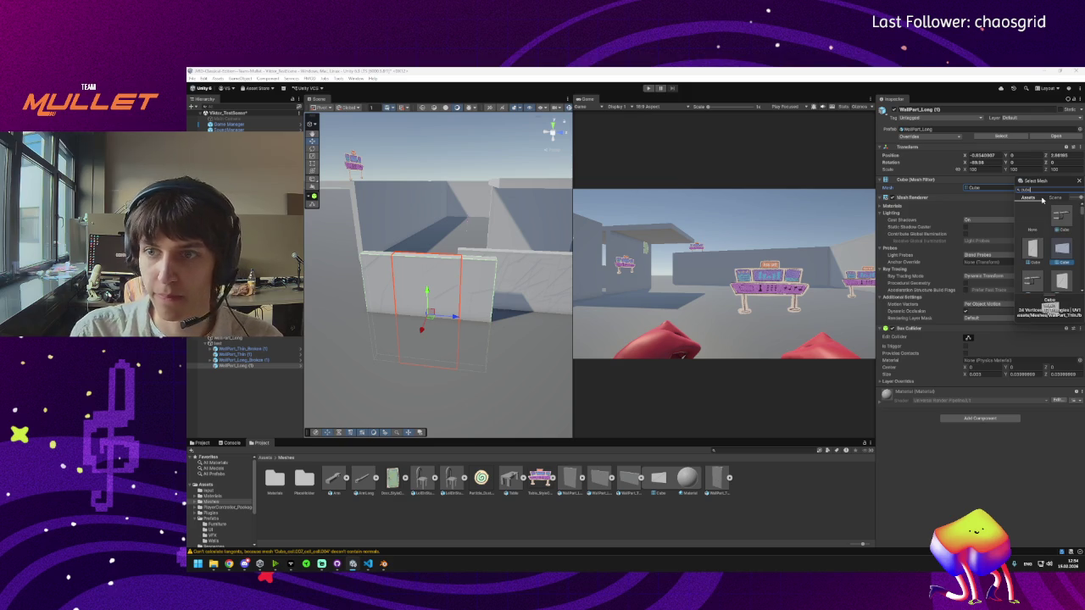
{"action": "scroll", "coordinate": [1055, 229], "scroll_direction": "down", "scroll_amount": 1}
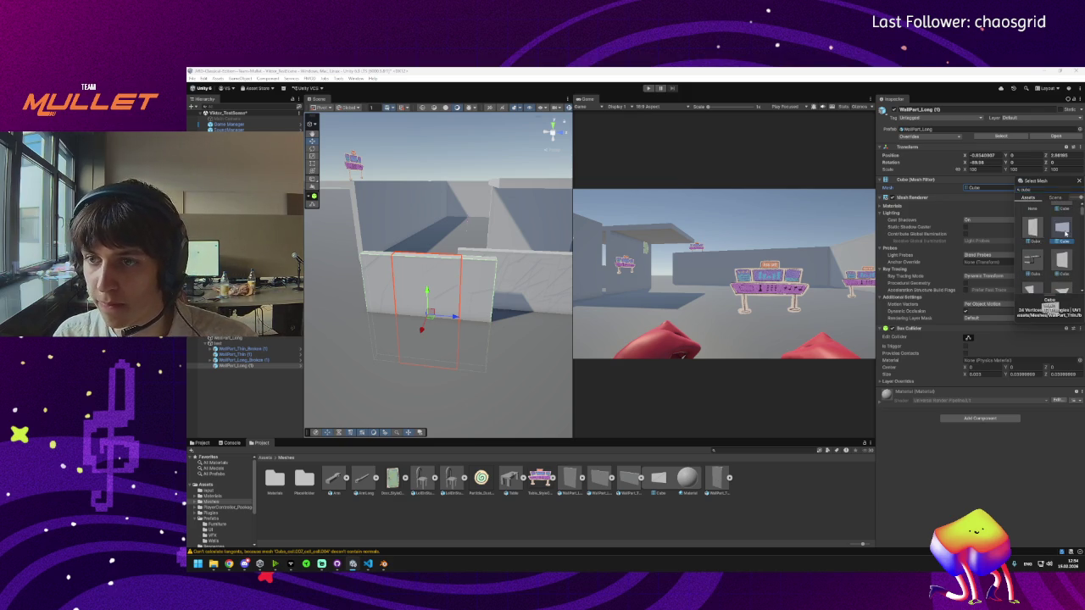
{"action": "double_click", "coordinate": [1062, 230]}
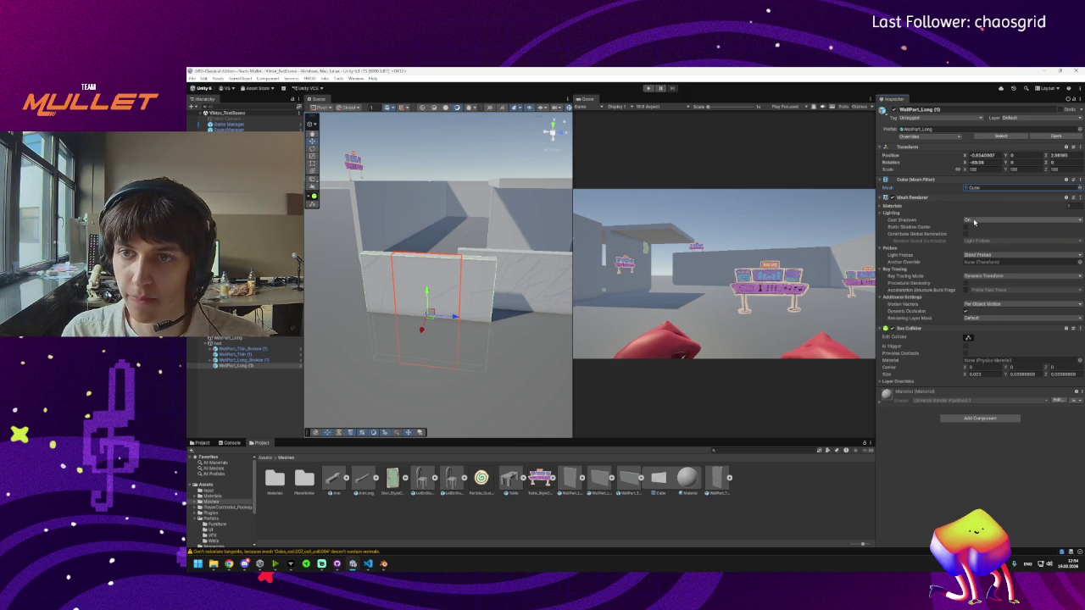
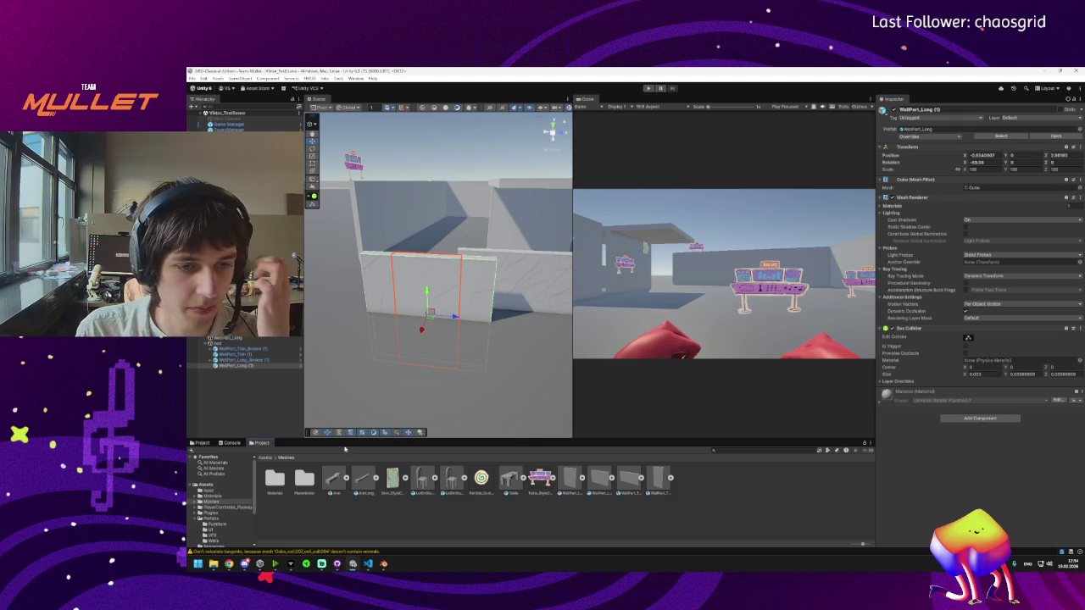
Step: Select the four wall parts in the Hierarchy and delete them from the test scene
{"action": "left_click", "coordinate": [226, 348], "text": "shift"}
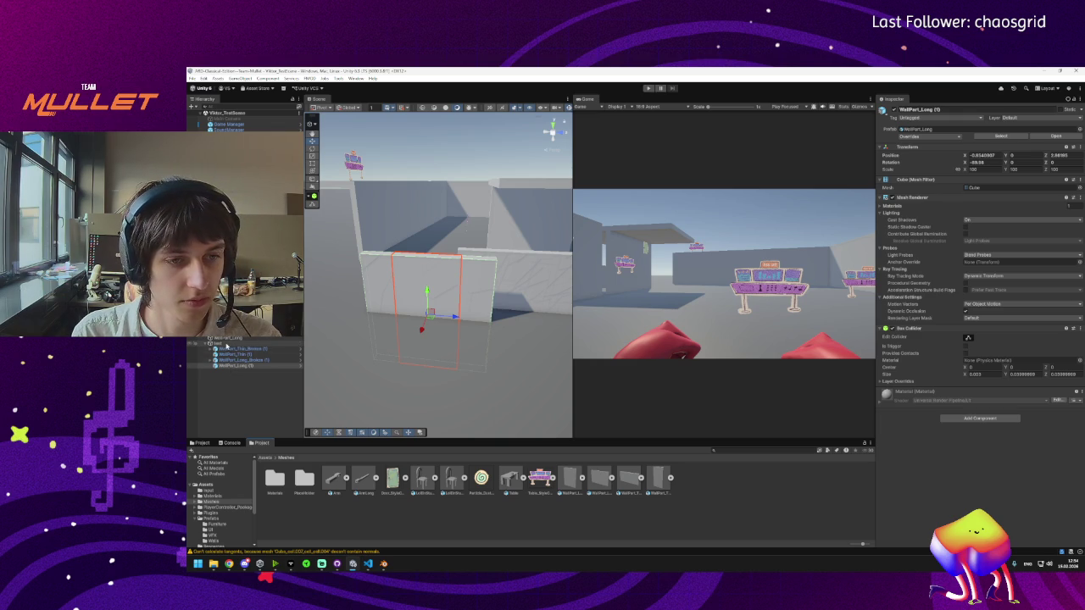
{"action": "left_click", "coordinate": [212, 364]}
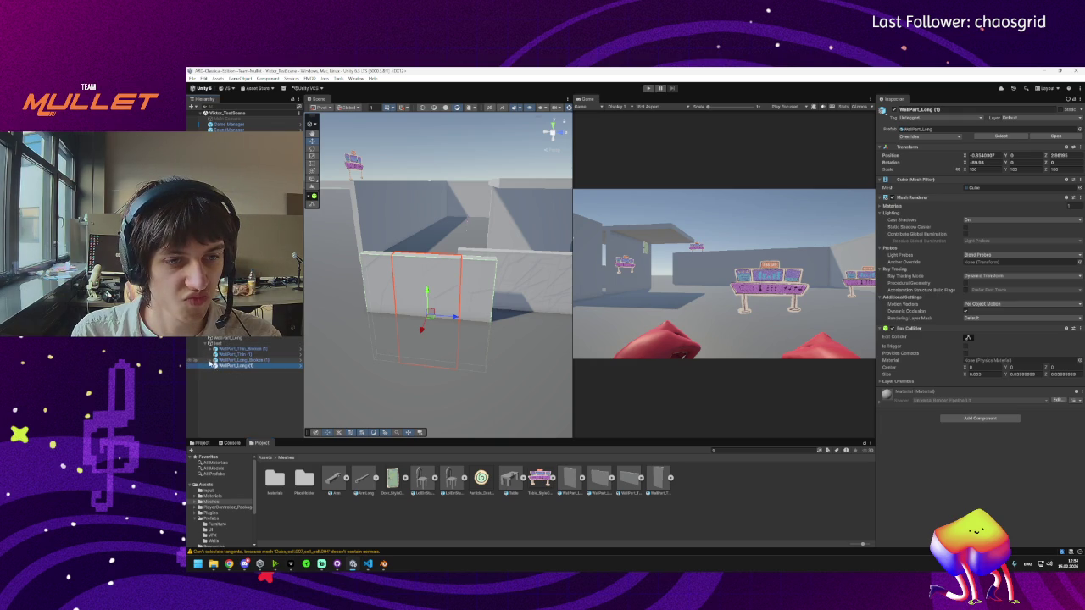
{"action": "left_click", "coordinate": [209, 350]}
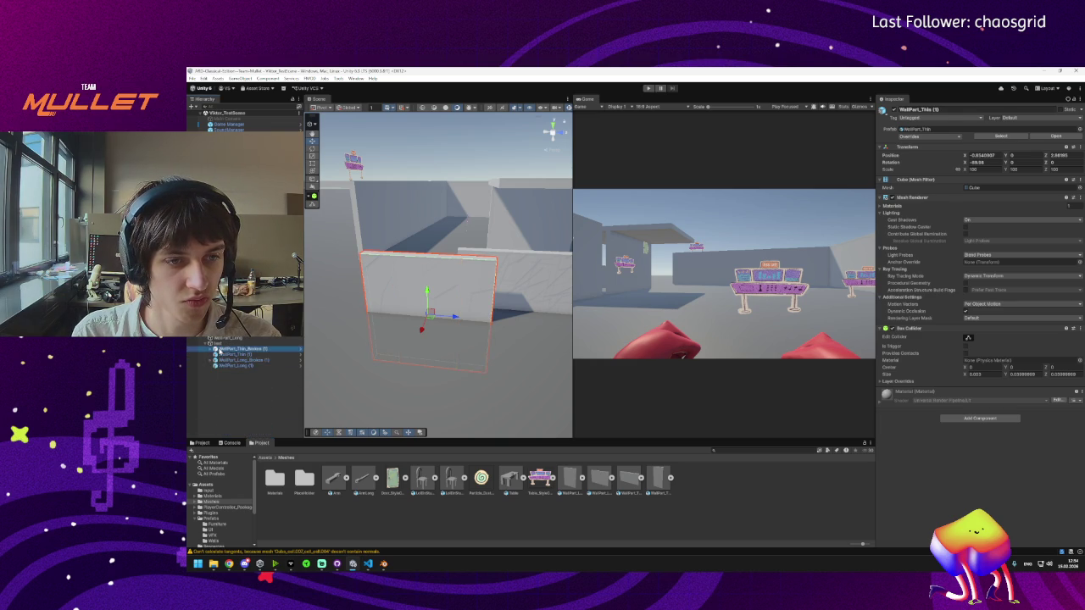
{"action": "left_click", "coordinate": [209, 348]}
{"action": "left_click", "coordinate": [209, 348]}
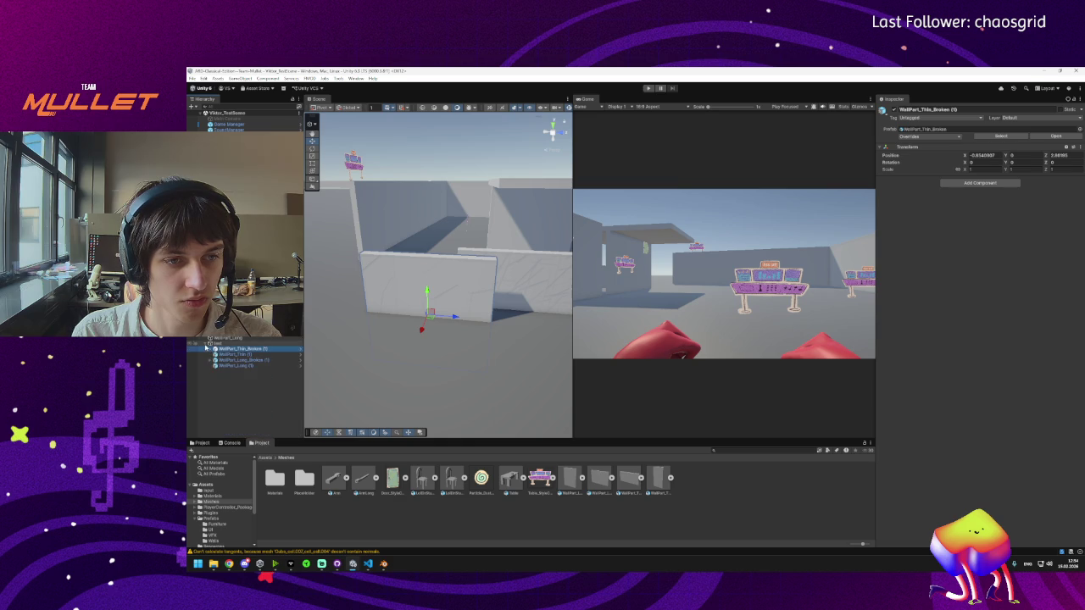
{"action": "mouse_move", "coordinate": [246, 565]}
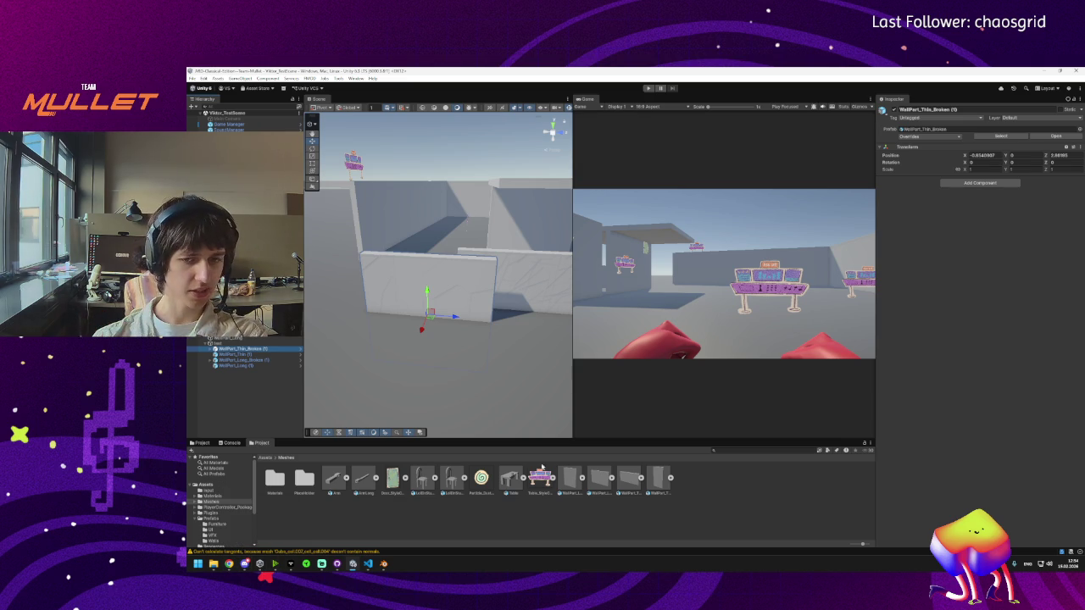
{"action": "left_click", "coordinate": [225, 392]}
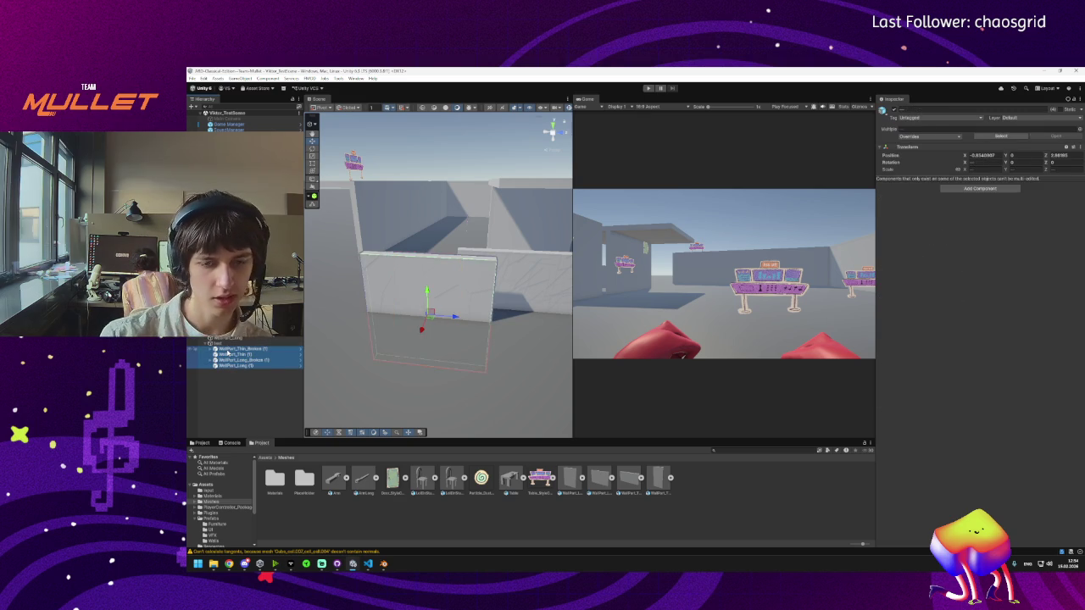
{"action": "key", "text": "Delete"}
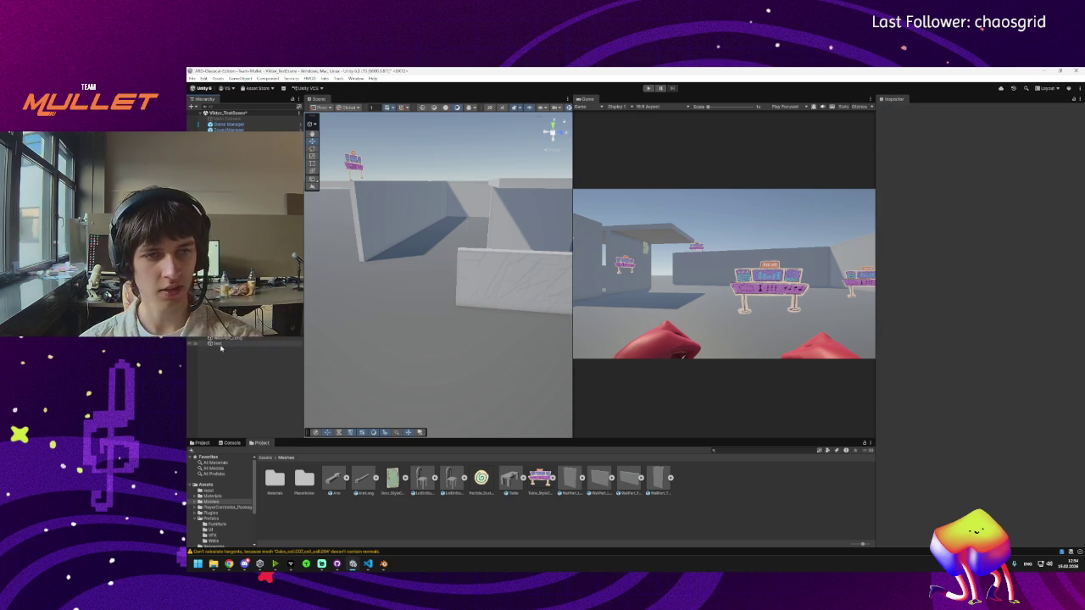
Step: Clear the remaining broken wall pieces under the test parent object
{"action": "left_click", "coordinate": [220, 345]}
{"action": "left_click", "coordinate": [513, 280]}
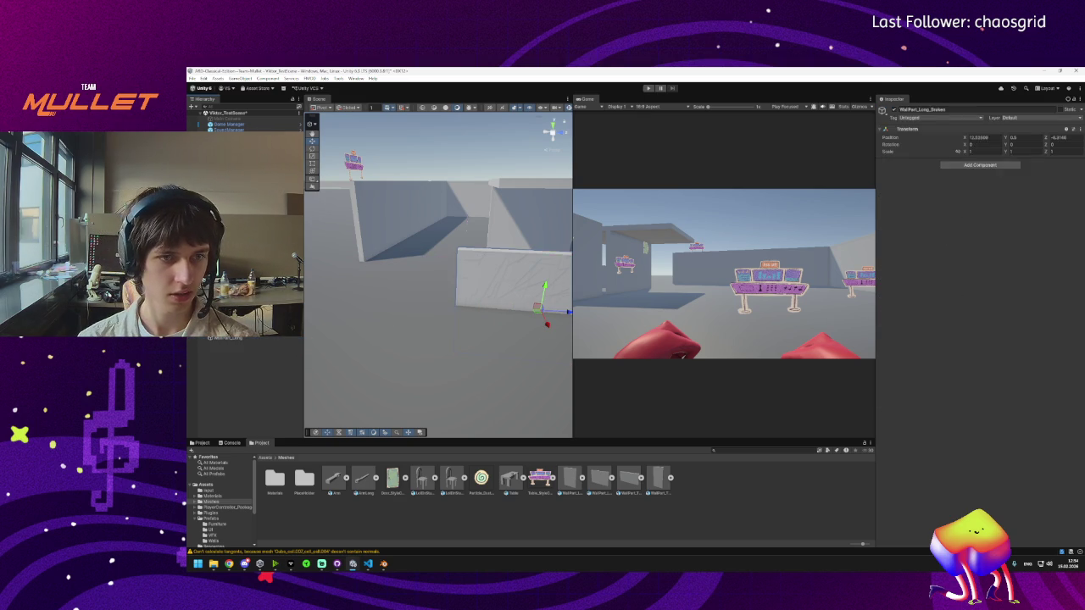
{"action": "left_click", "coordinate": [513, 280]}
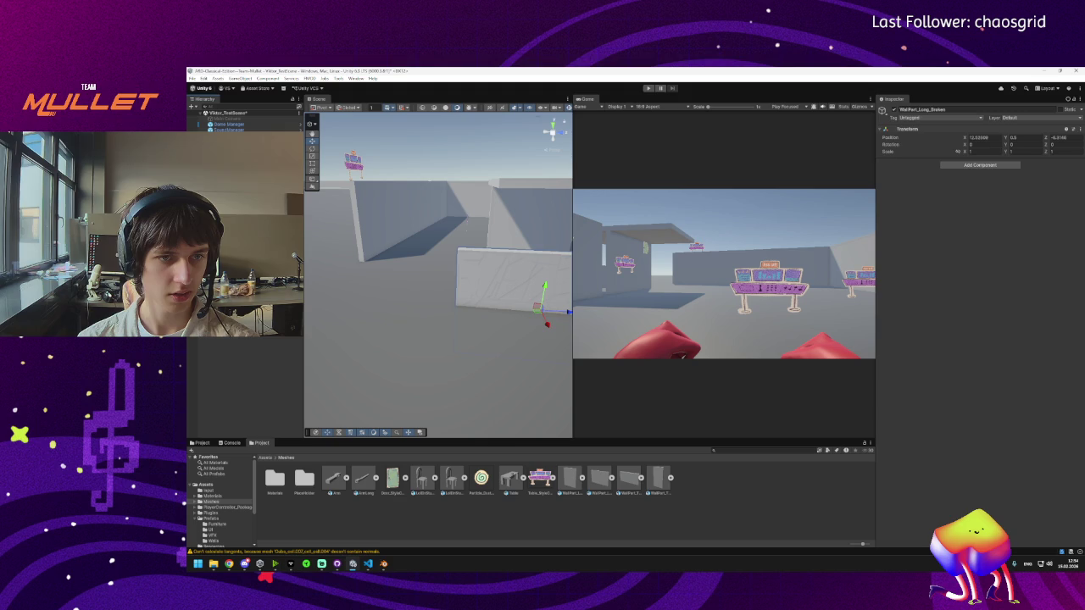
{"action": "key", "text": "Escape"}
Step: Delete four wall prefabs from Prefabs/Walls, leaving two, and switch to GitHub Desktop
{"action": "left_click", "coordinate": [212, 533]}
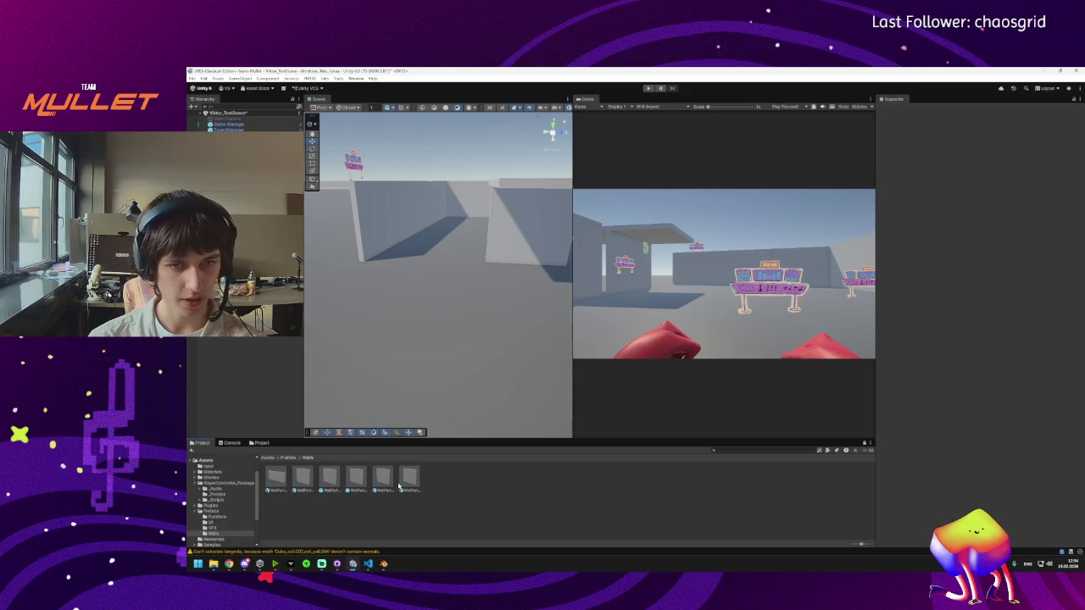
{"action": "left_click", "coordinate": [383, 479]}
{"action": "left_click", "coordinate": [410, 479], "text": "ctrl"}
{"action": "left_click", "coordinate": [303, 479], "text": "ctrl"}
{"action": "left_click", "coordinate": [276, 479], "text": "ctrl"}
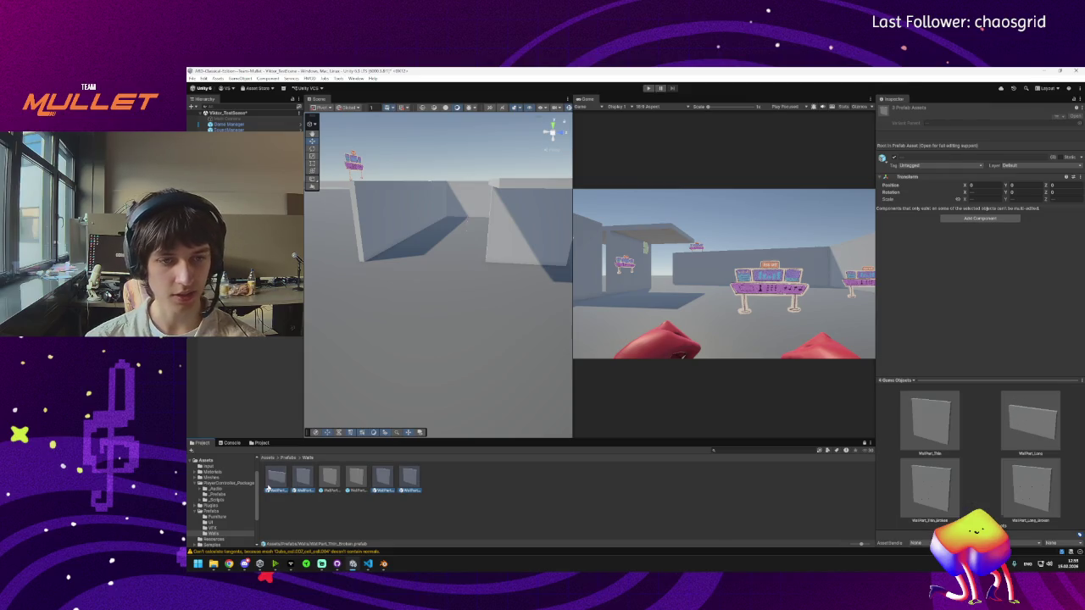
{"action": "key", "text": "Delete"}
{"action": "left_click", "coordinate": [648, 338]}
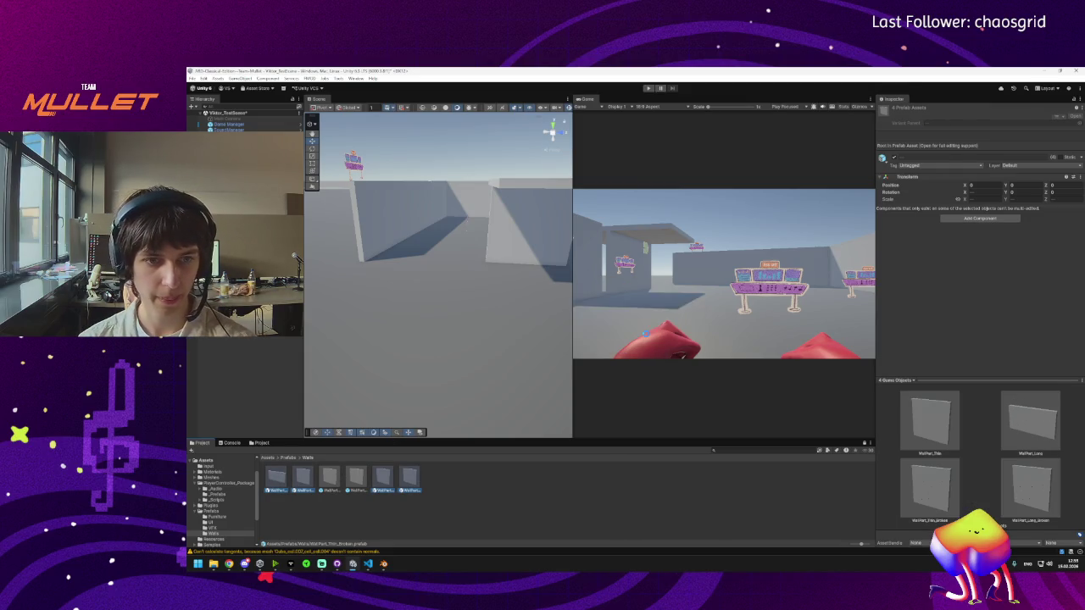
{"action": "left_click", "coordinate": [310, 480]}
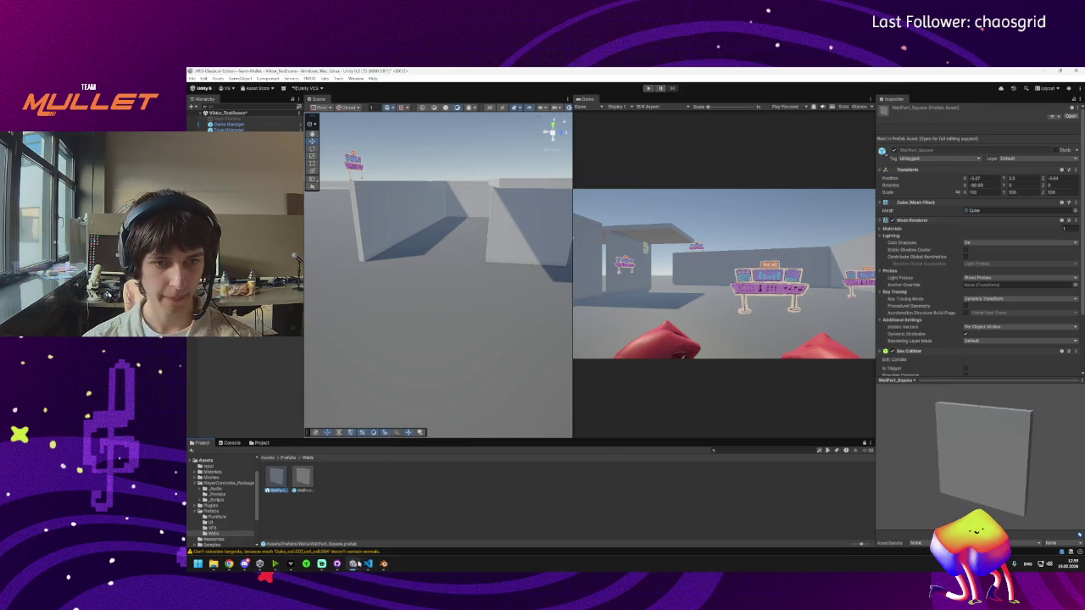
{"action": "left_click", "coordinate": [322, 564]}
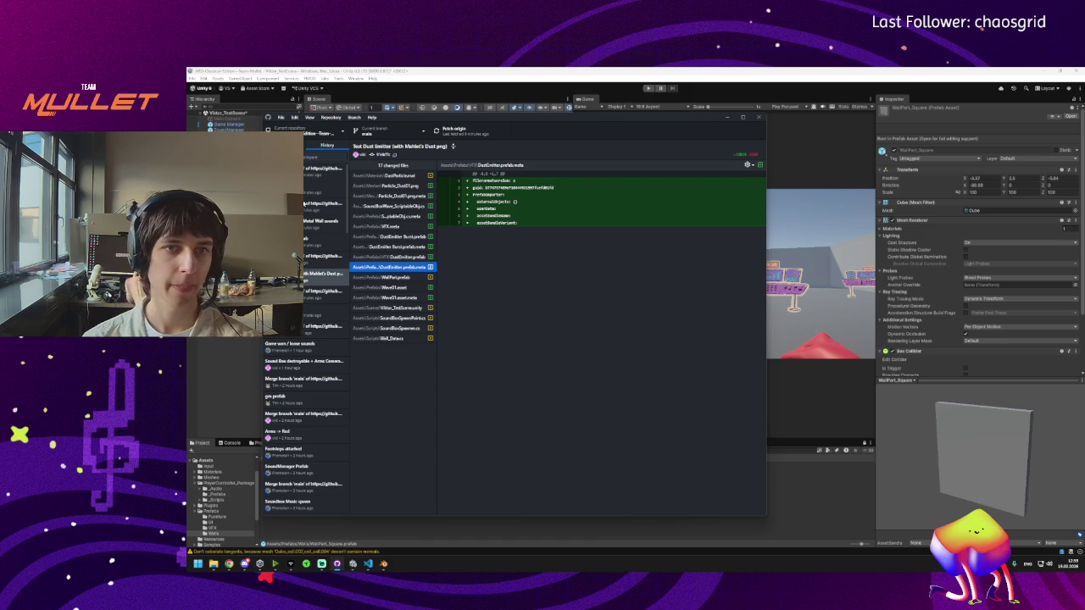
Step: Review the uncommitted diffs for the WallPart_Square prefab and the square broken meta file
{"action": "left_click", "coordinate": [280, 145]}
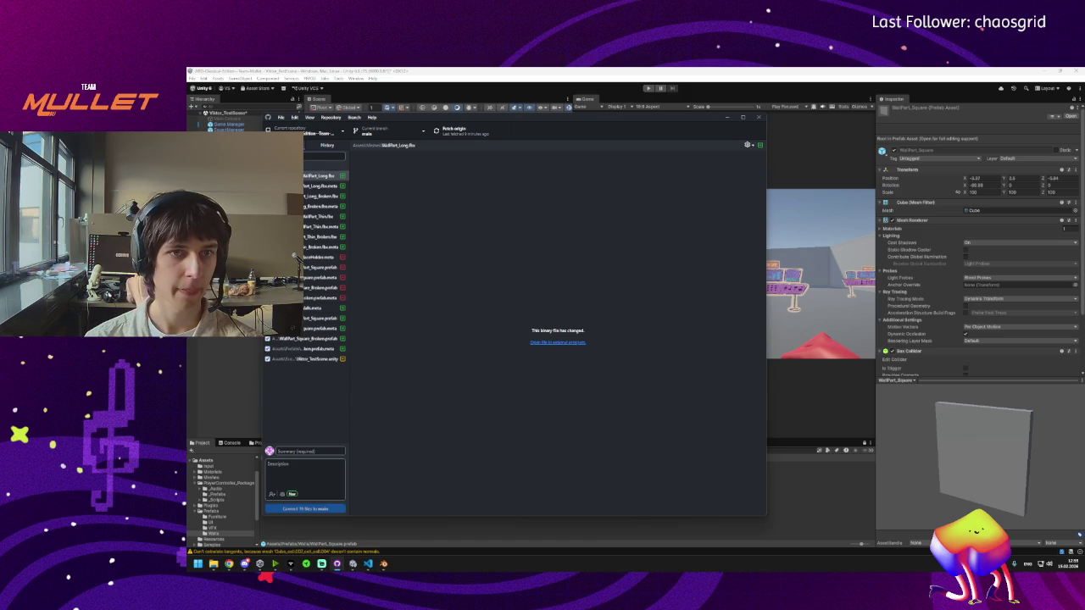
{"action": "left_click", "coordinate": [318, 267]}
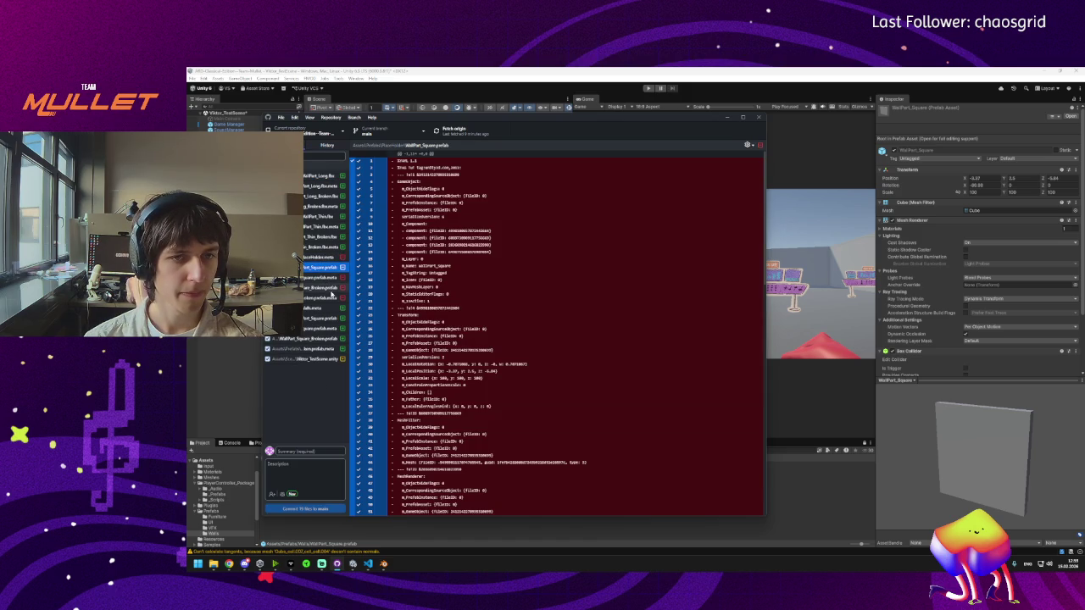
{"action": "left_click", "coordinate": [326, 298]}
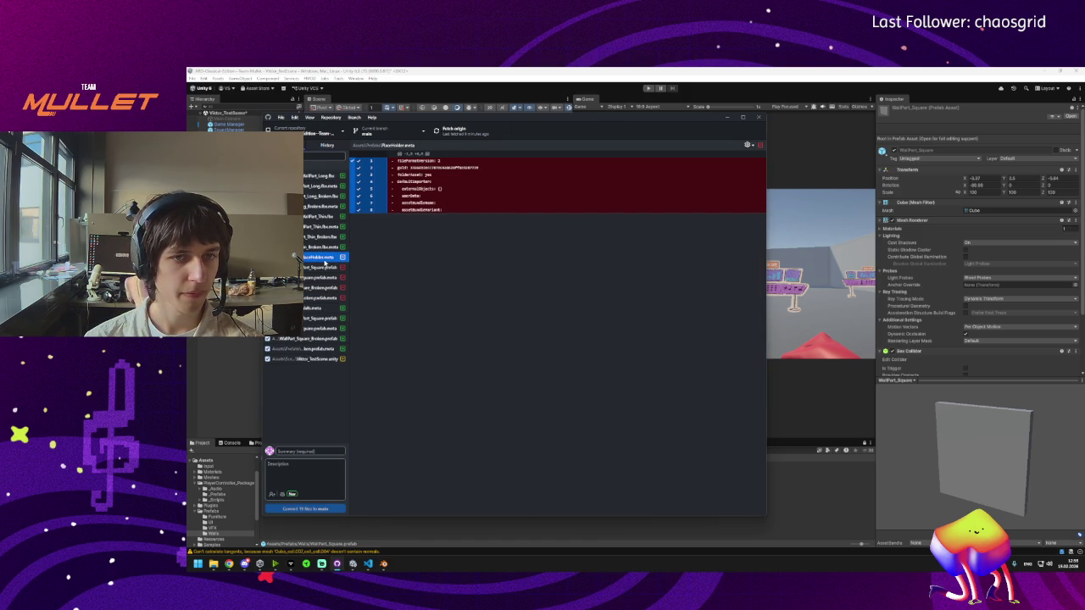
{"action": "left_click", "coordinate": [323, 270]}
Step: Discard the changes to the four square-wall prefab and meta files
{"action": "left_click", "coordinate": [324, 296], "text": "shift"}
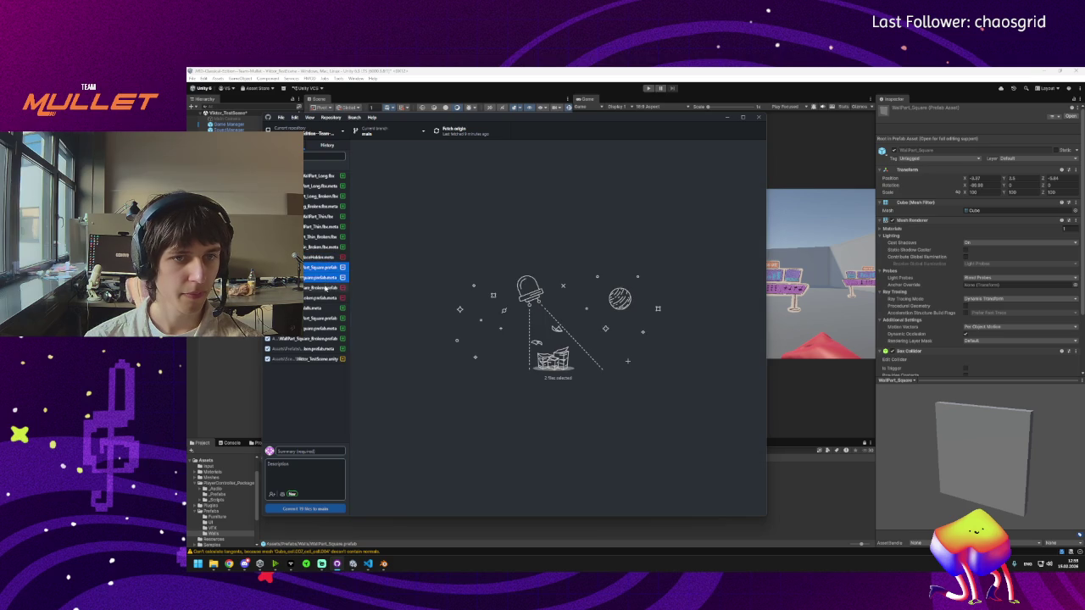
{"action": "right_click", "coordinate": [326, 293]}
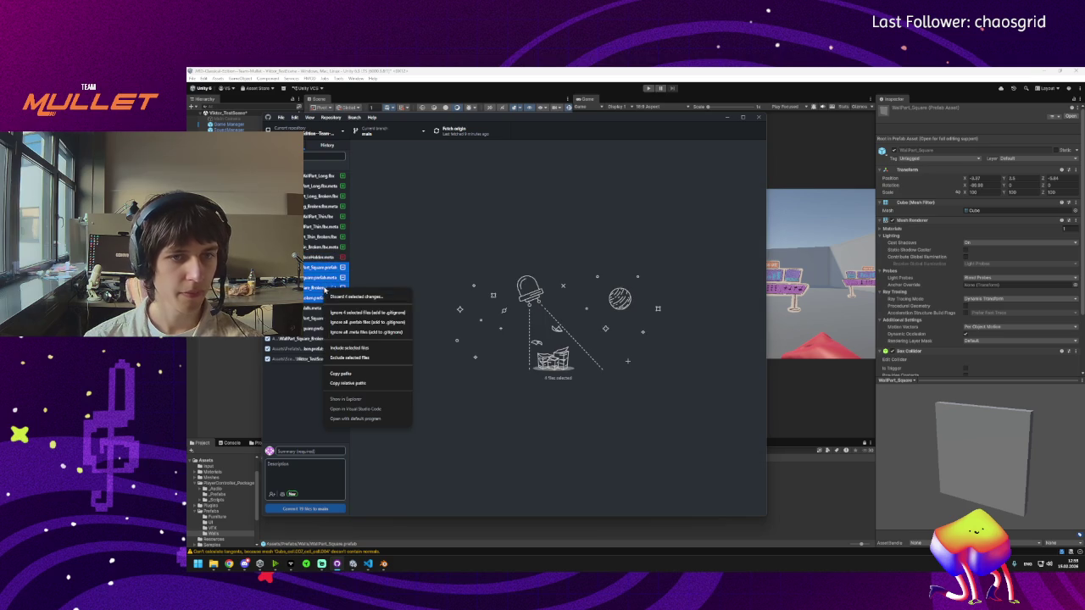
{"action": "left_click", "coordinate": [354, 297]}
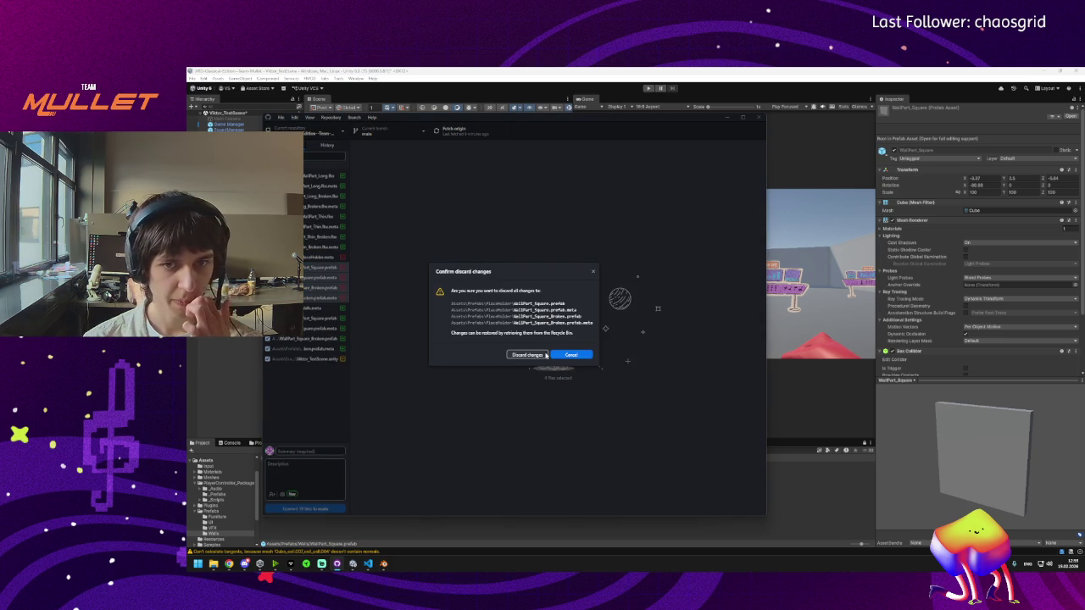
{"action": "key", "text": "Escape"}
{"action": "left_click", "coordinate": [326, 297]}
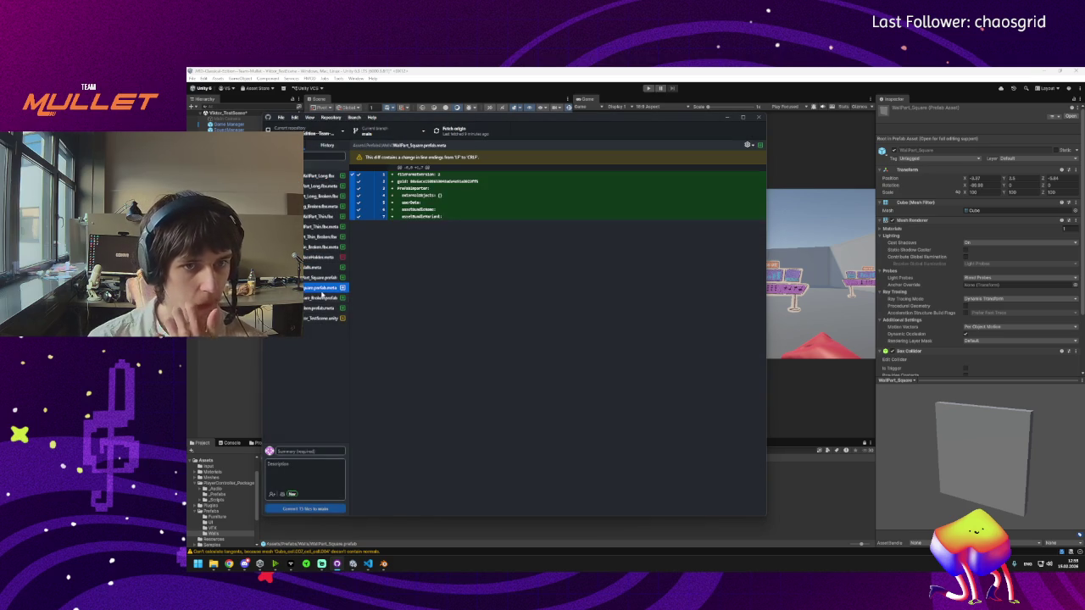
Step: Review the diffs of the square prefab, test scene and WallPart_Long.fbx changes
{"action": "left_click", "coordinate": [327, 289]}
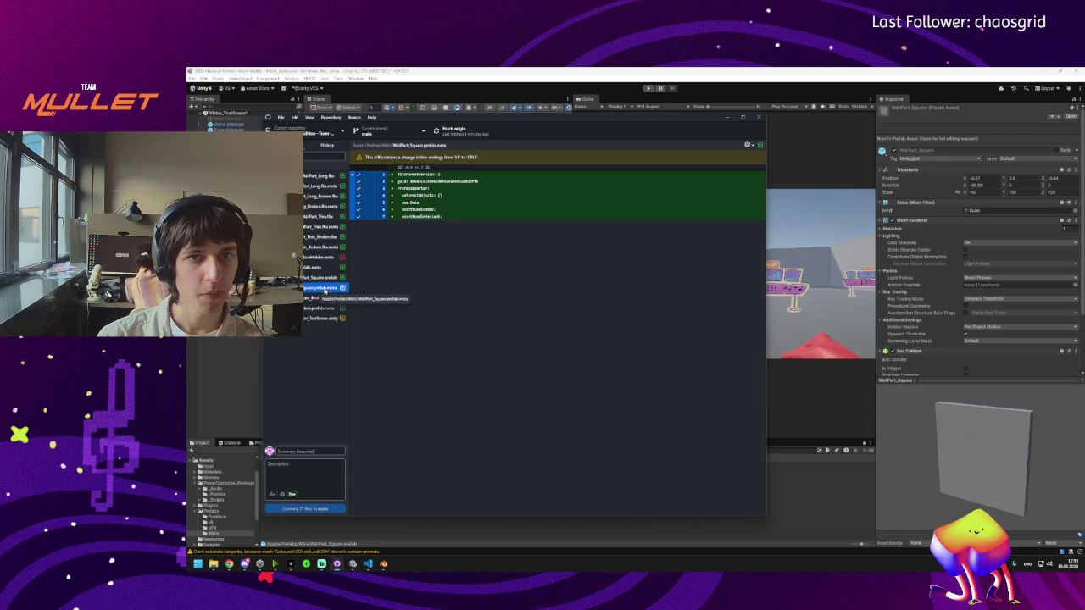
{"action": "left_click", "coordinate": [333, 280]}
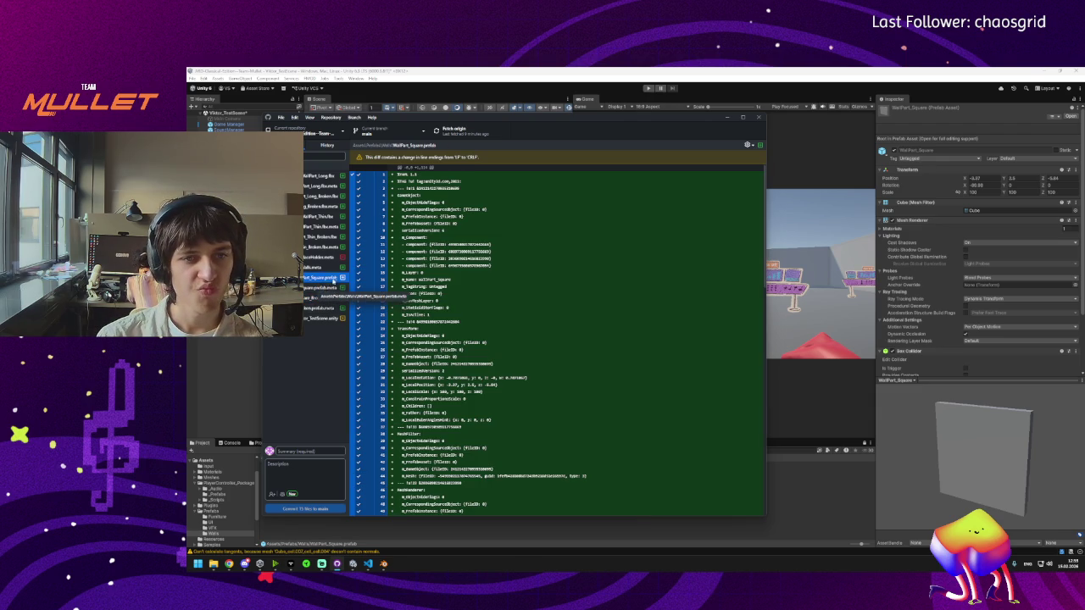
{"action": "left_click", "coordinate": [330, 319]}
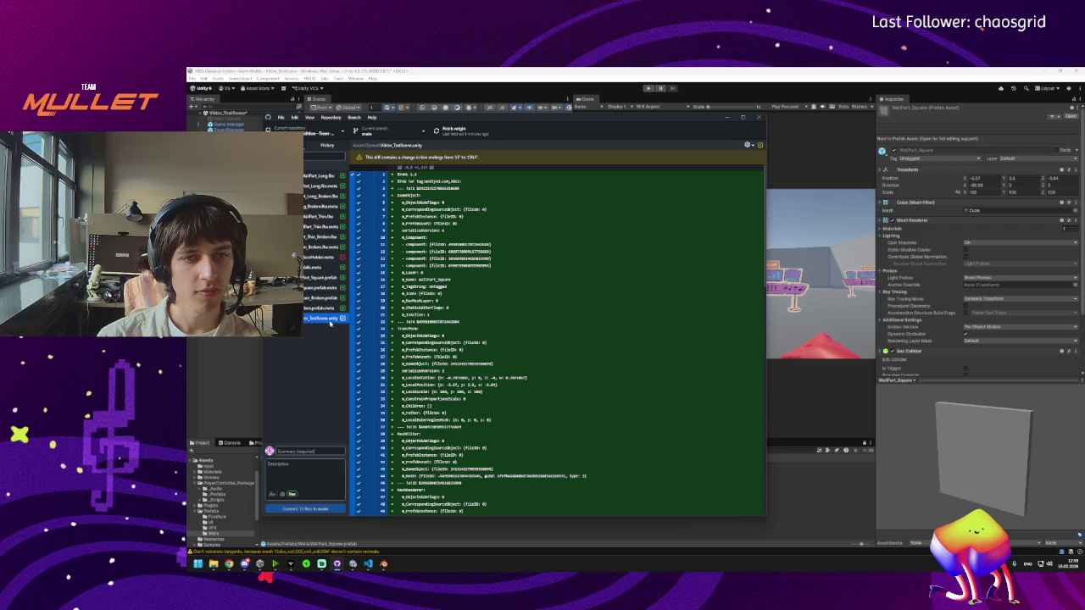
{"action": "left_click", "coordinate": [329, 308]}
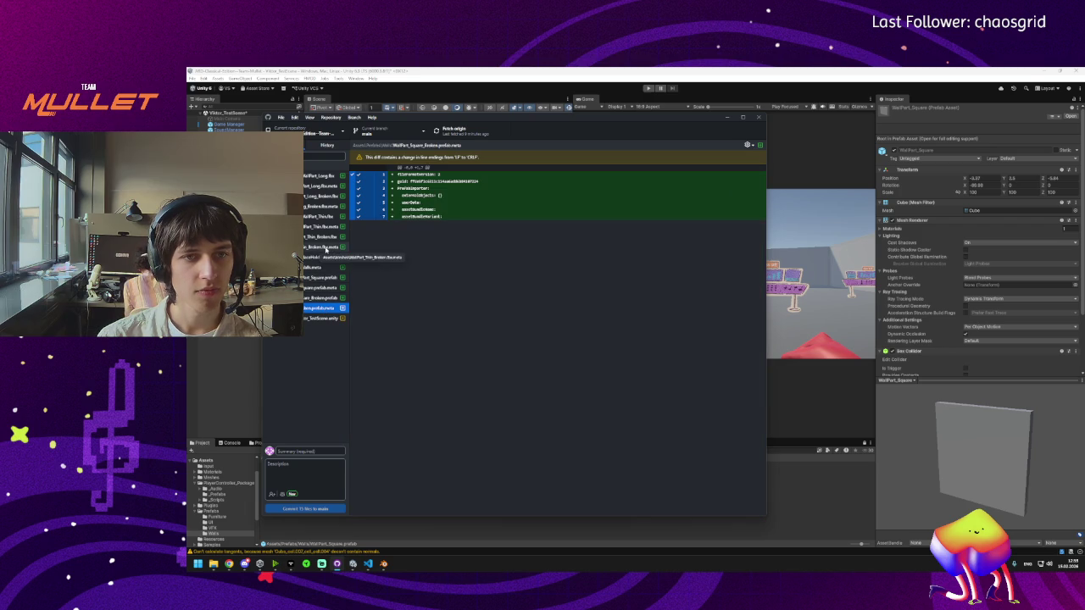
{"action": "left_click", "coordinate": [335, 176]}
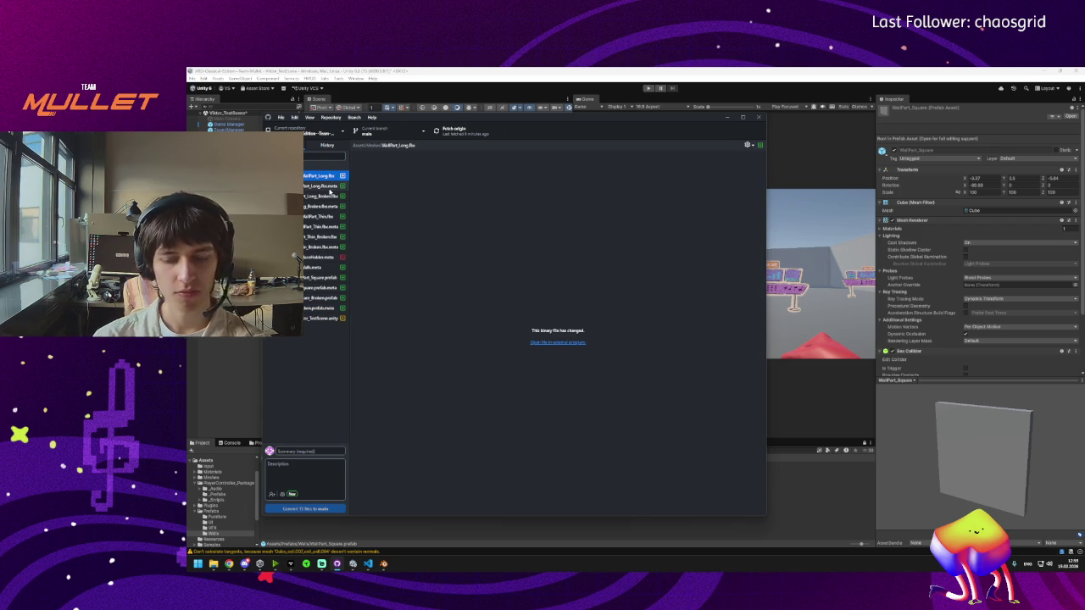
Step: Step through the remaining changed files, then bring up actions for the deleted PlaceHolder.meta
{"action": "key", "text": "Down"}
{"action": "key", "text": "Down"}
{"action": "key", "text": "Down"}
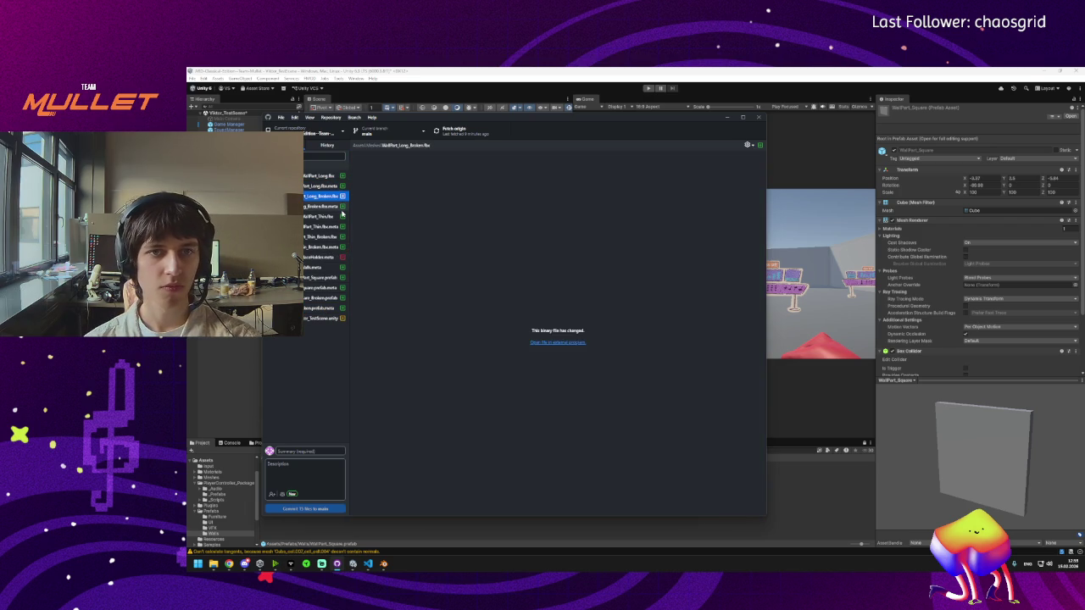
{"action": "key", "text": "Down"}
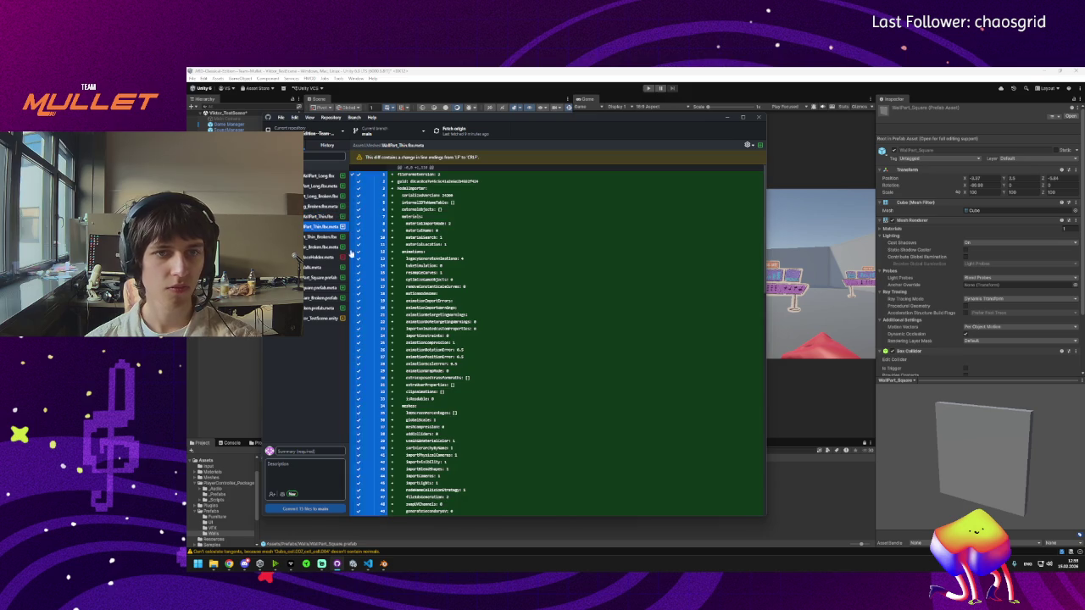
{"action": "key", "text": "Down"}
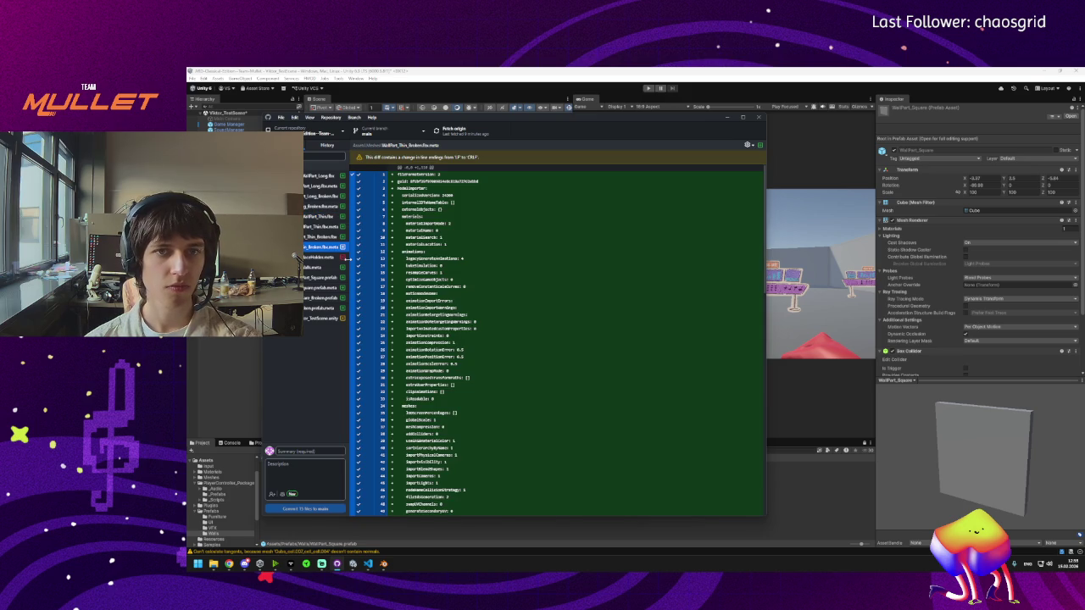
{"action": "key", "text": "Down"}
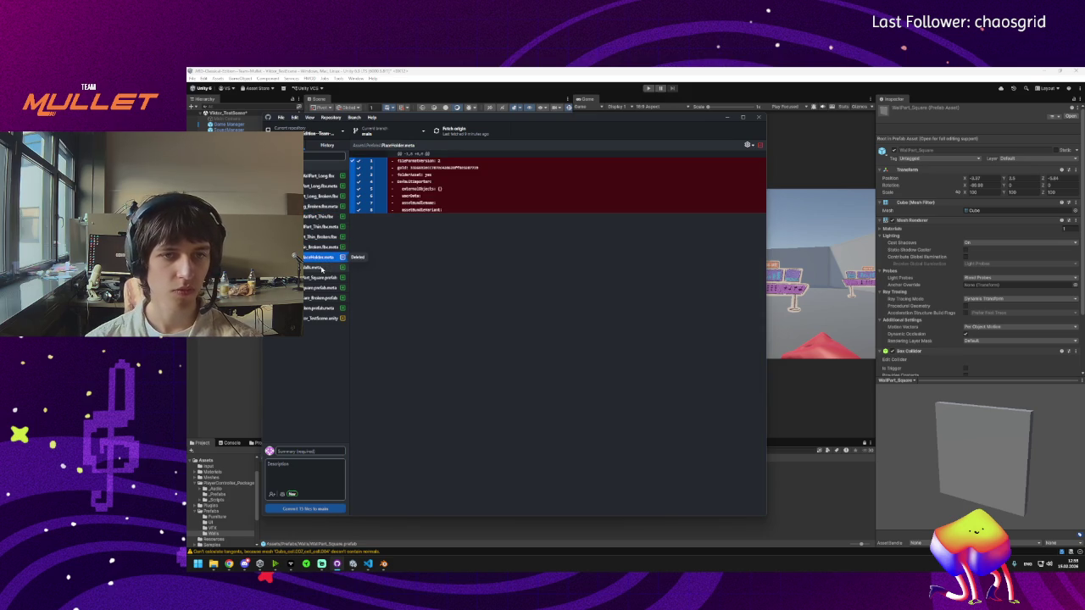
{"action": "key", "text": "Down"}
{"action": "key", "text": "Up"}
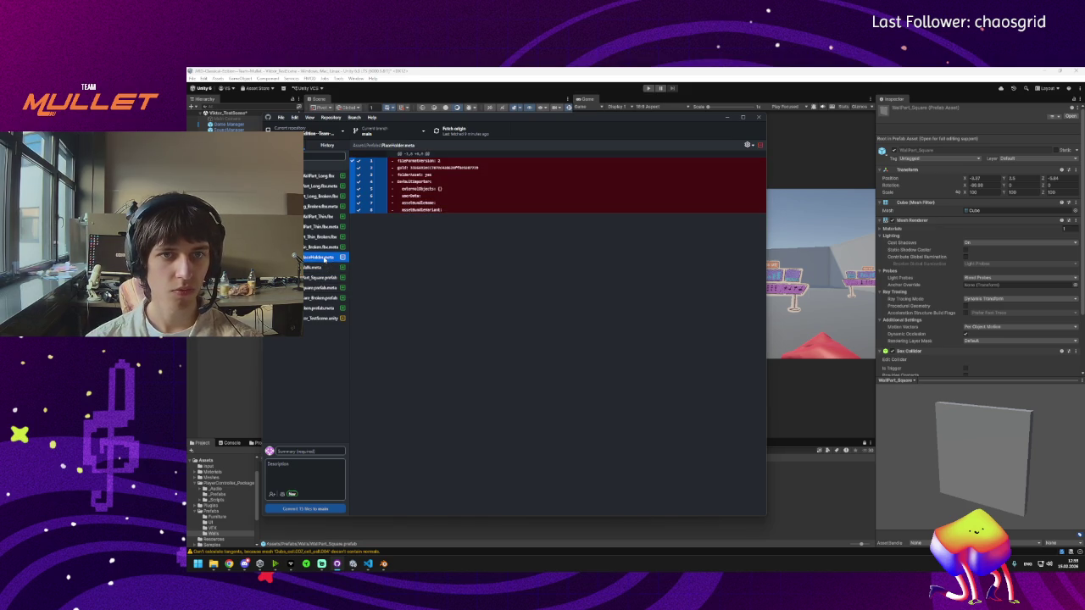
{"action": "right_click", "coordinate": [324, 261]}
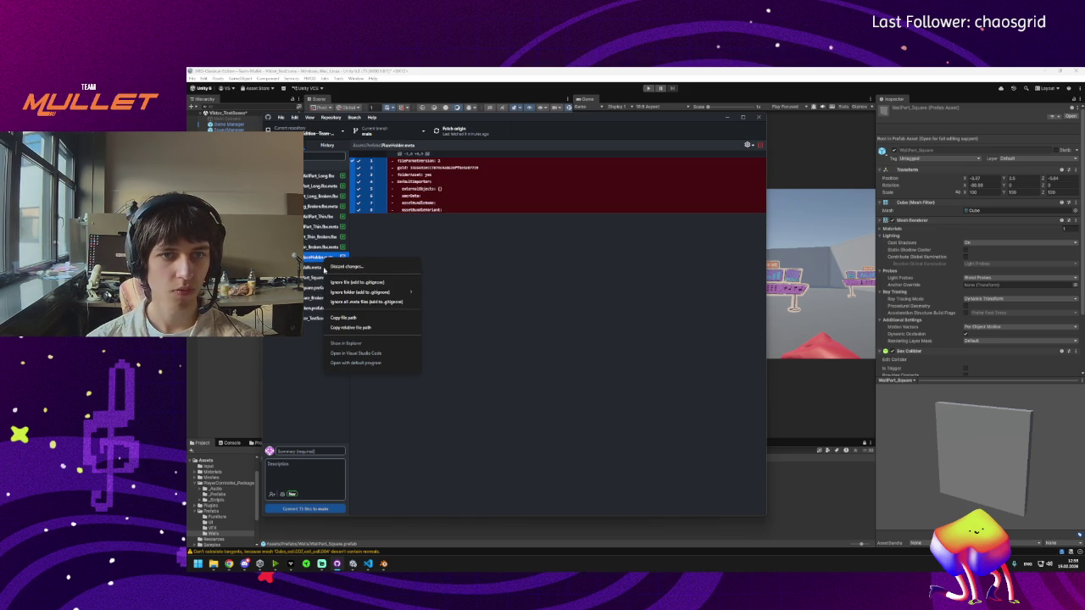
Step: Discard the PlaceHolder.meta deletion from the pending changes
{"action": "left_click", "coordinate": [339, 268]}
{"action": "left_click", "coordinate": [519, 349]}
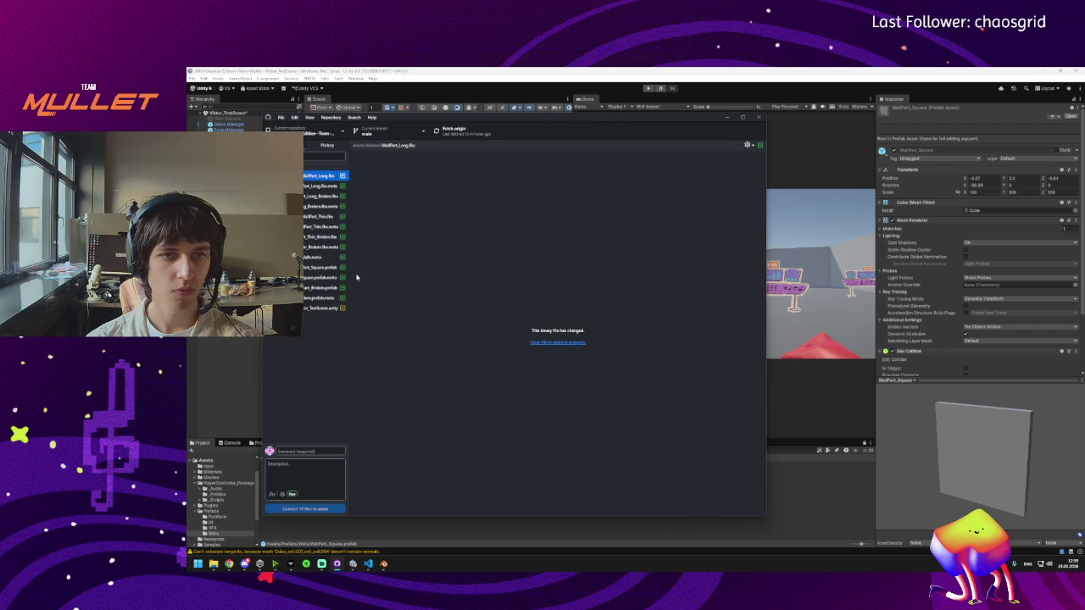
{"action": "left_click", "coordinate": [321, 259]}
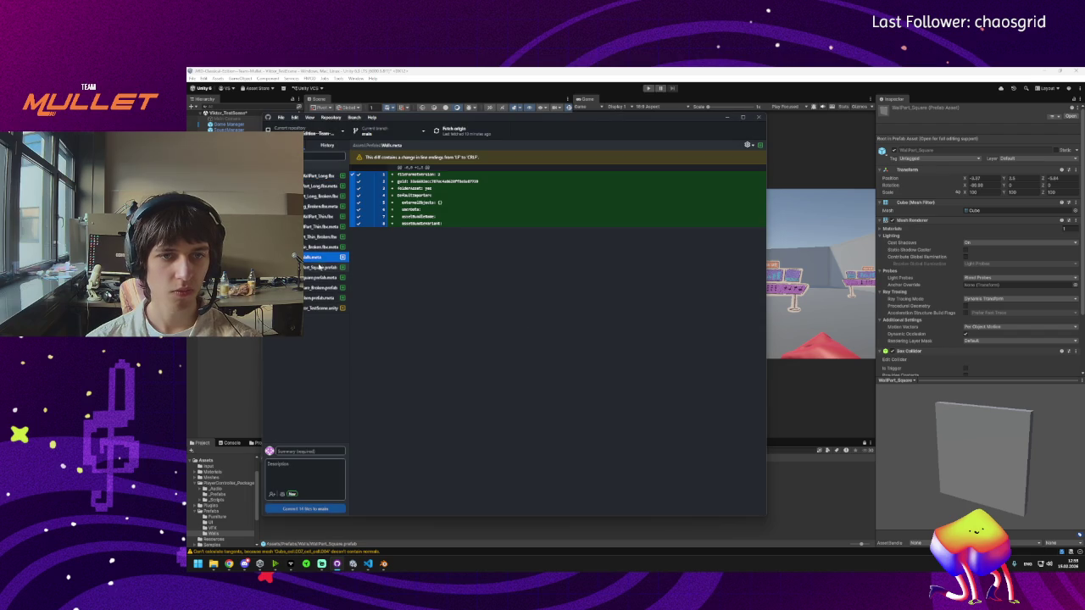
Step: Discard the five Walls.meta and WallPart_Square prefab and meta changes
{"action": "left_click", "coordinate": [323, 278], "text": "shift"}
{"action": "left_click", "coordinate": [322, 287], "text": "shift"}
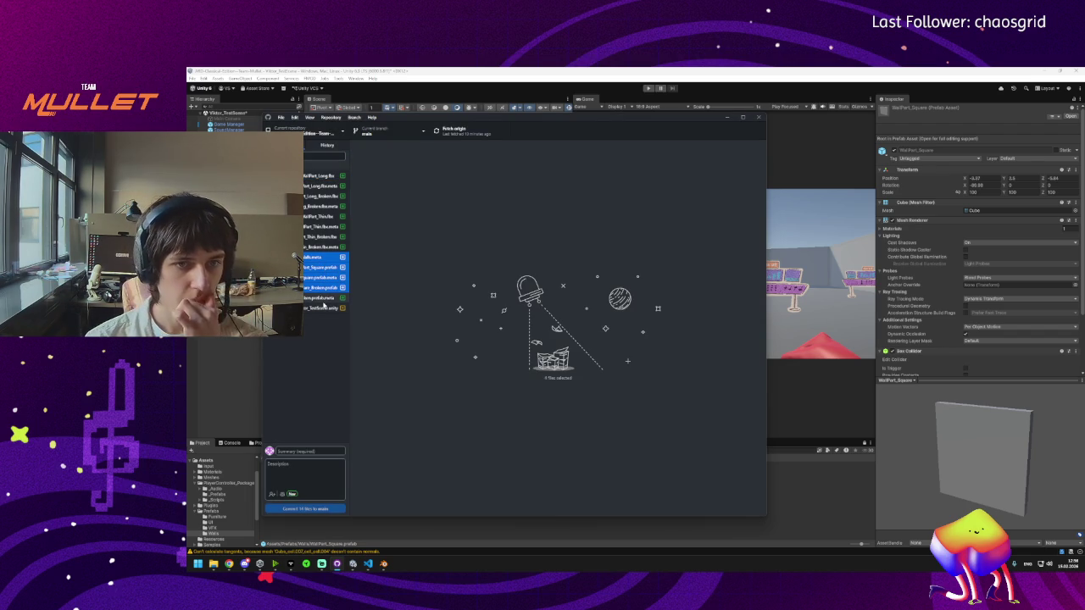
{"action": "left_click", "coordinate": [322, 297]}
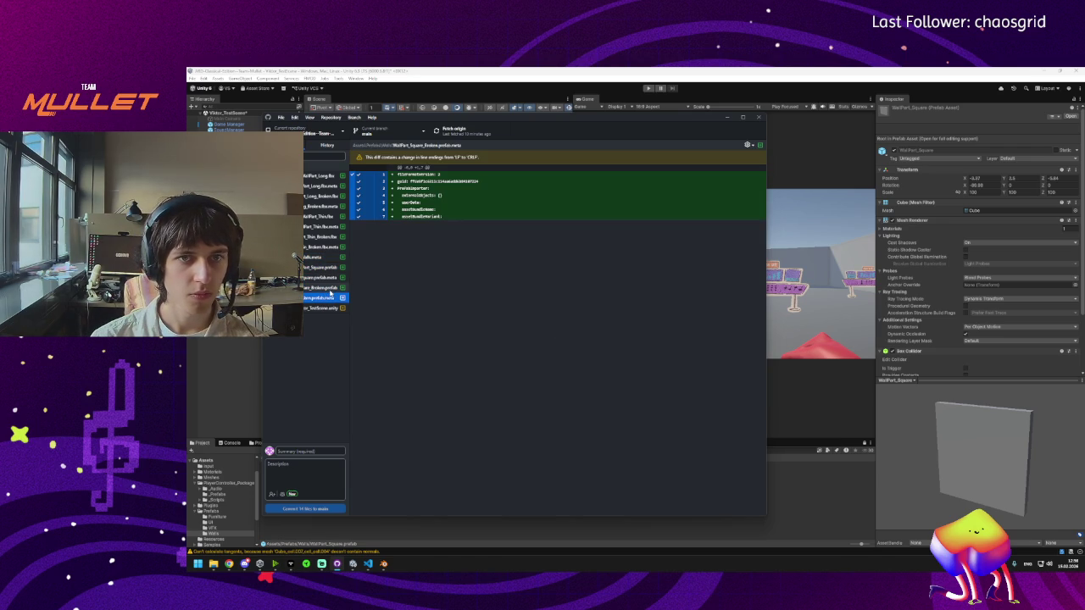
{"action": "left_click", "coordinate": [314, 257], "text": "shift"}
{"action": "right_click", "coordinate": [320, 282]}
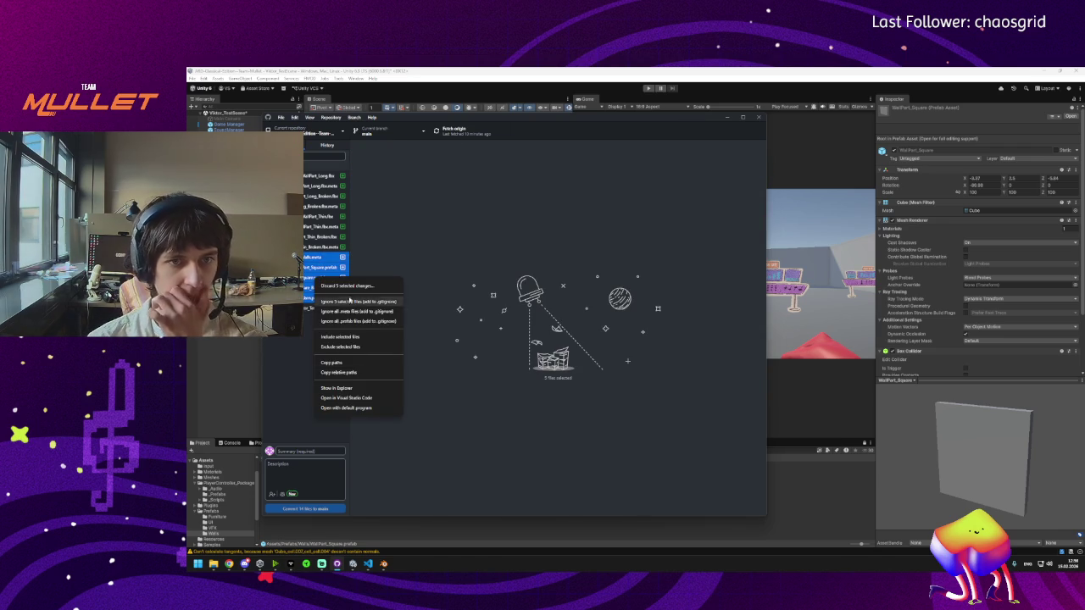
{"action": "left_click", "coordinate": [335, 287]}
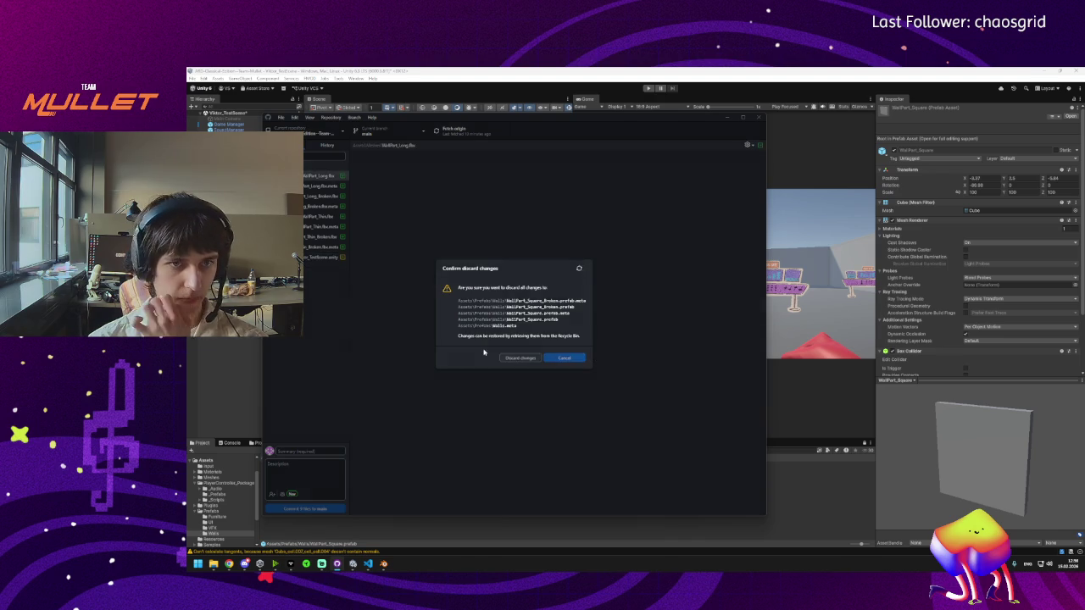
{"action": "left_click", "coordinate": [515, 358]}
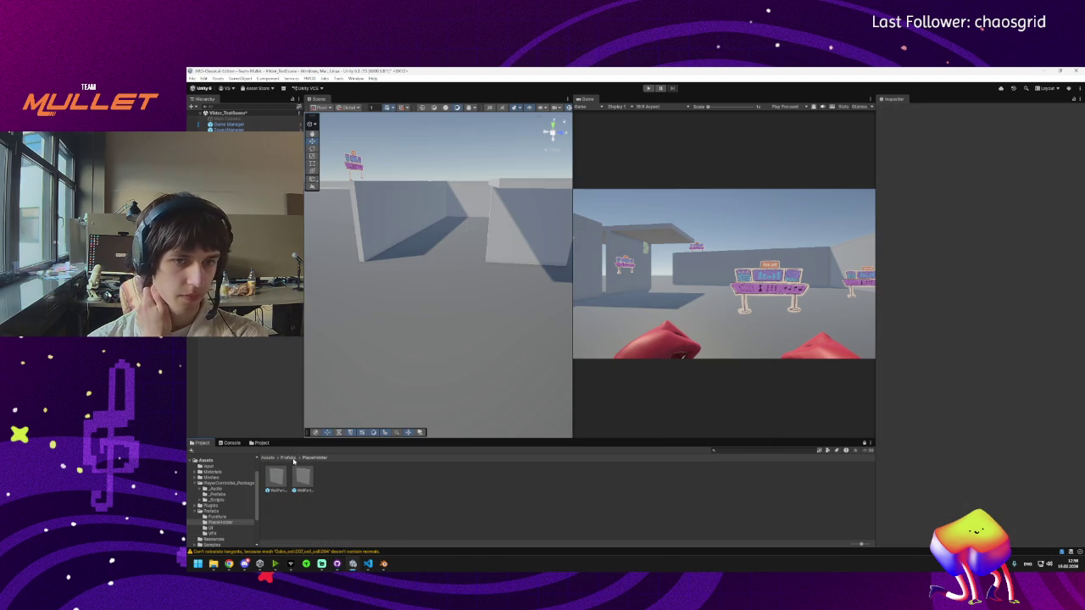
Step: Rename the PlaceHolder folder under Prefabs to Wall Parts
{"action": "left_click", "coordinate": [294, 459]}
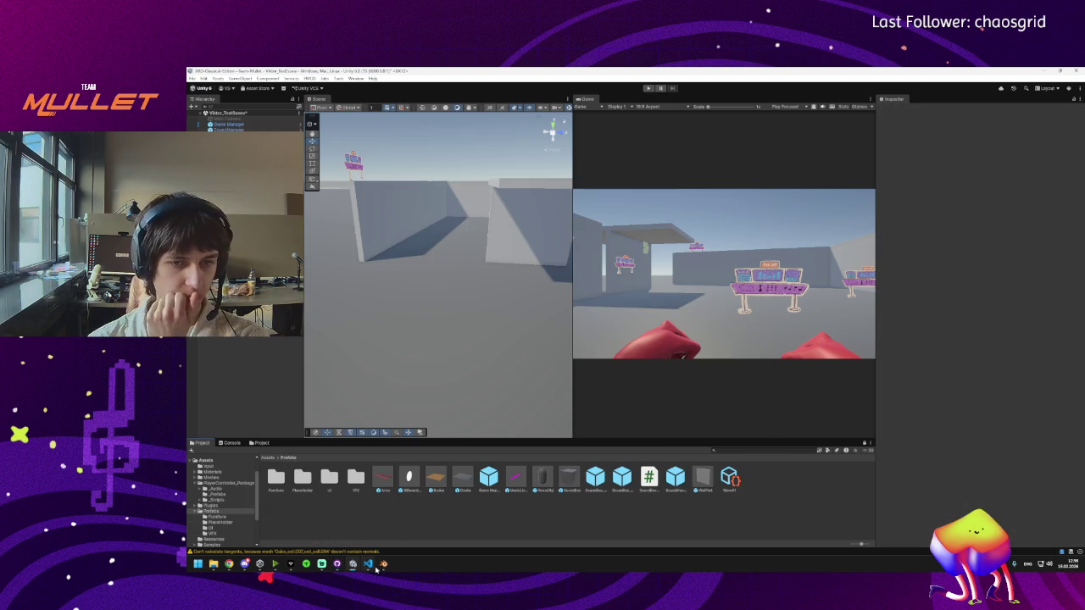
{"action": "left_click", "coordinate": [337, 564]}
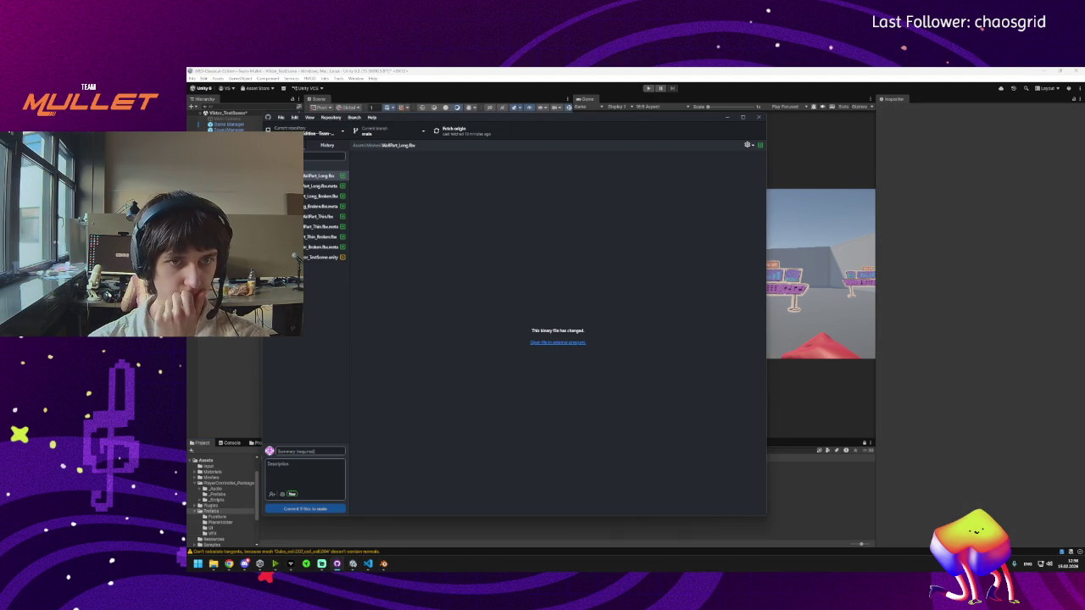
{"action": "left_click", "coordinate": [307, 532]}
{"action": "left_click", "coordinate": [303, 480]}
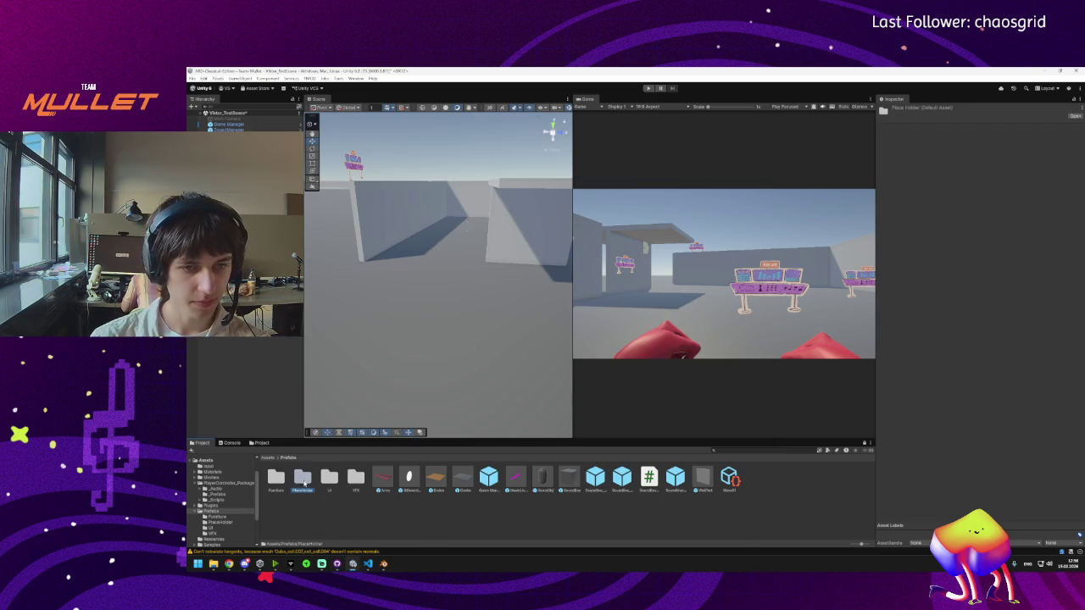
{"action": "type", "text": "Walls"}
{"action": "key", "text": "Return"}
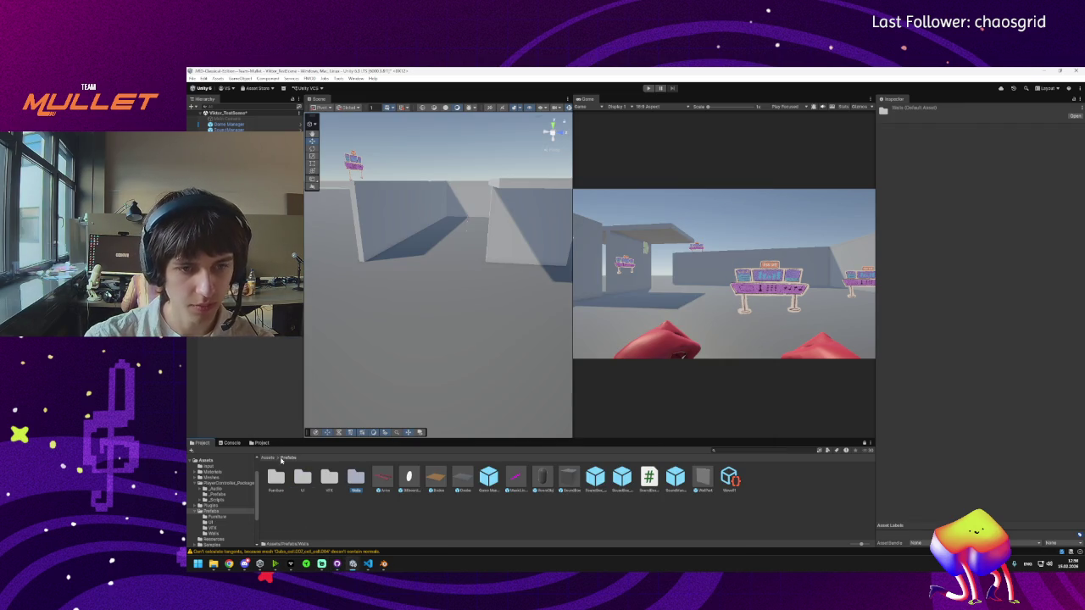
{"action": "left_click", "coordinate": [359, 481]}
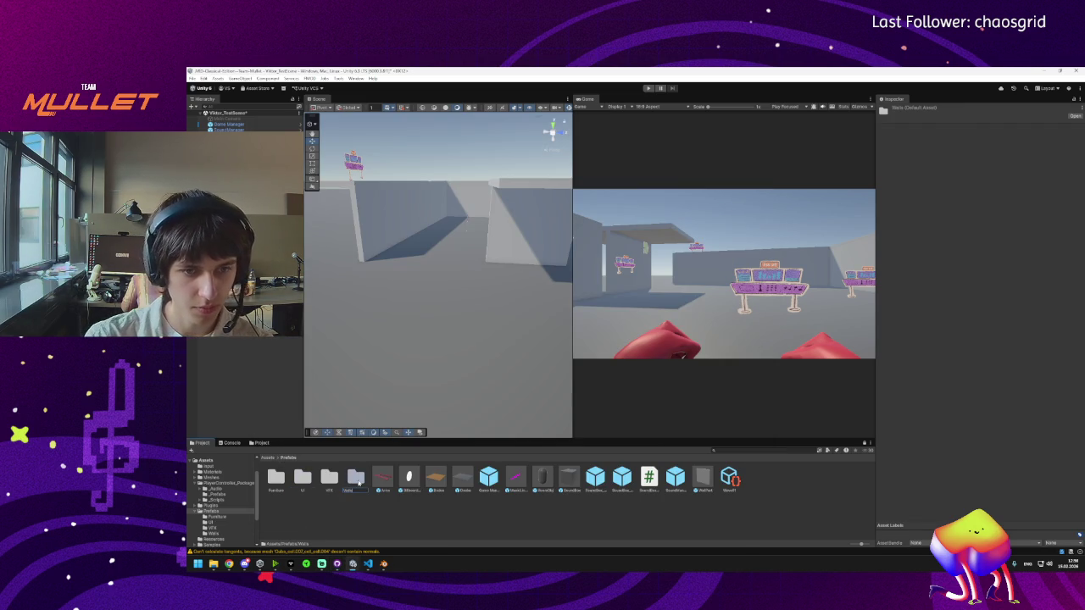
{"action": "key", "text": "Return"}
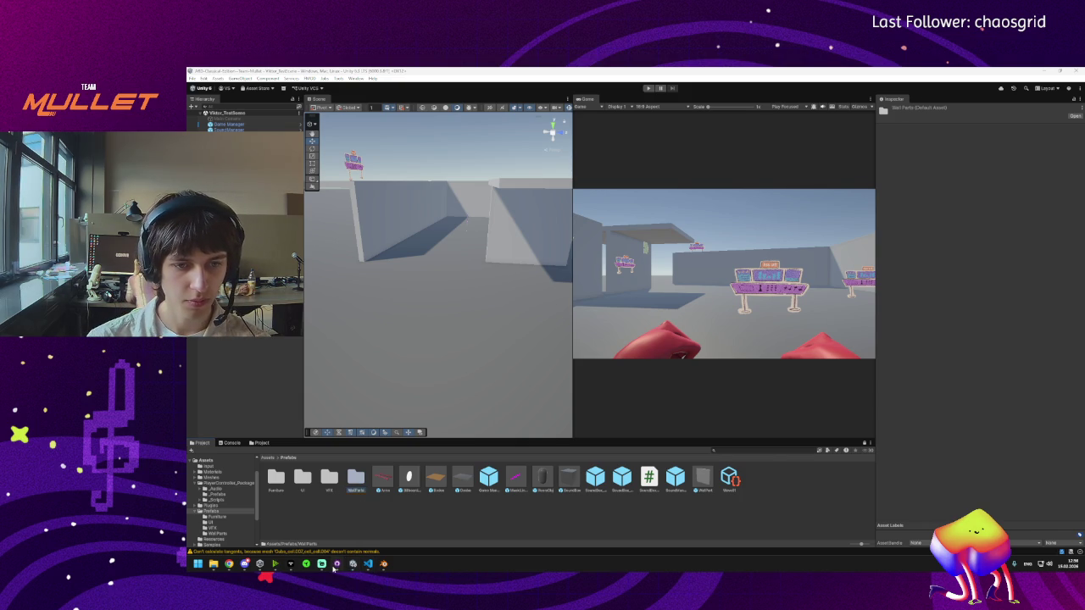
Step: In GitHub Desktop, start the commit summary 'Wall Thin/Long'
{"action": "left_click", "coordinate": [336, 564]}
{"action": "left_click", "coordinate": [299, 452]}
{"action": "type", "text": "Wall Thin/Long"}
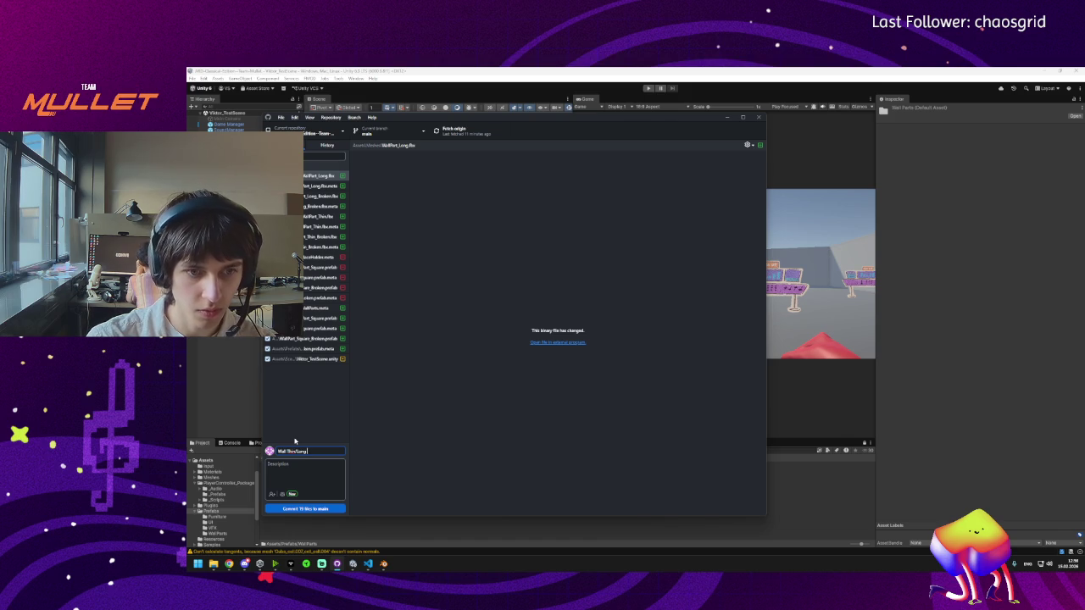
{"action": "type", "text": " FBX"}
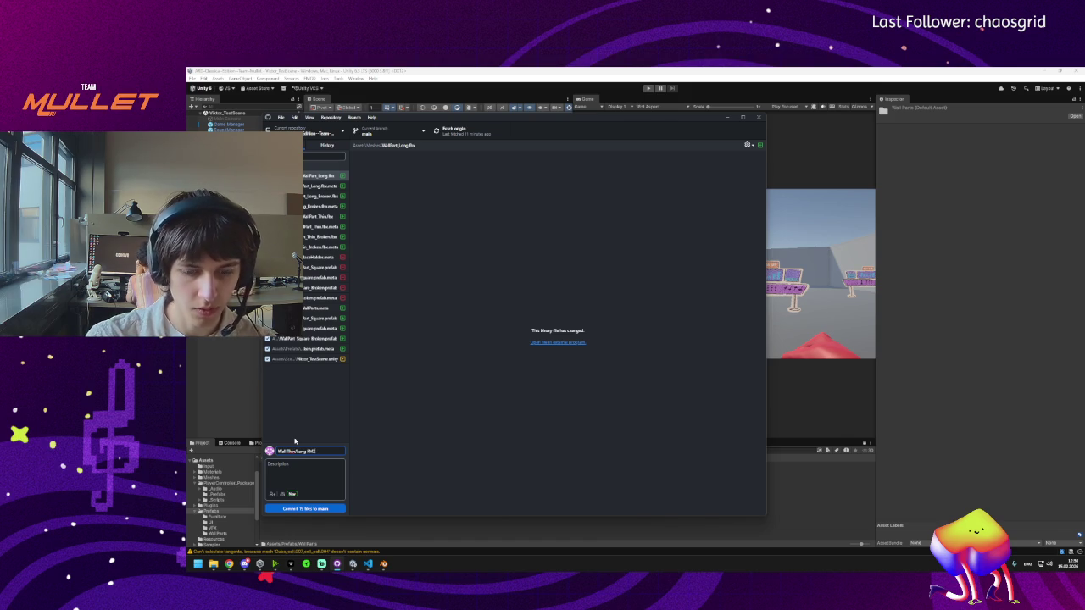
{"action": "type", "text": "BX"}
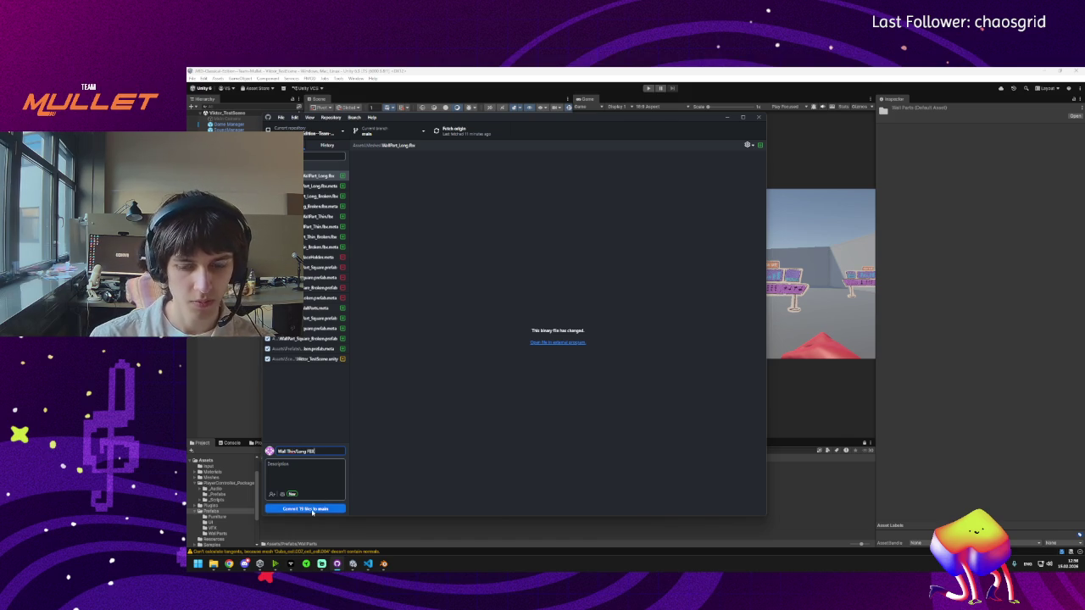
Step: Commit the 19 files to main as 'Wall Thin/Long FBX', fetch, and push to origin
{"action": "left_click", "coordinate": [295, 511]}
{"action": "left_click", "coordinate": [503, 130]}
{"action": "left_click", "coordinate": [491, 146]}
{"action": "left_click", "coordinate": [456, 134]}
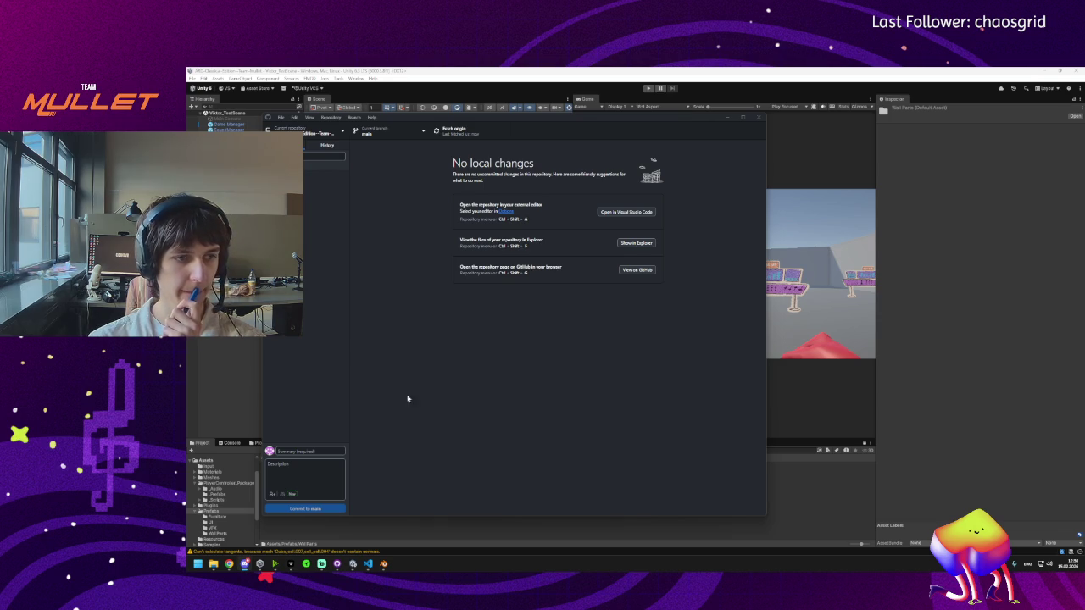
{"action": "left_click", "coordinate": [728, 117]}
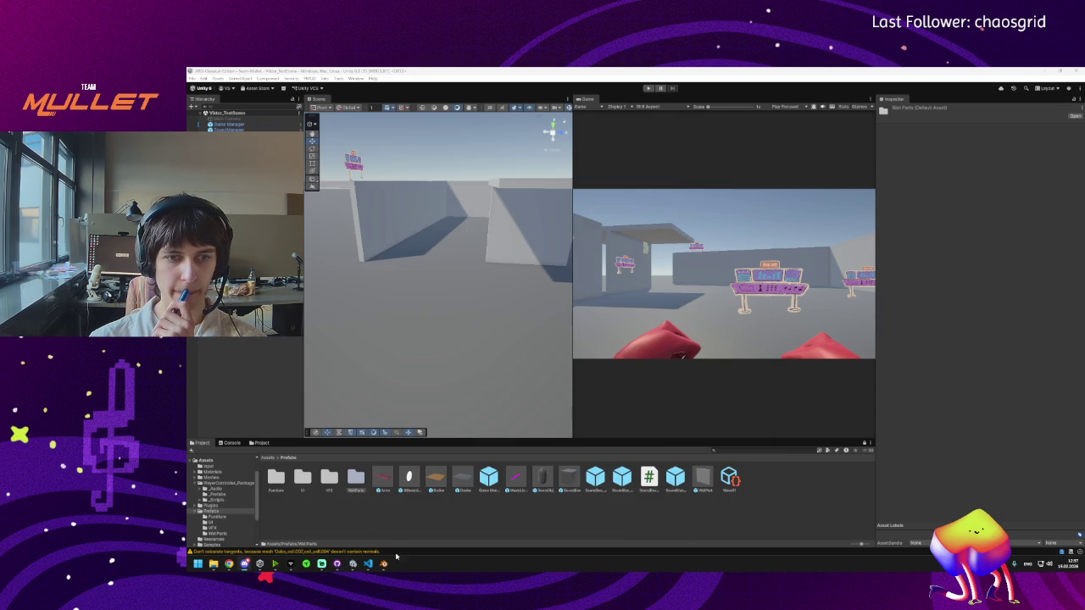
{"action": "left_click", "coordinate": [383, 564]}
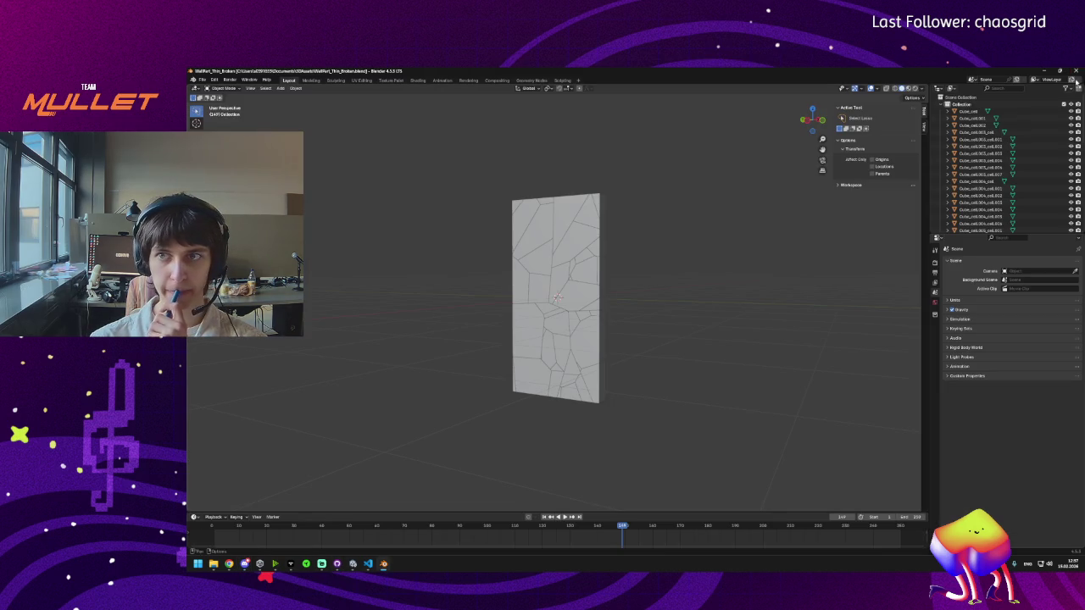
{"action": "left_click", "coordinate": [1077, 71]}
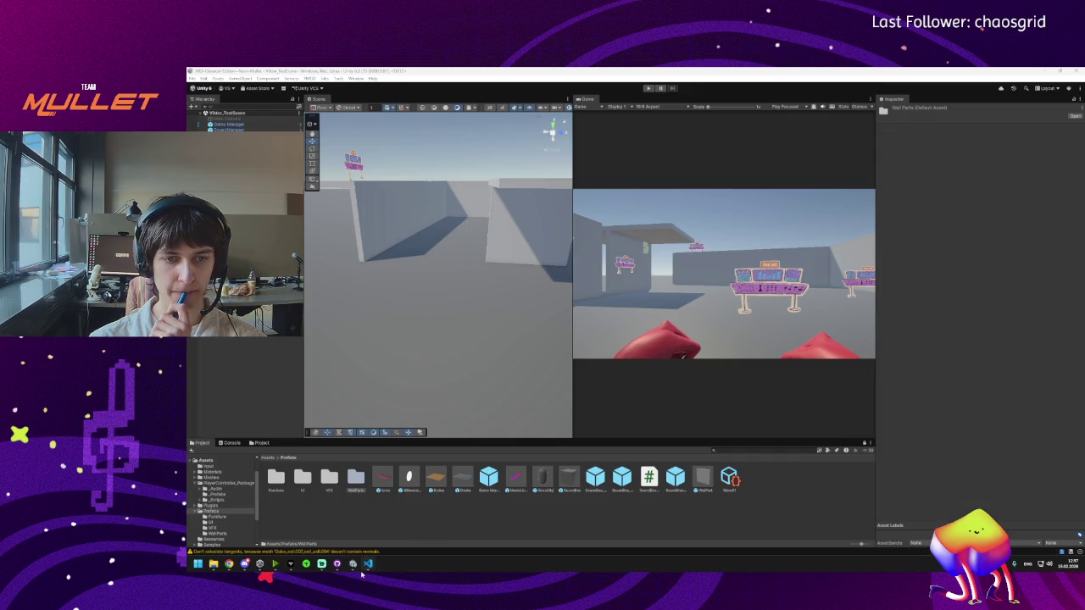
{"action": "mouse_move", "coordinate": [368, 565]}
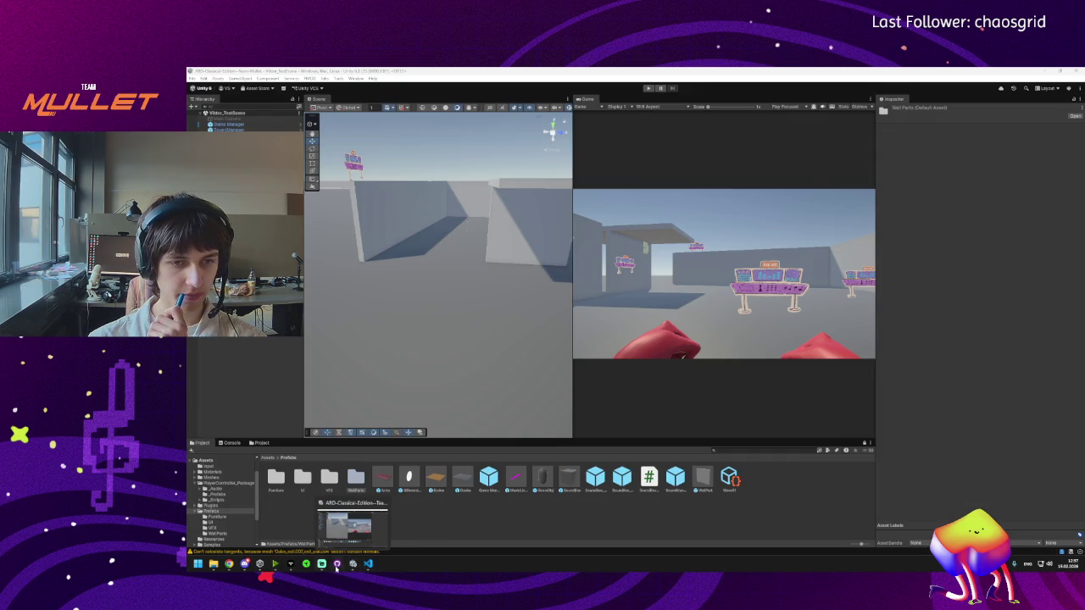
{"action": "mouse_move", "coordinate": [244, 569]}
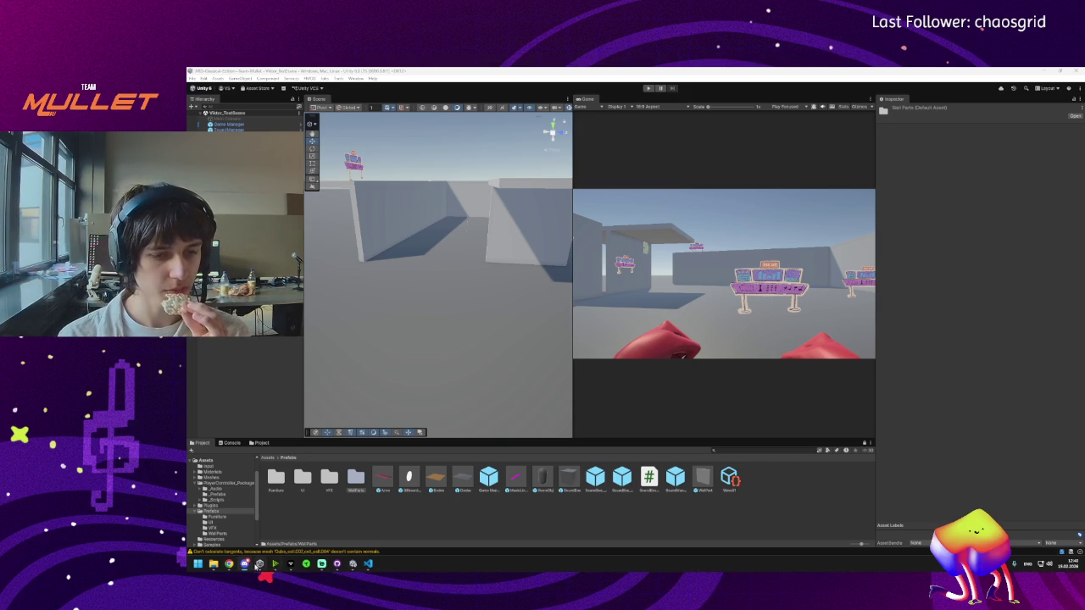
{"action": "mouse_move", "coordinate": [245, 568]}
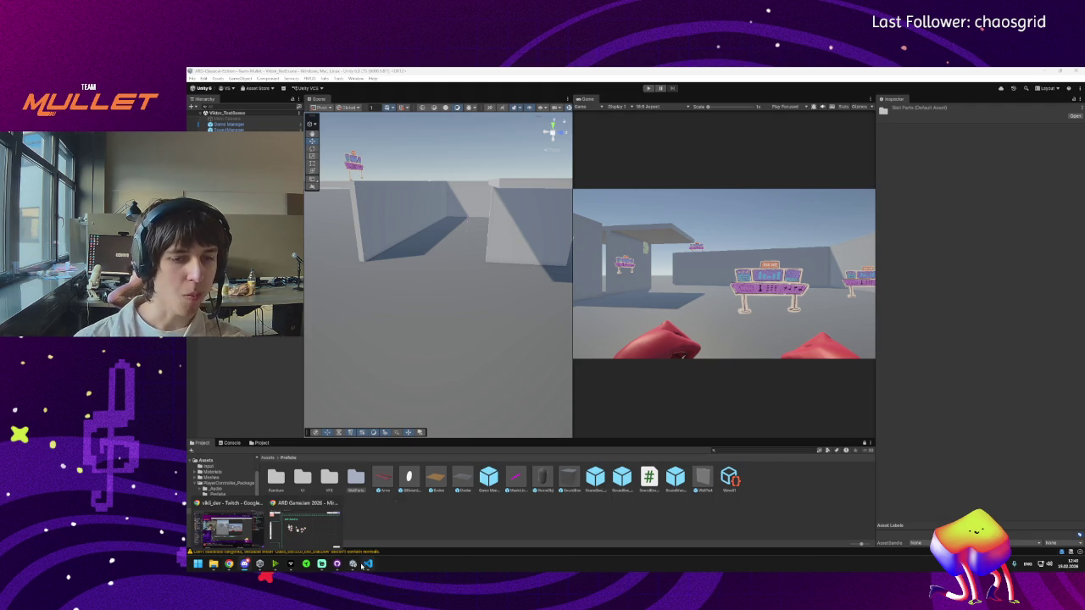
{"action": "mouse_move", "coordinate": [358, 567]}
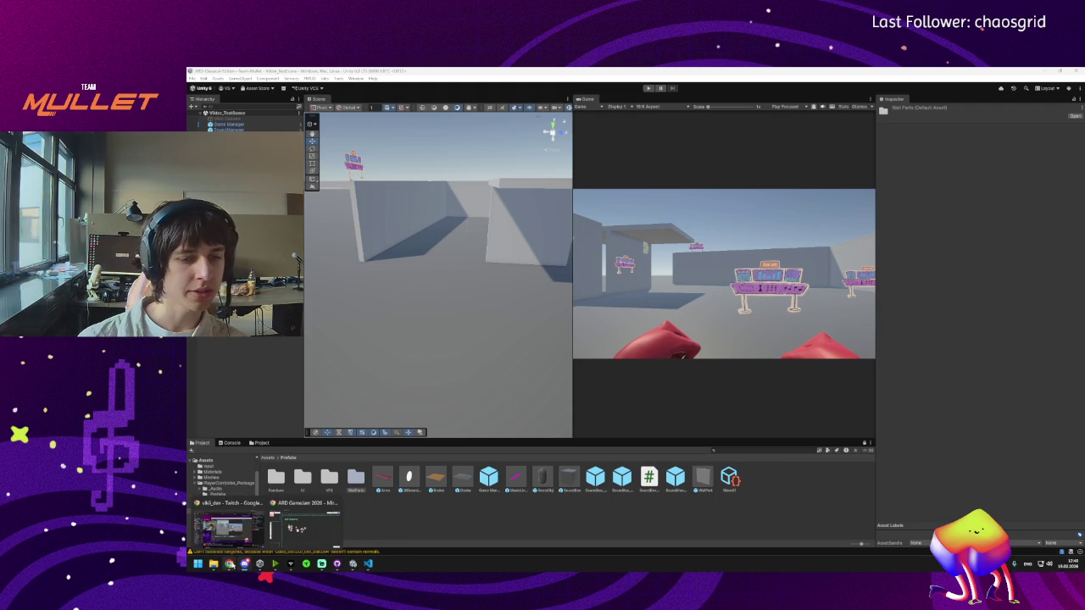
{"action": "left_click", "coordinate": [261, 544]}
Step: Draw a new empty frame beneath the Art Assets frame
{"action": "scroll", "coordinate": [373, 433], "scroll_direction": "right", "scroll_amount": 3}
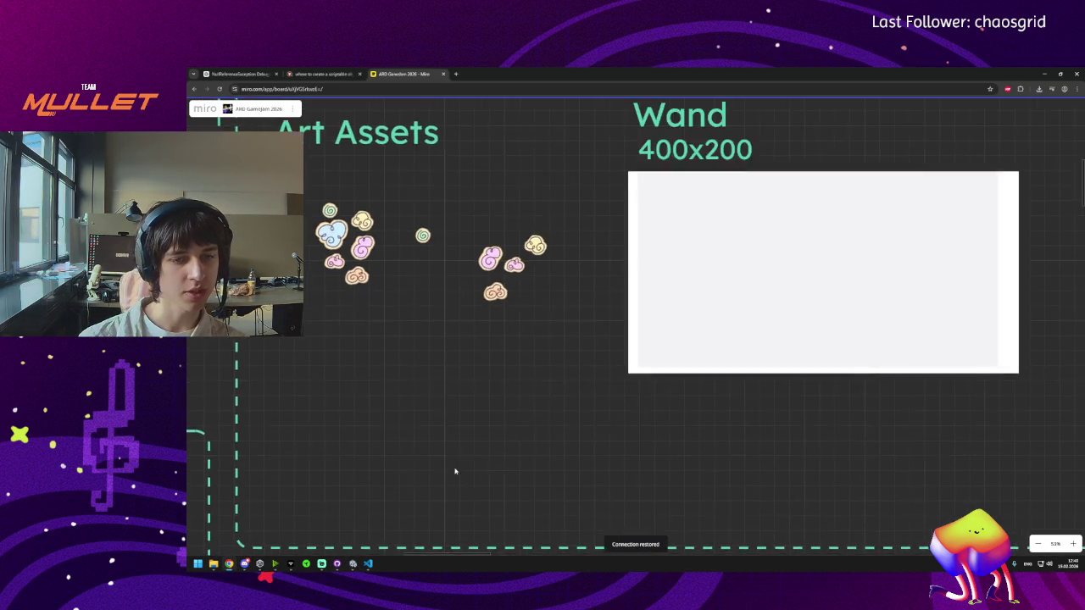
{"action": "scroll", "coordinate": [420, 472], "scroll_direction": "down", "scroll_amount": 10}
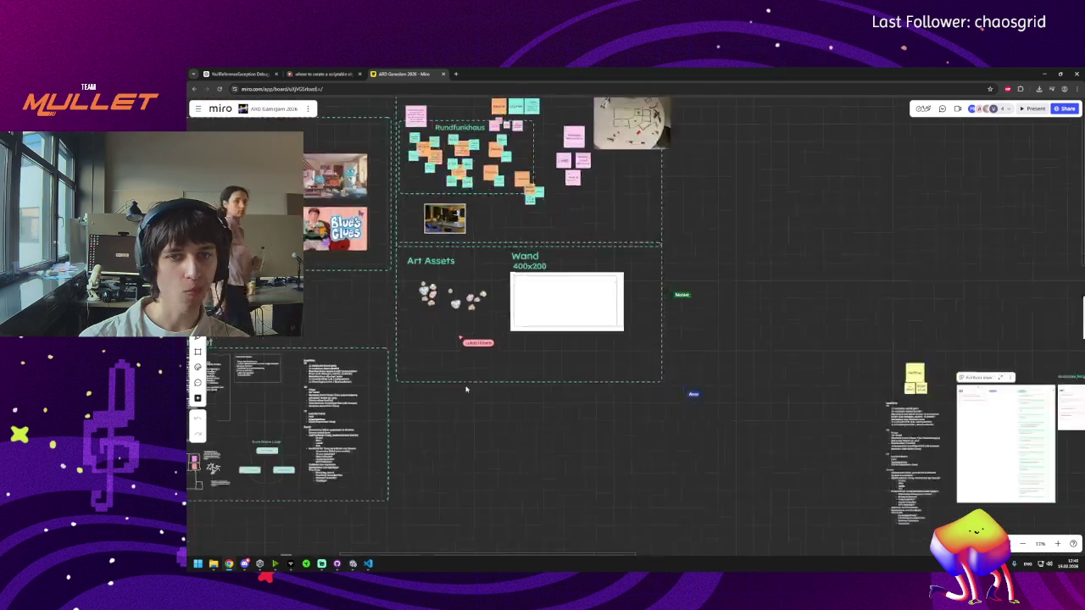
{"action": "scroll", "coordinate": [477, 388], "scroll_direction": "up", "scroll_amount": 3}
{"action": "left_click", "coordinate": [467, 367]}
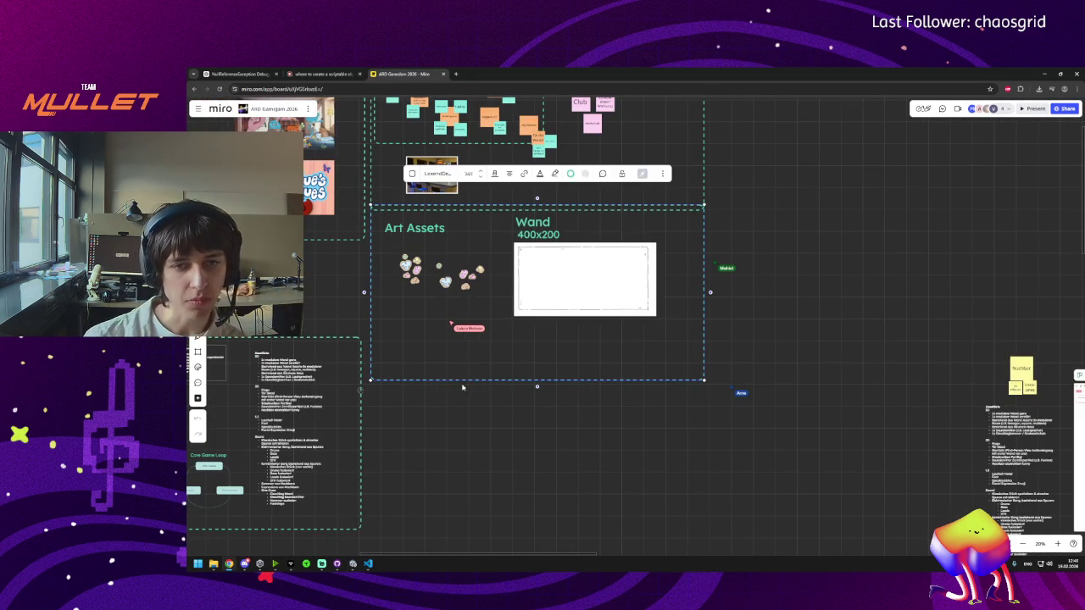
{"action": "key", "text": "ctrl+v"}
{"action": "left_click_drag", "start_coordinate": [483, 460], "coordinate": [547, 460]}
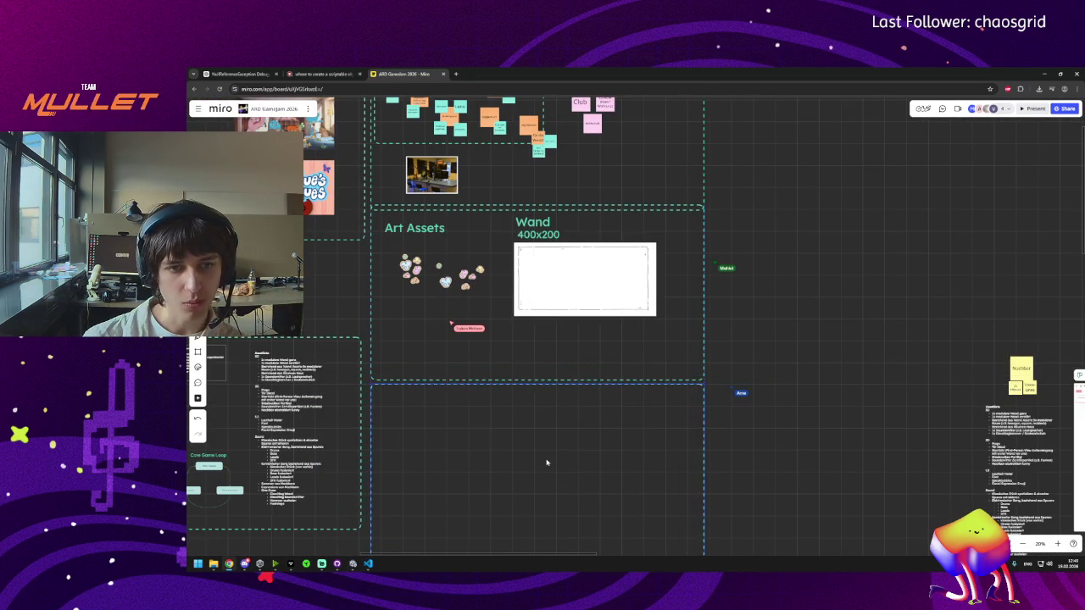
{"action": "scroll", "coordinate": [545, 461], "scroll_direction": "down", "scroll_amount": 2}
{"action": "scroll", "coordinate": [554, 380], "scroll_direction": "down", "scroll_amount": 1}
{"action": "left_click", "coordinate": [535, 388]}
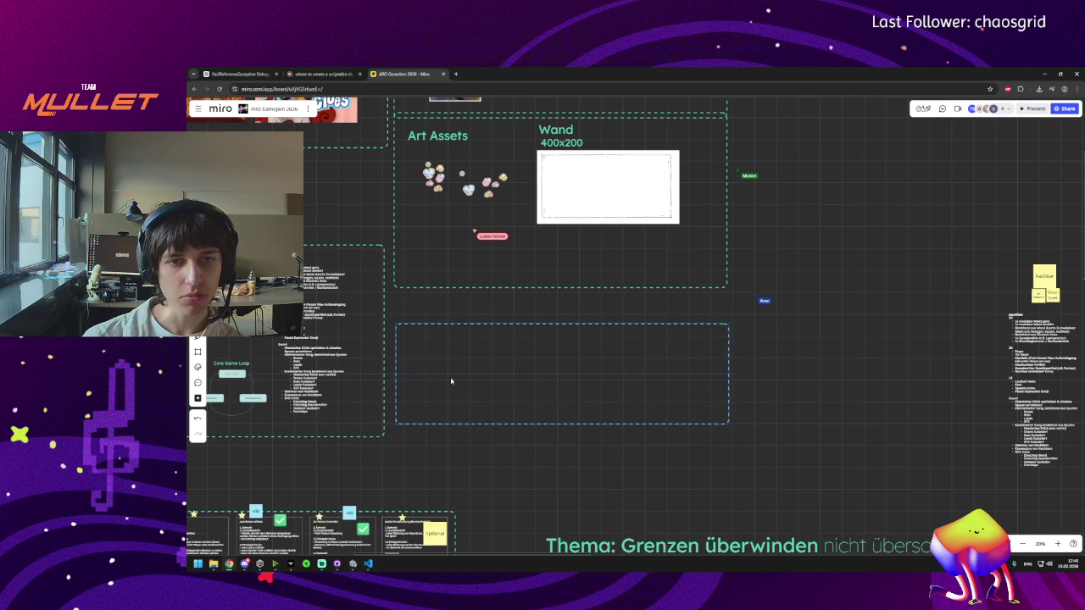
Step: Paste a copy of the Art Assets title into the new frame and move it up
{"action": "scroll", "coordinate": [435, 242], "scroll_direction": "up", "scroll_amount": 1}
{"action": "key", "text": "ctrl+v"}
{"action": "left_click_drag", "start_coordinate": [434, 378], "coordinate": [447, 374]}
{"action": "left_click", "coordinate": [471, 460]}
{"action": "left_click_drag", "start_coordinate": [471, 460], "coordinate": [470, 429]}
Step: Retitle the copied text 'Wall Pieces' and bring up the 3DAssets folder window
{"action": "left_click", "coordinate": [436, 334]}
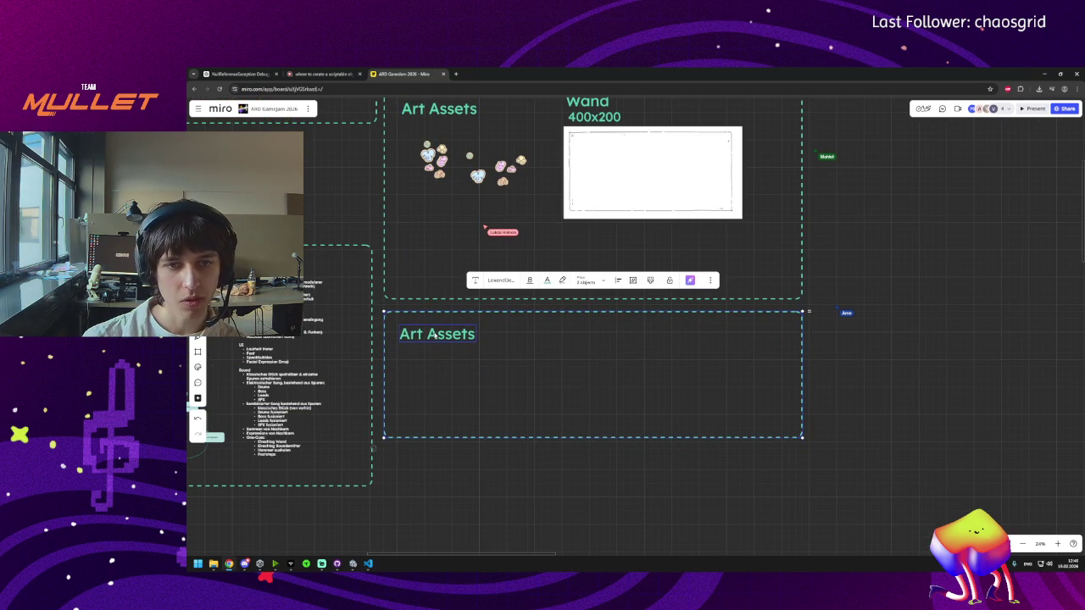
{"action": "key", "text": "Return"}
{"action": "type", "text": "Wall Pieces"}
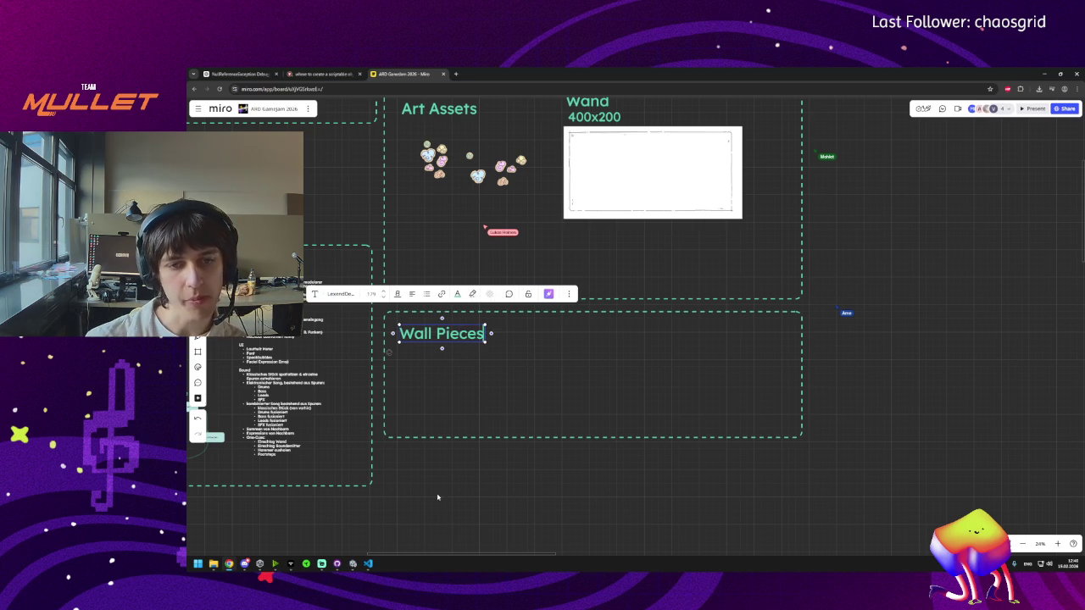
{"action": "key", "text": "Escape"}
{"action": "scroll", "coordinate": [455, 373], "scroll_direction": "up", "scroll_amount": 3}
{"action": "left_click", "coordinate": [214, 564]}
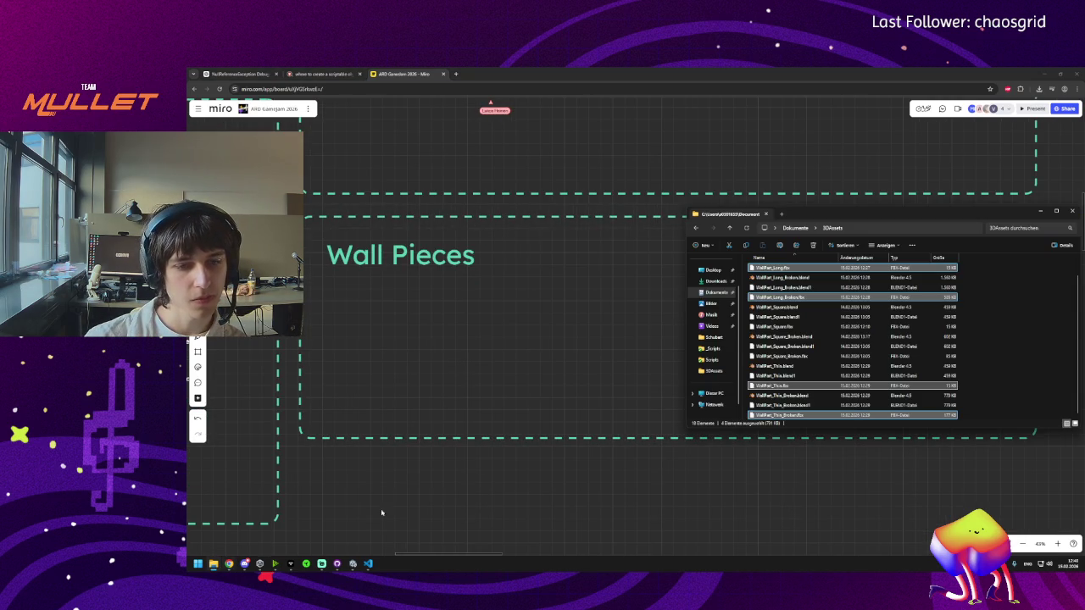
Step: Try dropping a wall-part FBX onto the board, then delete the Wall Pieces frame and title
{"action": "left_click", "coordinate": [775, 415]}
{"action": "mouse_move", "coordinate": [776, 390]}
{"action": "left_mouse_down"}
{"action": "mouse_move", "coordinate": [573, 373]}
{"action": "mouse_move", "coordinate": [567, 383]}
{"action": "left_mouse_up"}
{"action": "left_click", "coordinate": [438, 385]}
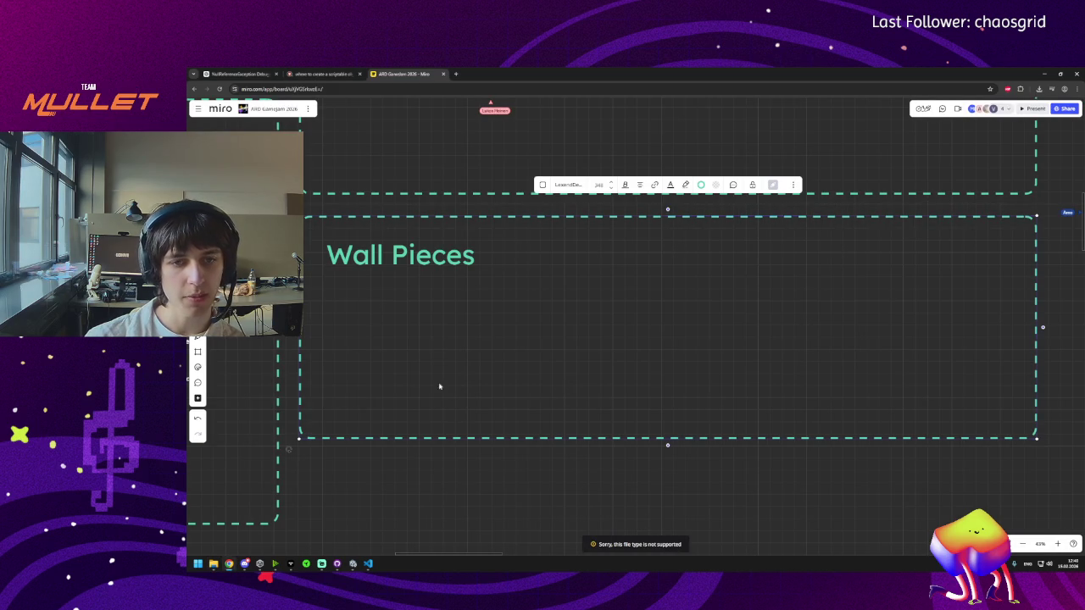
{"action": "key", "text": "Delete"}
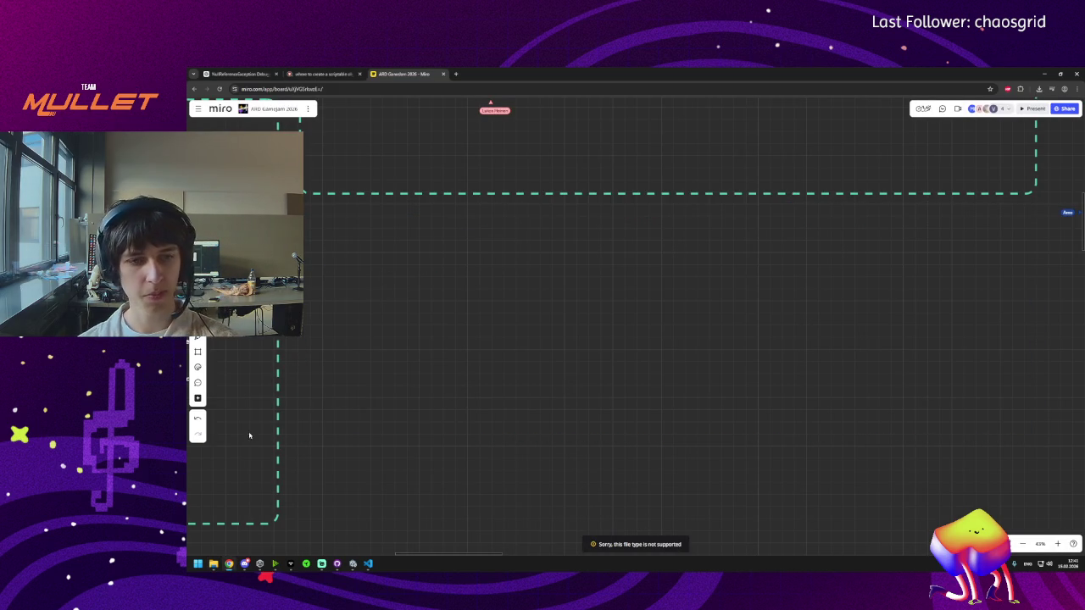
Step: Bring the 3DAssets file window back and move it further left
{"action": "mouse_move", "coordinate": [242, 566]}
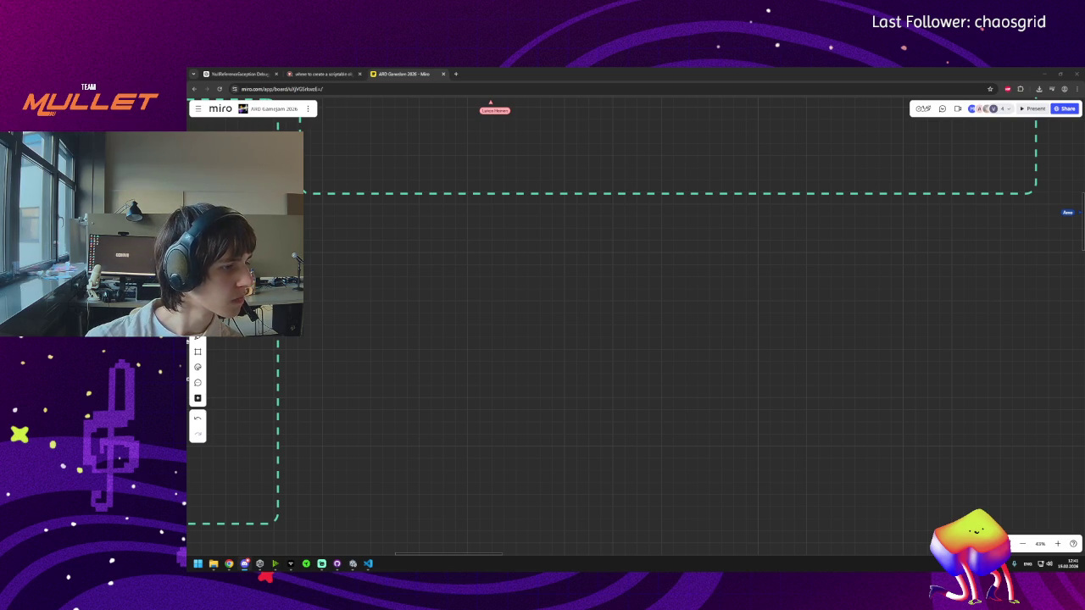
{"action": "key", "text": "alt+Tab"}
{"action": "left_click_drag", "start_coordinate": [811, 214], "coordinate": [313, 219]}
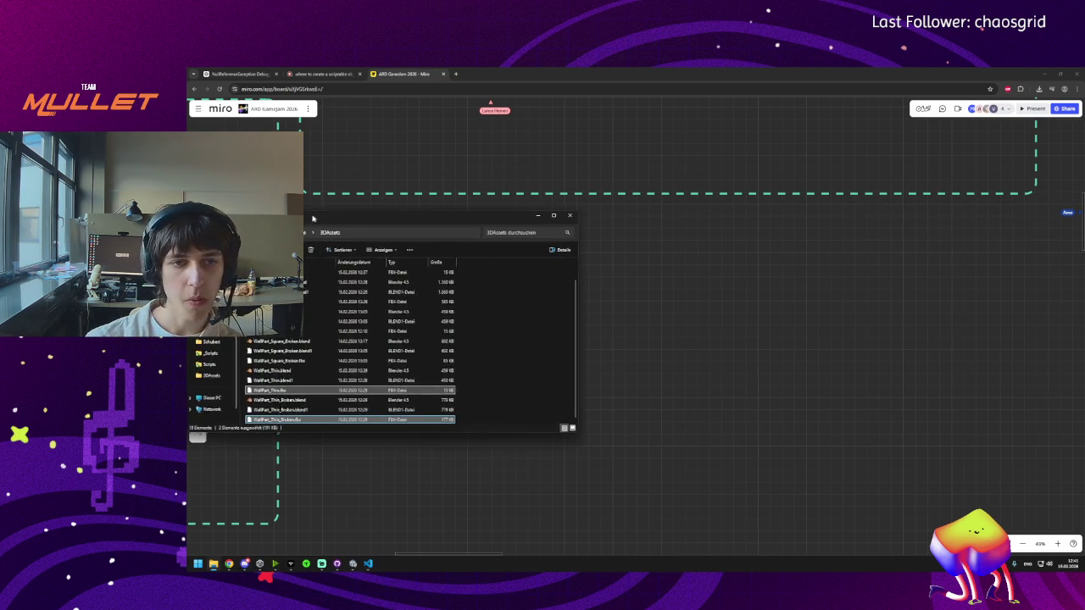
Step: Add WallPart_Square_Broken.fbx and two more FBX files to the selection, then close the window
{"action": "left_click", "coordinate": [280, 362], "text": "ctrl"}
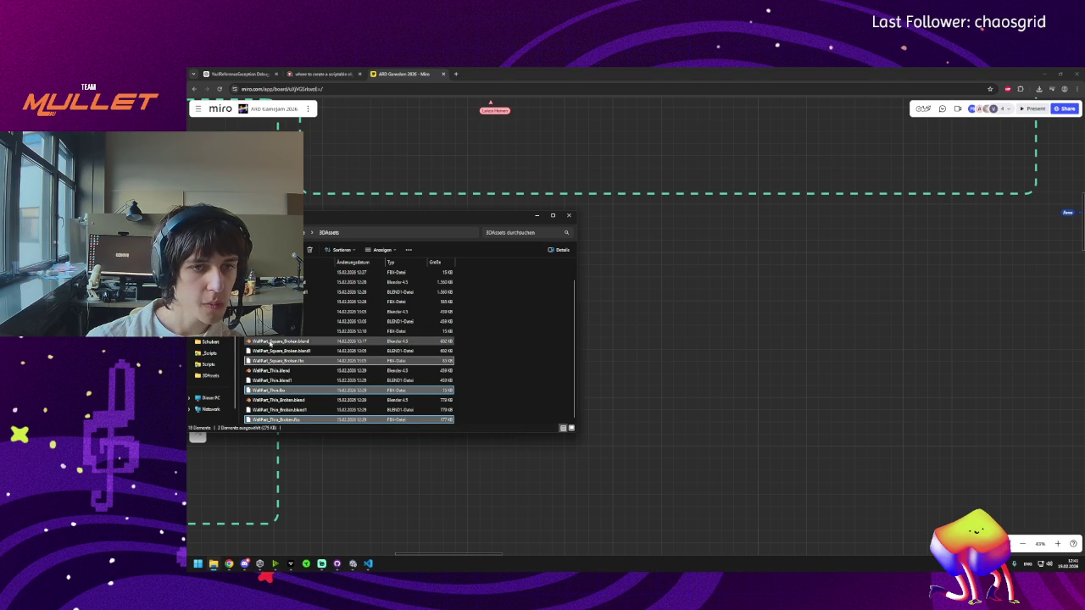
{"action": "left_click", "coordinate": [293, 331], "text": "ctrl"}
{"action": "left_click", "coordinate": [289, 301], "text": "ctrl"}
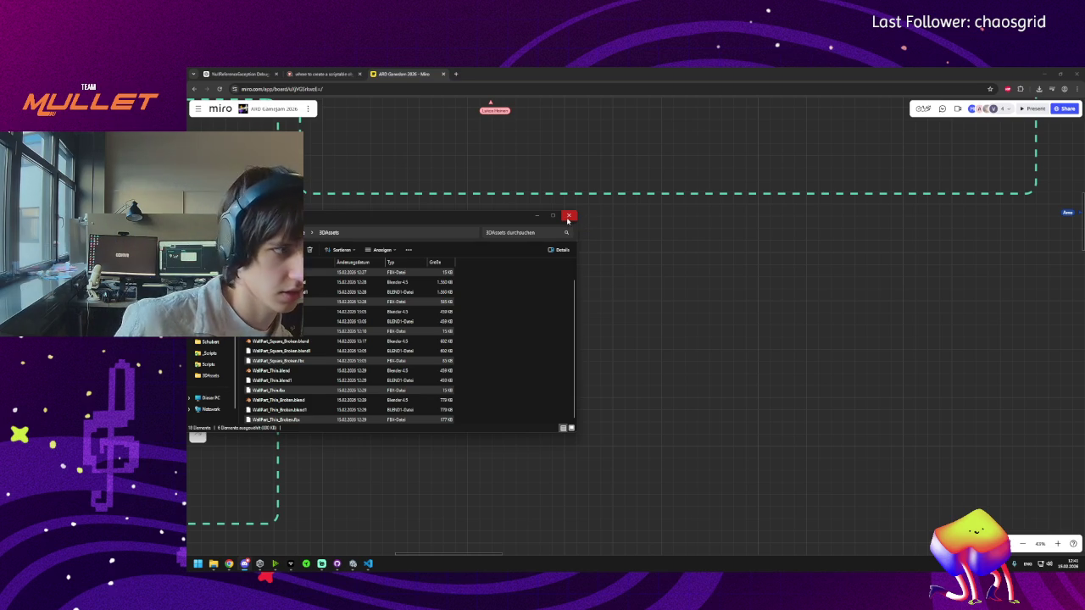
{"action": "left_click", "coordinate": [568, 217]}
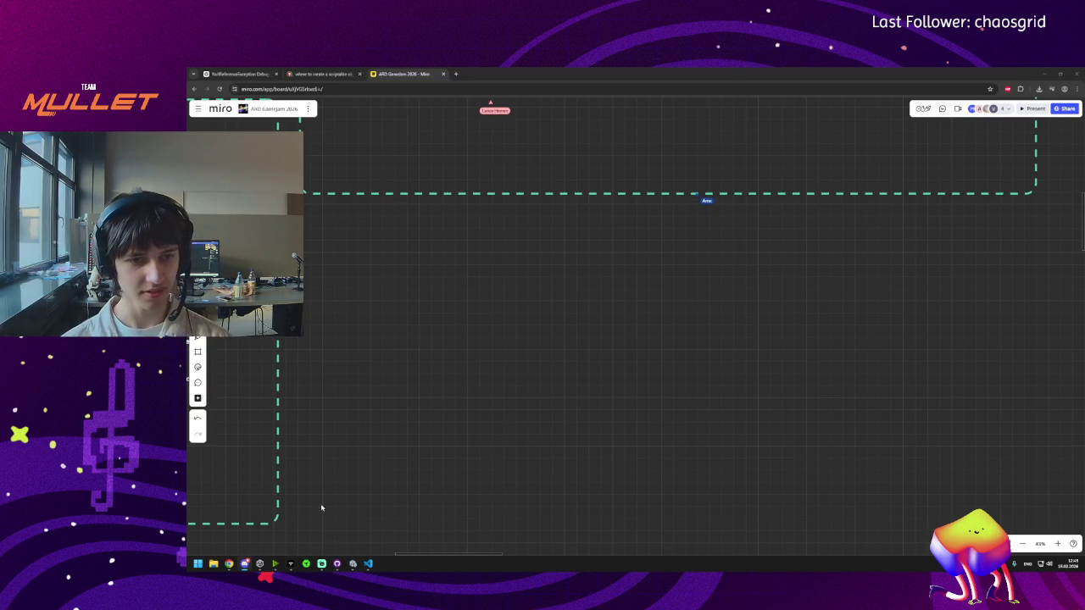
Step: Bring Visual Studio Code to the front
{"action": "left_click", "coordinate": [369, 566]}
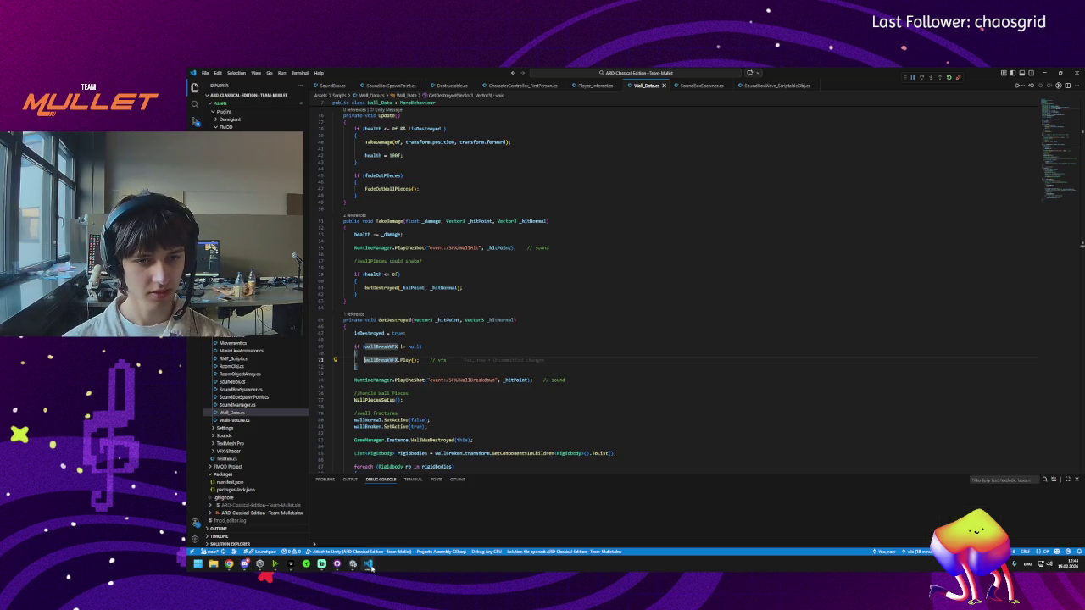
Step: Flip between Unity and VS Code, leaving Wall_Data.cs untouched and finishing on the Unity editor
{"action": "left_click", "coordinate": [358, 573]}
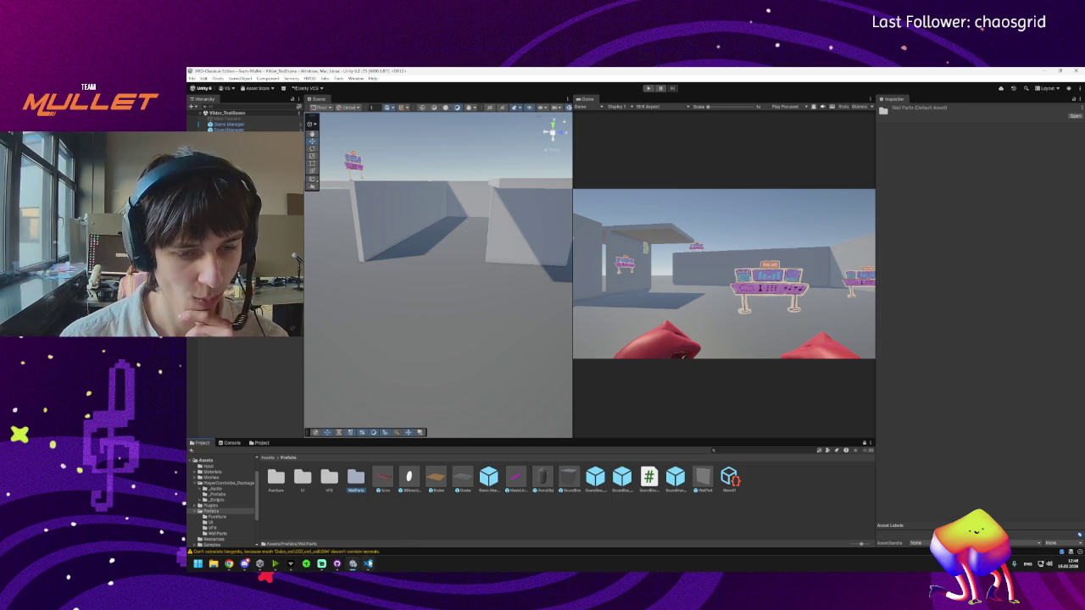
{"action": "left_click", "coordinate": [367, 564]}
{"action": "mouse_move", "coordinate": [353, 565]}
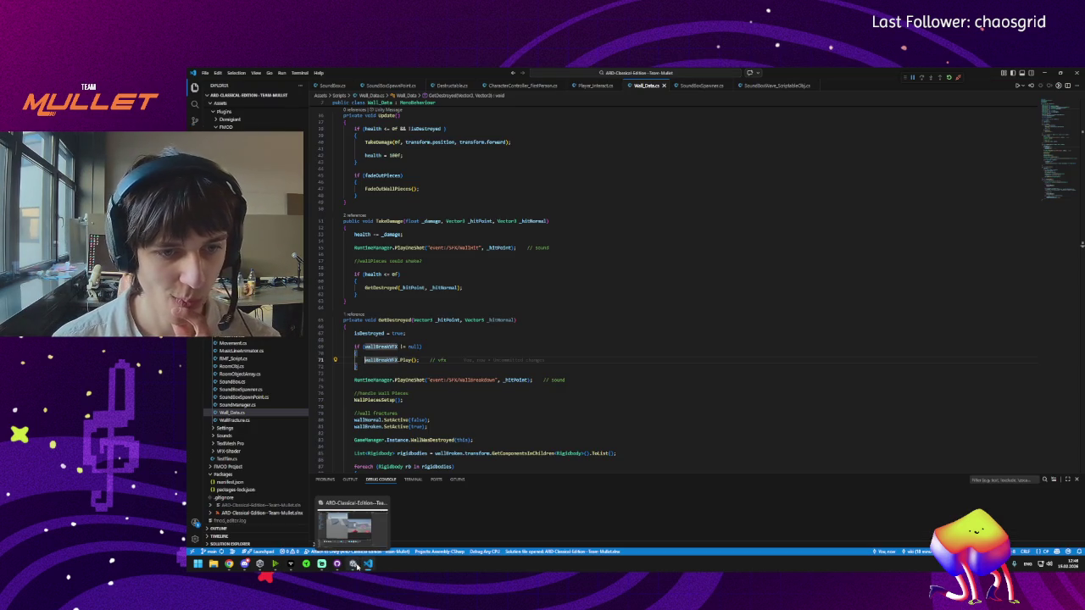
{"action": "mouse_move", "coordinate": [242, 567]}
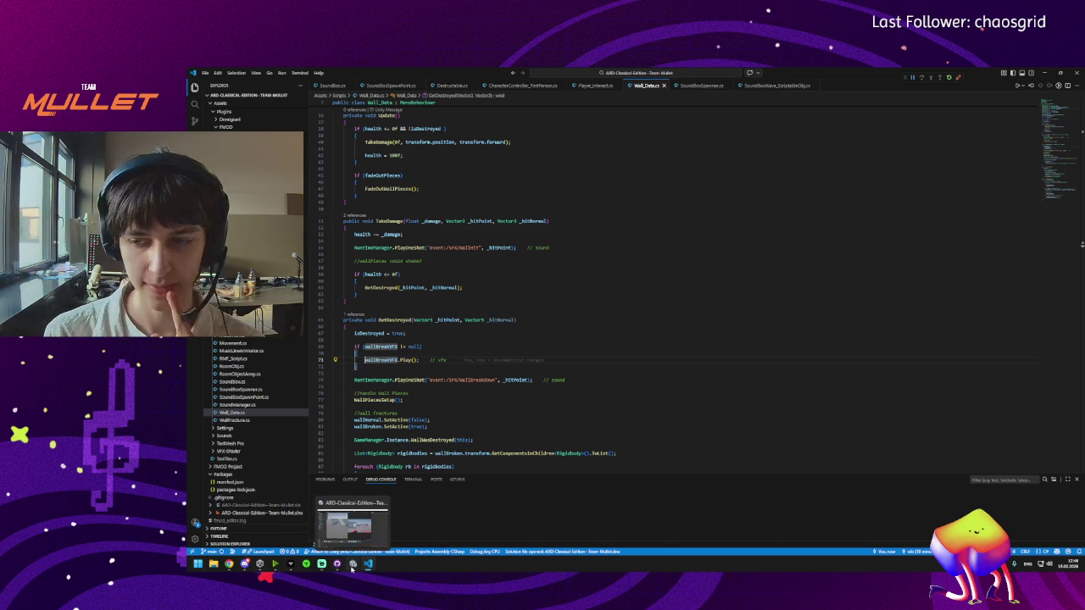
{"action": "left_click", "coordinate": [353, 564]}
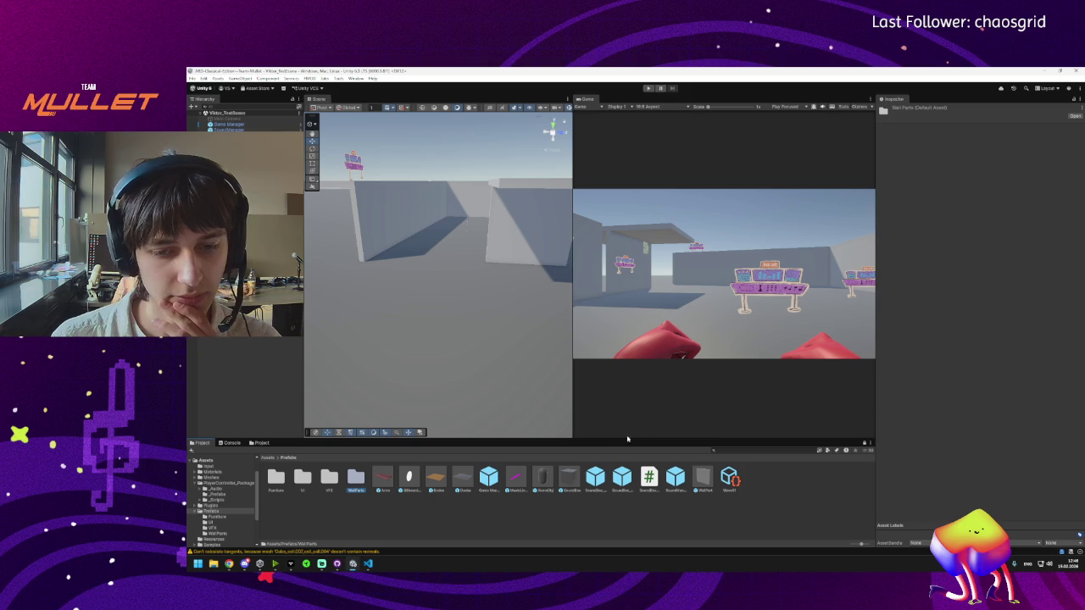
Step: Widen the scene and game views and create a folder named Waves inside Prefabs
{"action": "left_click_drag", "start_coordinate": [875, 420], "coordinate": [907, 420]}
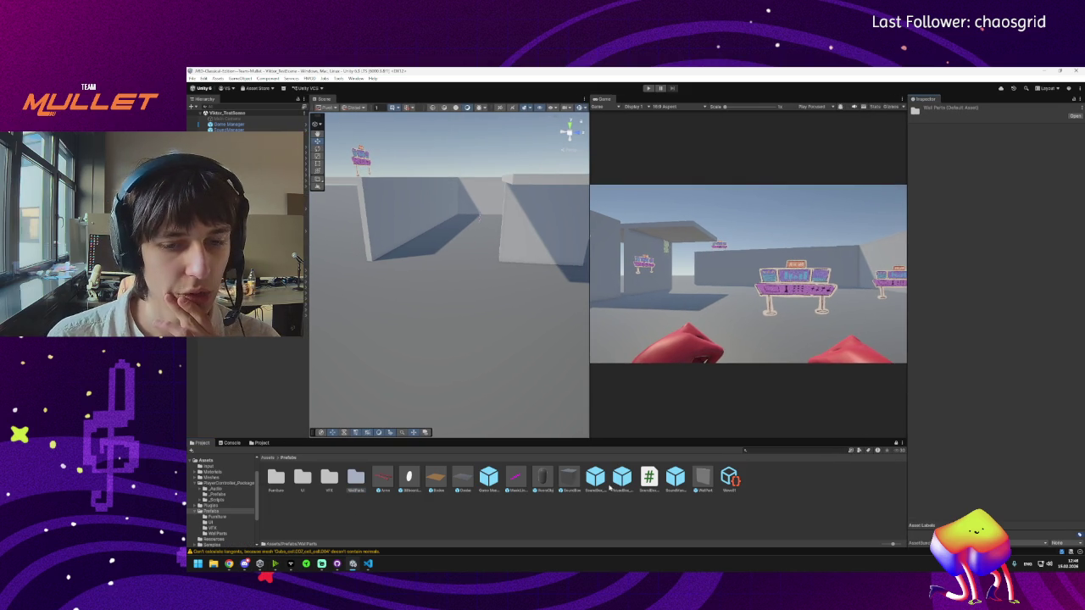
{"action": "left_click", "coordinate": [730, 483]}
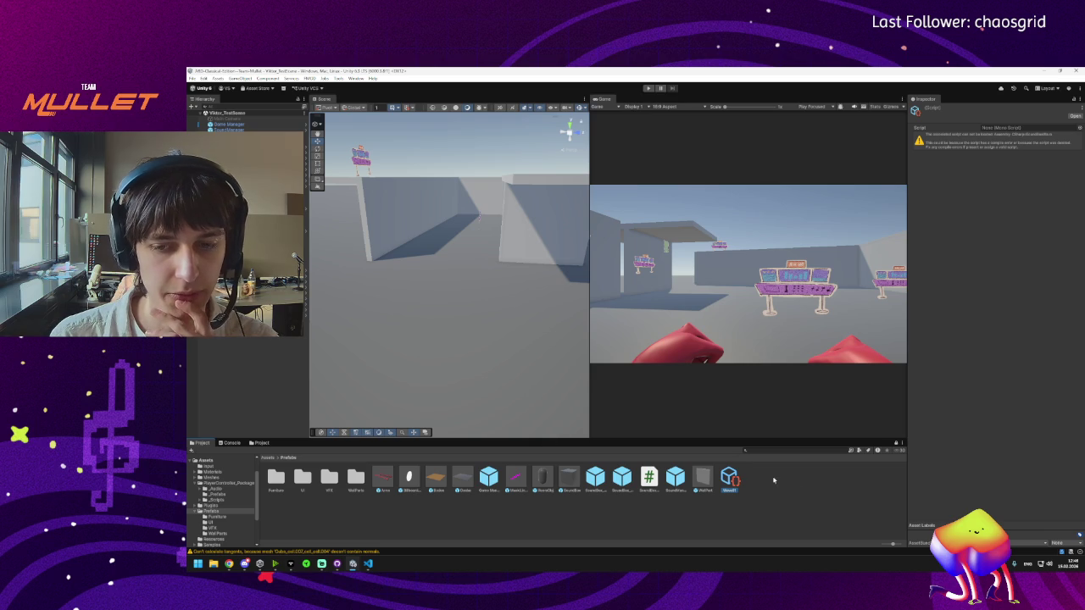
{"action": "right_click", "coordinate": [768, 479]}
{"action": "mouse_move", "coordinate": [802, 273]}
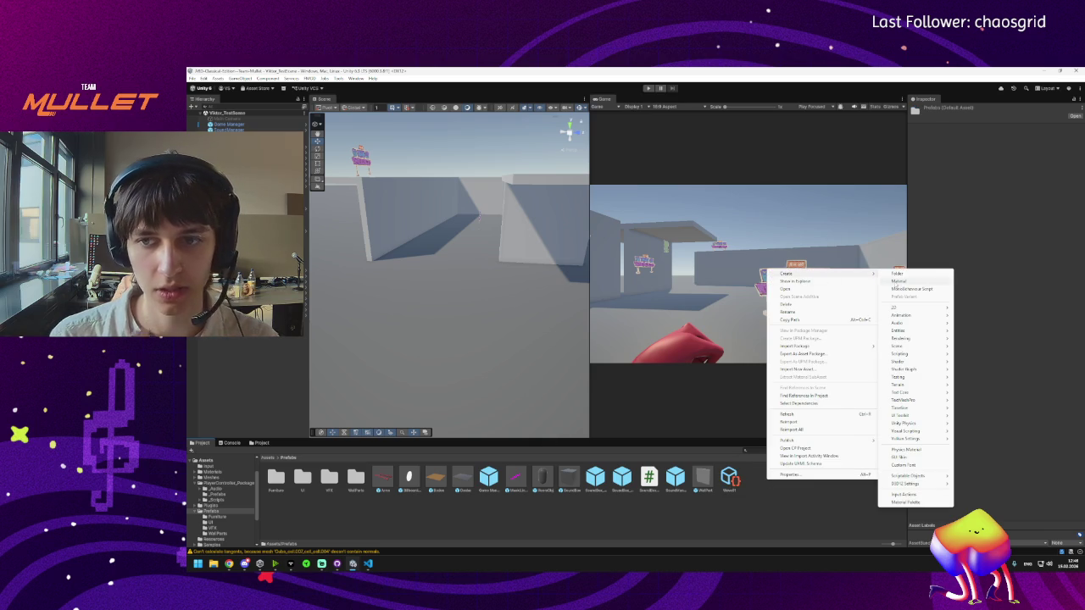
{"action": "left_click", "coordinate": [895, 276]}
{"action": "type", "text": "Waves"}
{"action": "key", "text": "Return"}
Step: Move the Wave asset into the Waves folder and select it there
{"action": "left_click", "coordinate": [756, 477]}
{"action": "left_click_drag", "start_coordinate": [756, 478], "coordinate": [382, 478]}
{"action": "double_click", "coordinate": [382, 477]}
{"action": "left_click", "coordinate": [276, 477]}
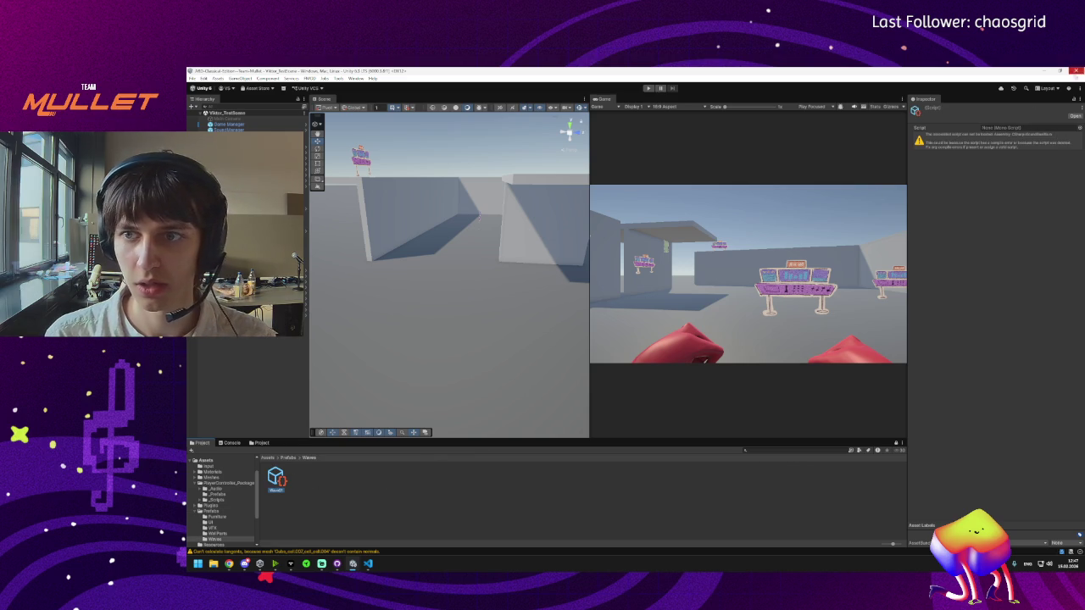
Step: Assign SoundSineWave_ScriptableObj as the Wave01 asset's missing script
{"action": "left_click", "coordinate": [1079, 128]}
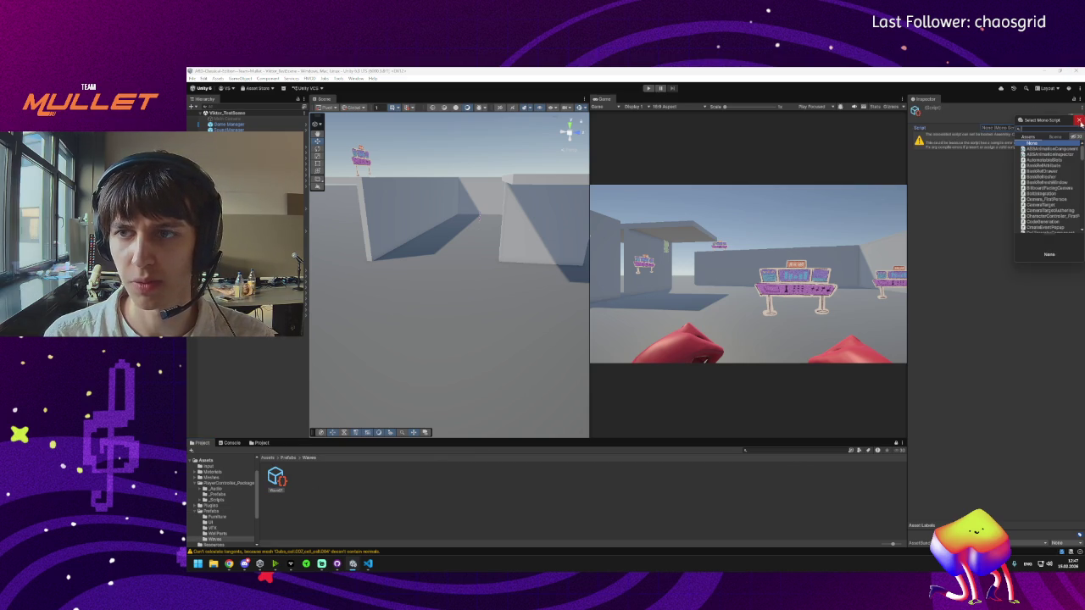
{"action": "left_click", "coordinate": [1079, 120]}
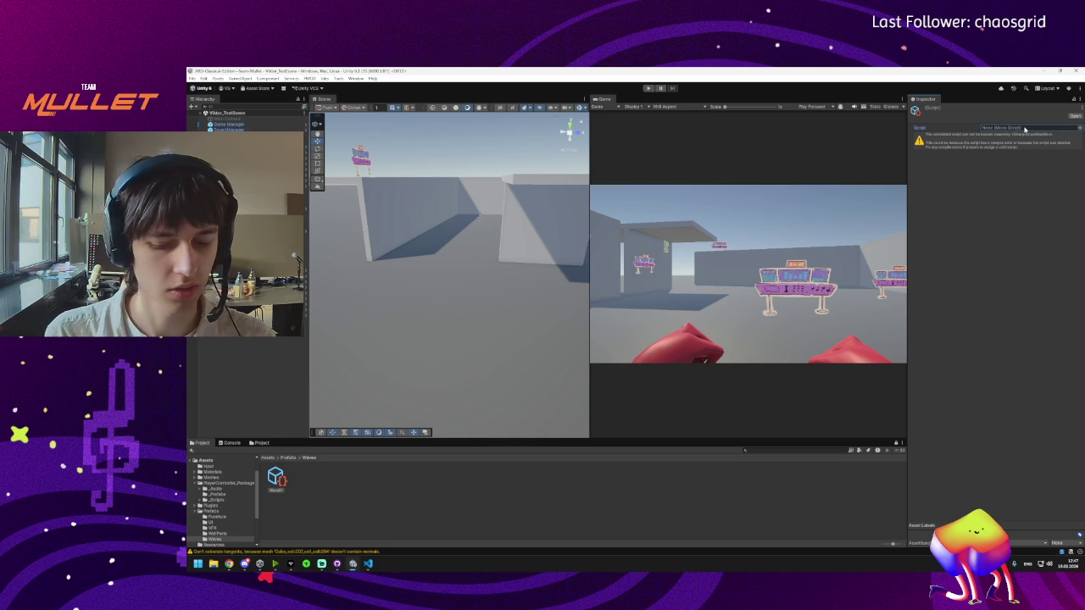
{"action": "left_click", "coordinate": [1077, 128]}
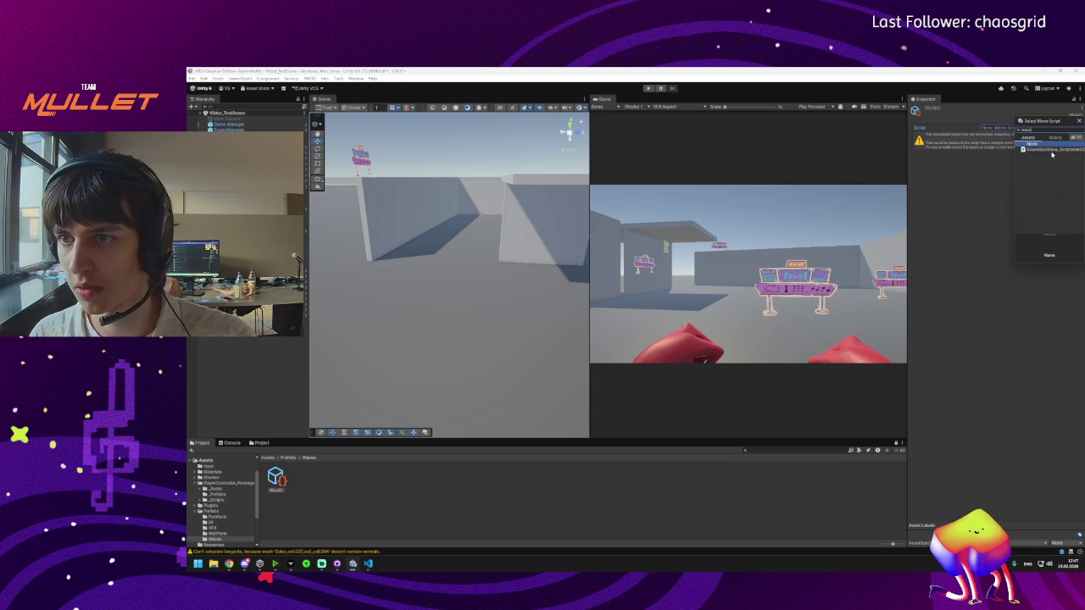
{"action": "left_click", "coordinate": [1052, 150]}
{"action": "double_click", "coordinate": [1054, 151]}
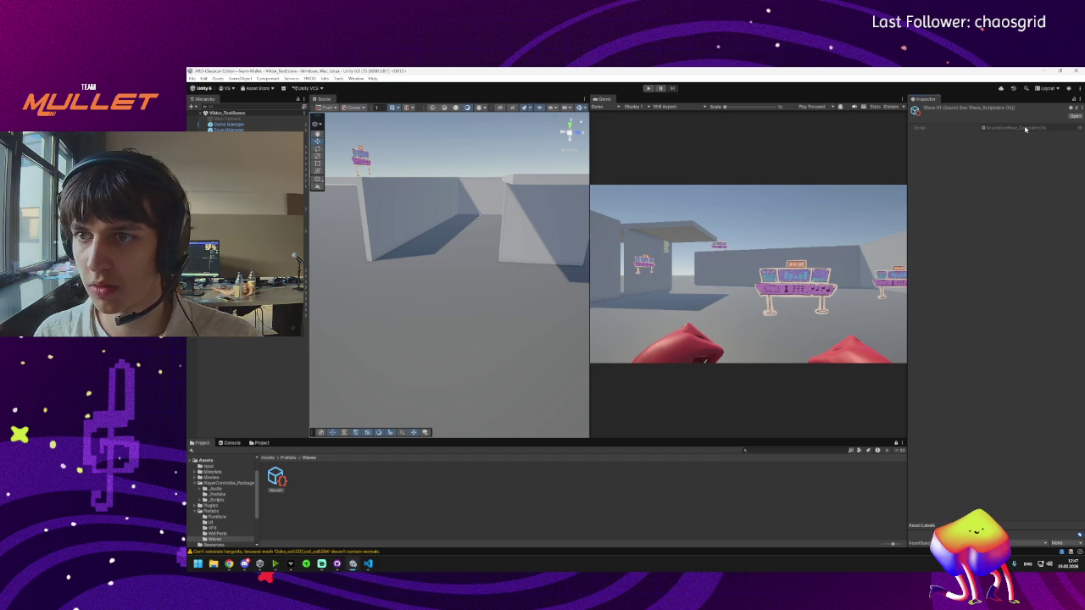
Step: Select Wave01 and open its assigned script in the code editor
{"action": "left_click", "coordinate": [277, 477]}
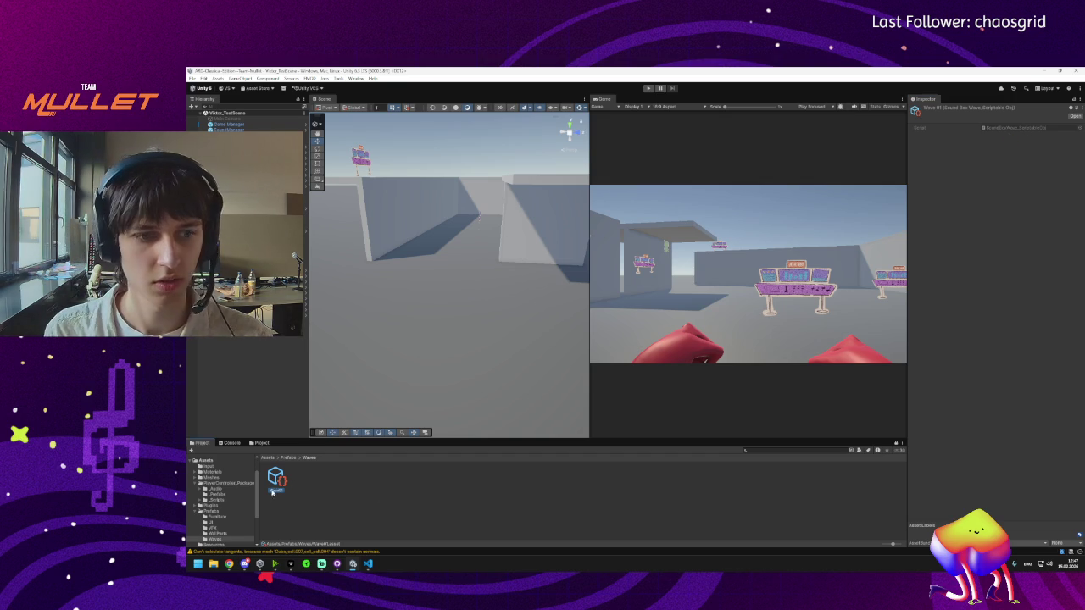
{"action": "left_click", "coordinate": [251, 398]}
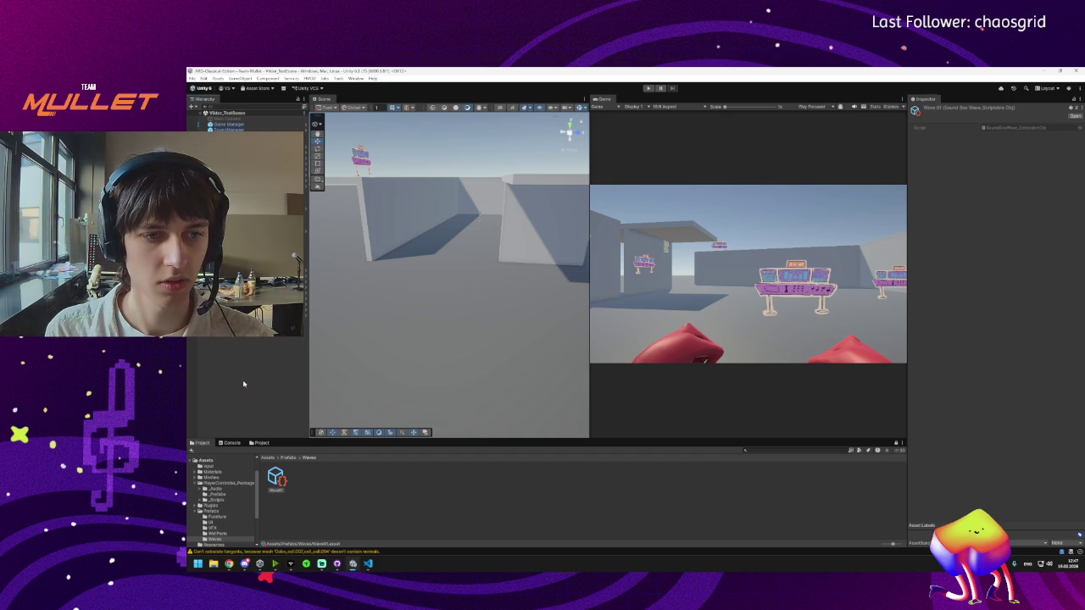
{"action": "double_click", "coordinate": [1004, 128]}
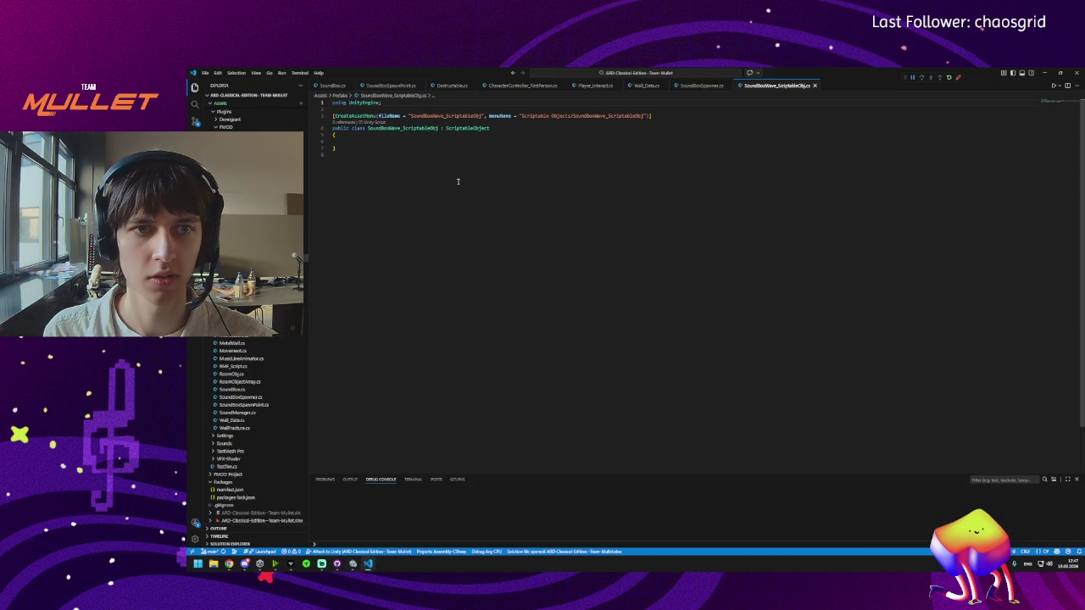
Step: Move the SoundBoxWave field declarations (lines 161–165) from SoundBoxSpawner.cs into the SoundBoxWave_ScriptableObj class
{"action": "left_click", "coordinate": [698, 87]}
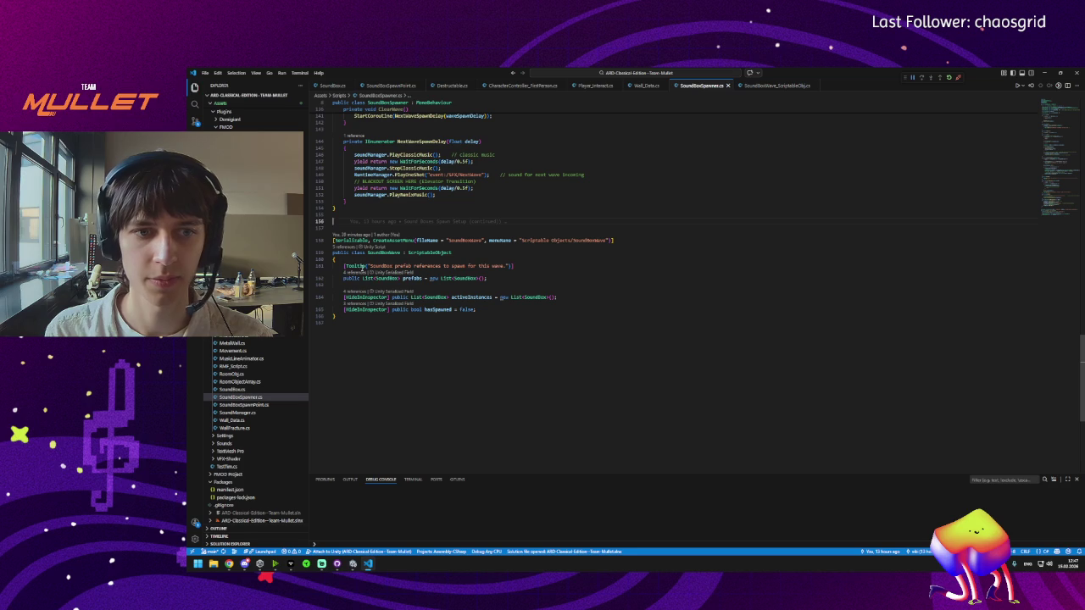
{"action": "mouse_move", "coordinate": [345, 266]}
{"action": "left_mouse_down"}
{"action": "mouse_move", "coordinate": [490, 279]}
{"action": "mouse_move", "coordinate": [476, 310]}
{"action": "mouse_move", "coordinate": [508, 312]}
{"action": "left_mouse_up"}
{"action": "key", "text": "ctrl+x"}
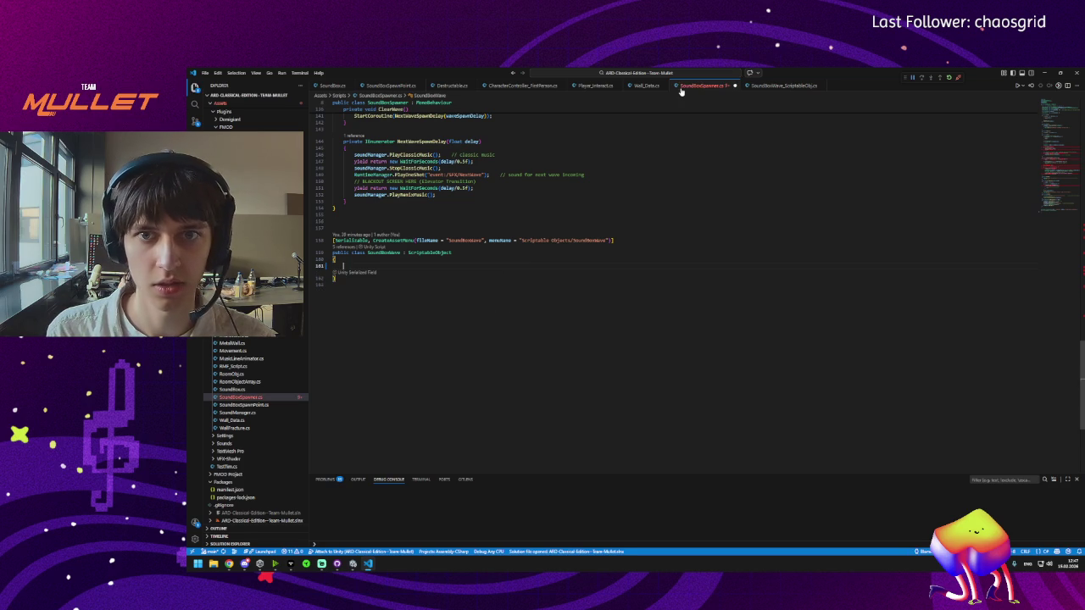
{"action": "left_click", "coordinate": [770, 89]}
{"action": "left_click", "coordinate": [350, 144]}
{"action": "key", "text": "ctrl+v"}
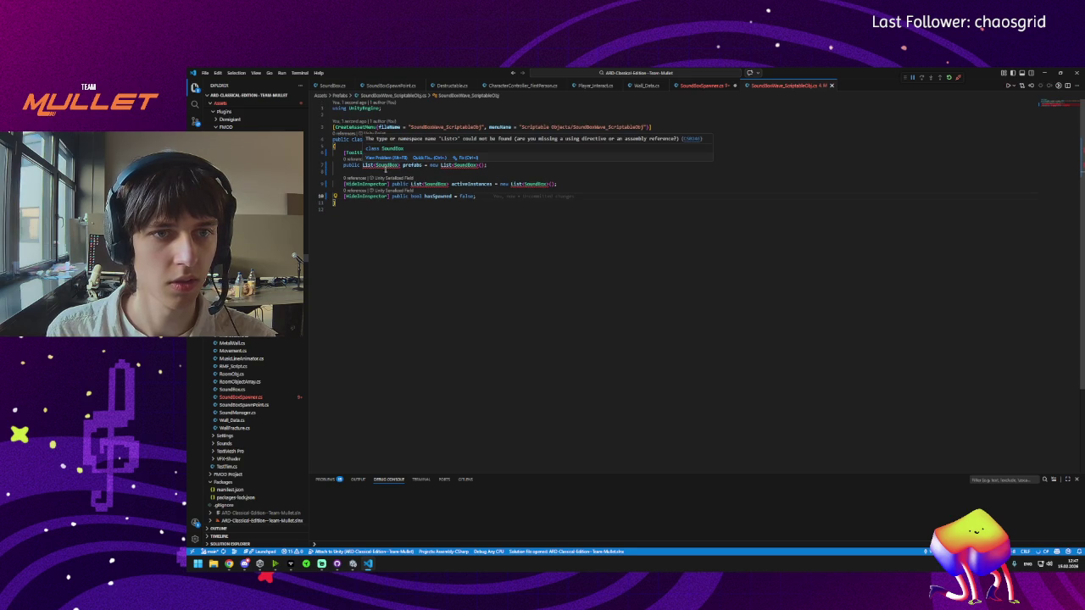
{"action": "mouse_move", "coordinate": [386, 165]}
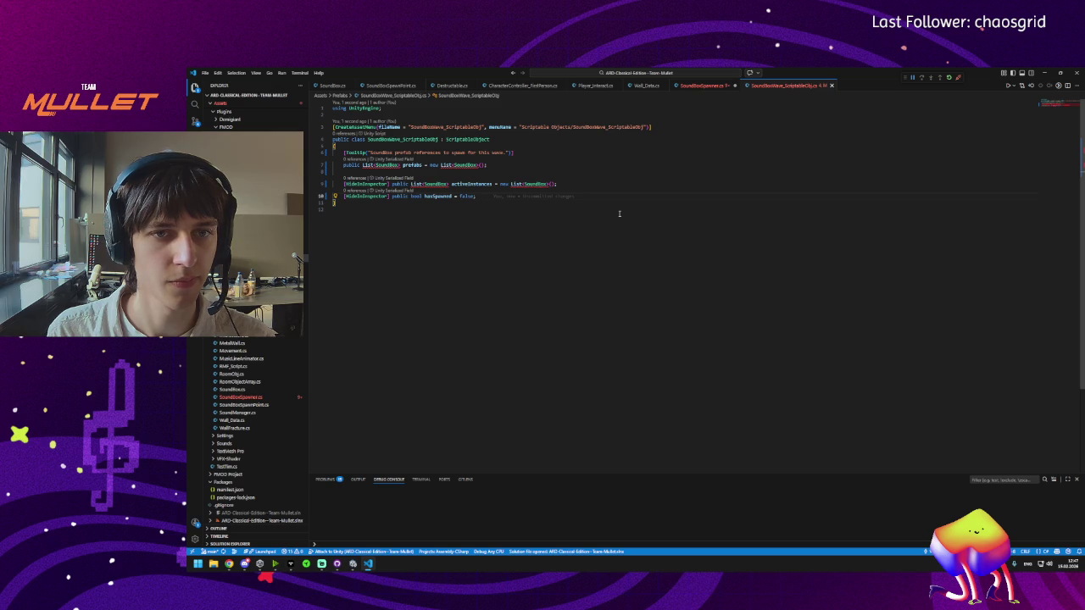
{"action": "mouse_move", "coordinate": [467, 164]}
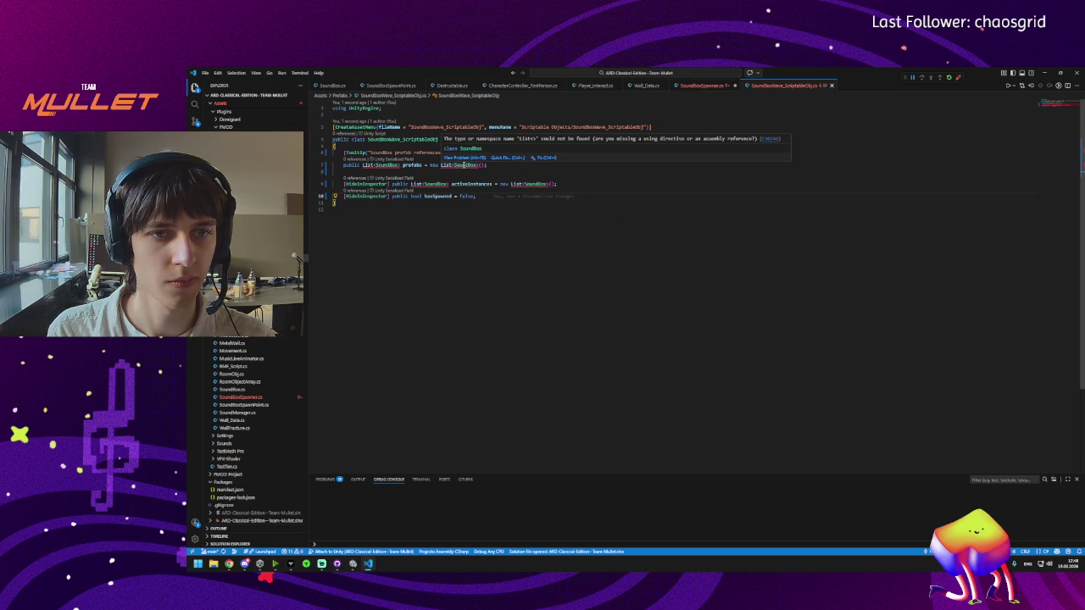
{"action": "mouse_move", "coordinate": [435, 183]}
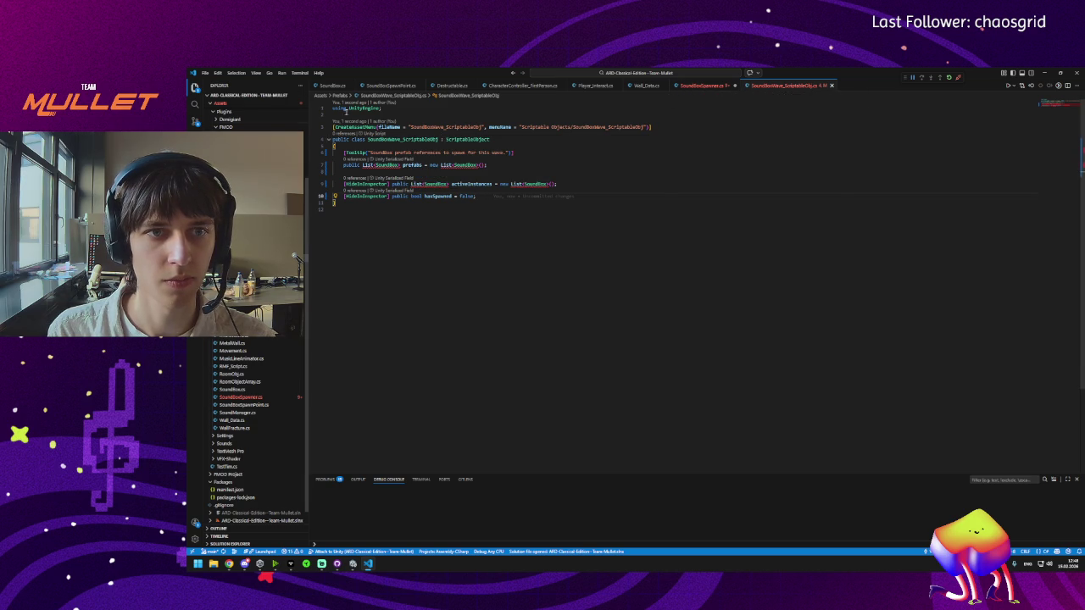
Step: Add 'using System.Collections.Generic;' below the UnityEngine import, save, and return to SoundBoxSpawner.cs
{"action": "left_click", "coordinate": [424, 108]}
{"action": "key", "text": "Return"}
{"action": "type", "text": "using"}
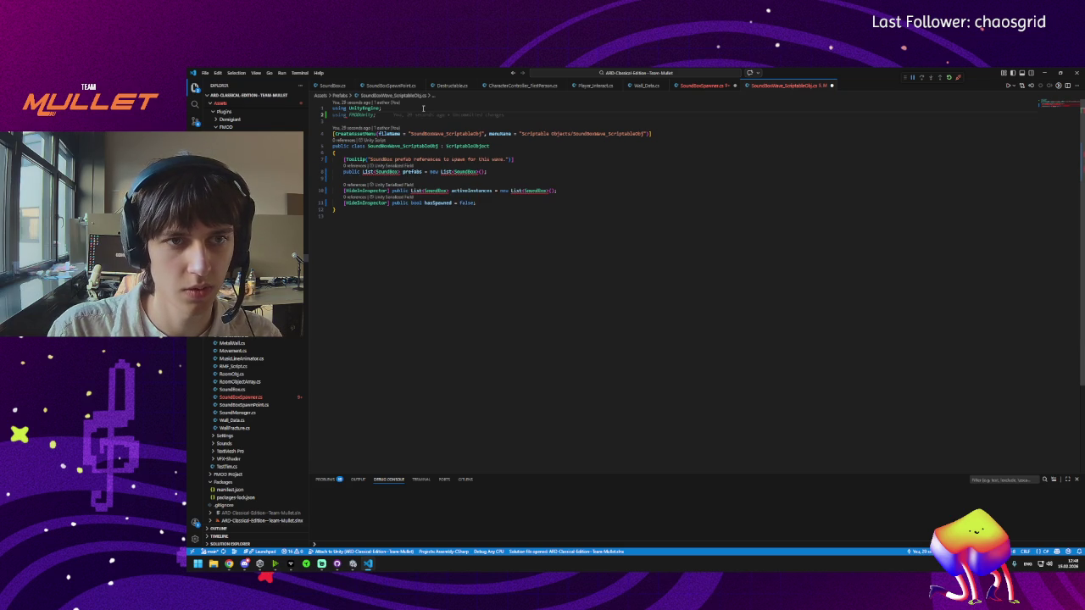
{"action": "type", "text": "System"}
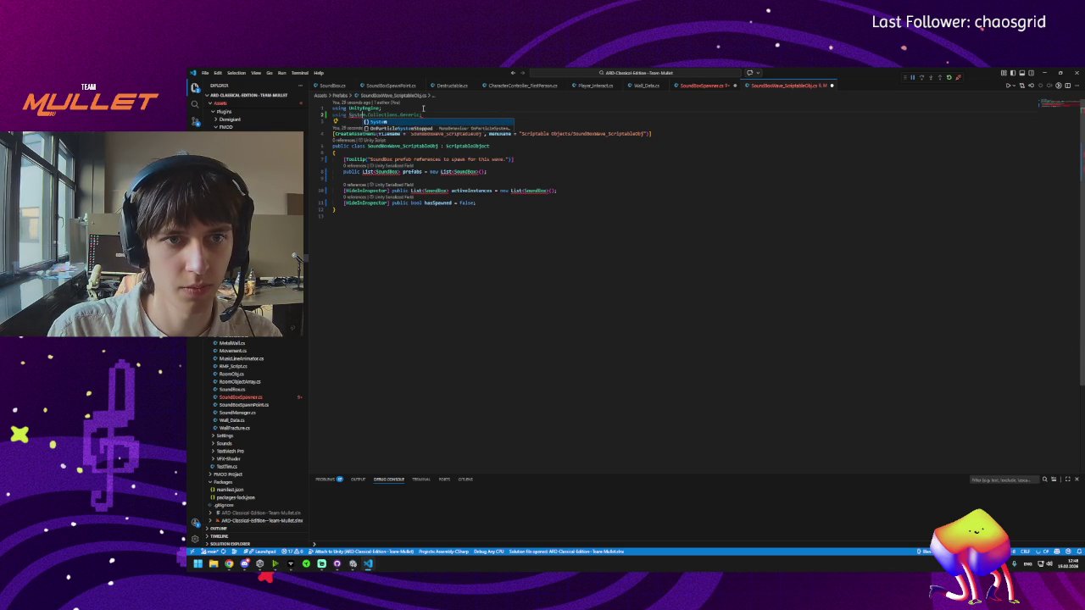
{"action": "key", "text": "Tab"}
{"action": "key", "text": "ctrl+s"}
{"action": "key", "text": "Escape"}
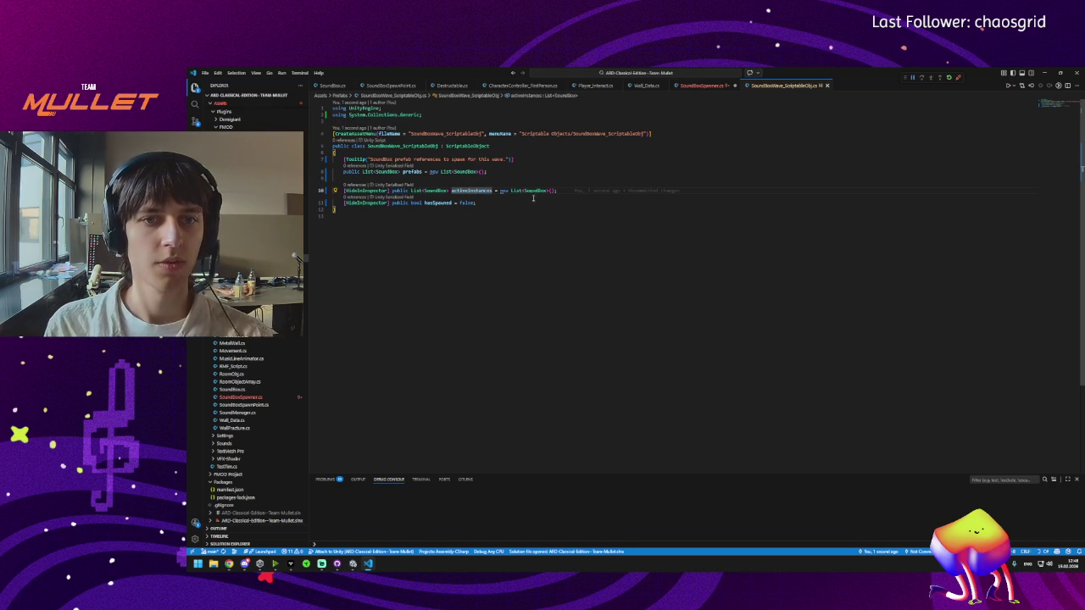
{"action": "left_click", "coordinate": [700, 85]}
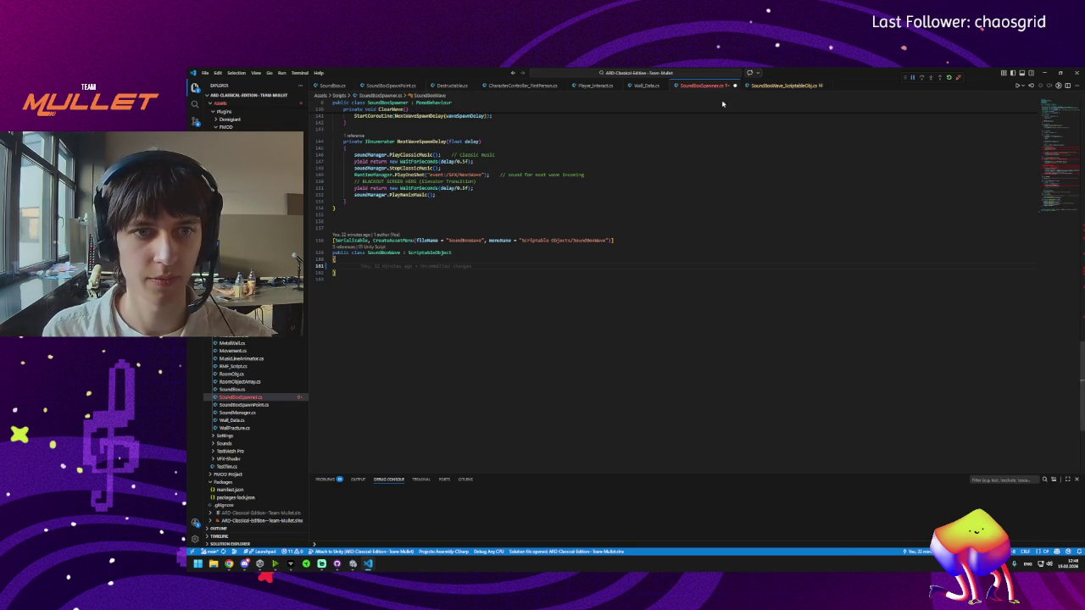
Step: Review SoundBoxSpawner.cs and check where the SoundBoxWave class is used
{"action": "scroll", "coordinate": [1026, 169], "scroll_direction": "up", "scroll_amount": 15}
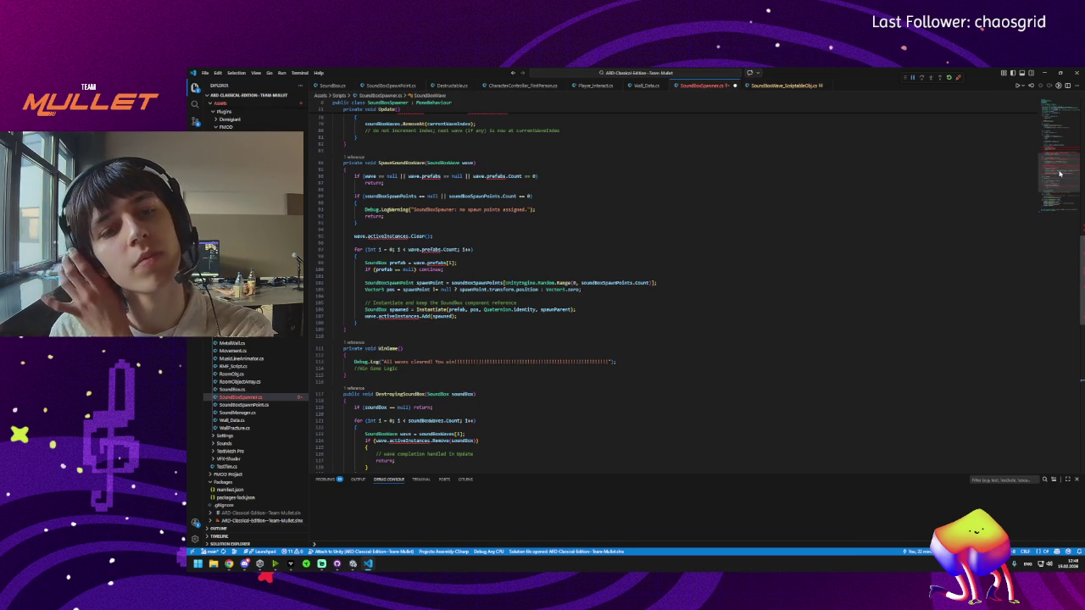
{"action": "scroll", "coordinate": [599, 252], "scroll_direction": "down", "scroll_amount": 13}
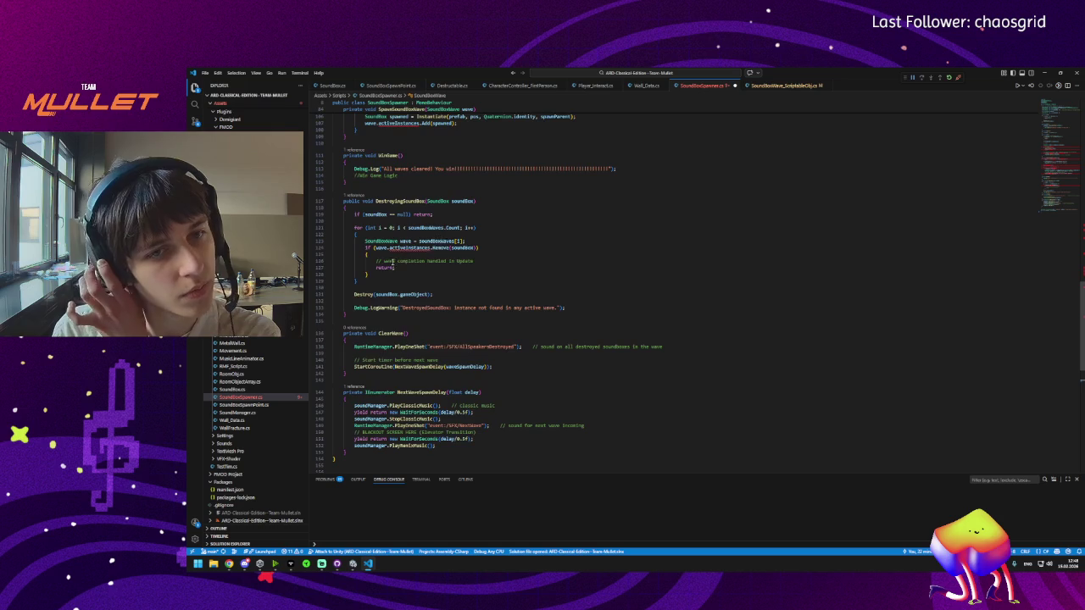
{"action": "scroll", "coordinate": [380, 317], "scroll_direction": "up", "scroll_amount": 3}
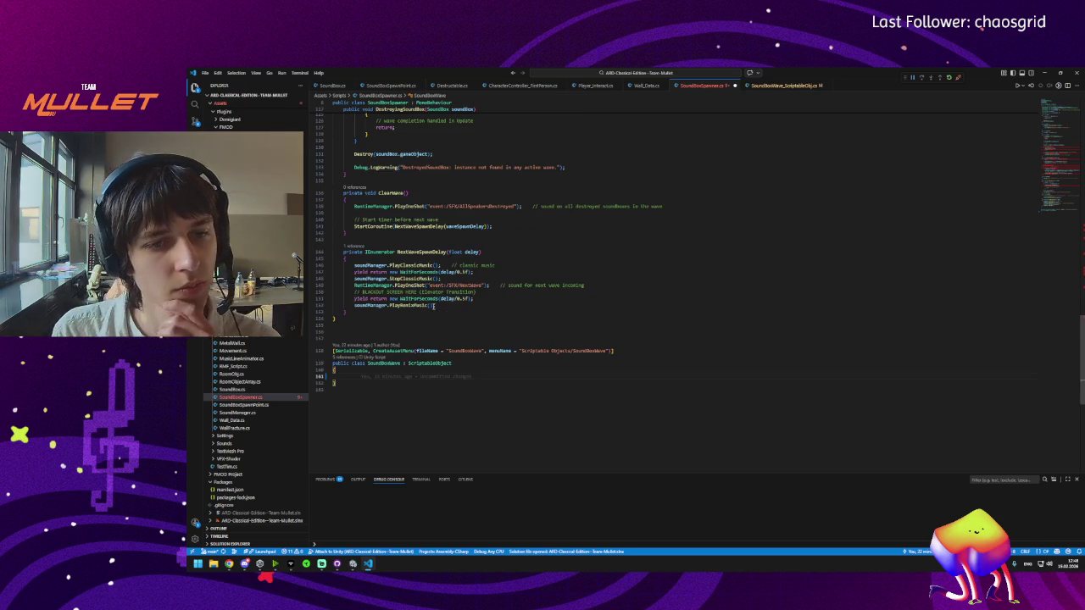
{"action": "scroll", "coordinate": [432, 335], "scroll_direction": "up", "scroll_amount": 6}
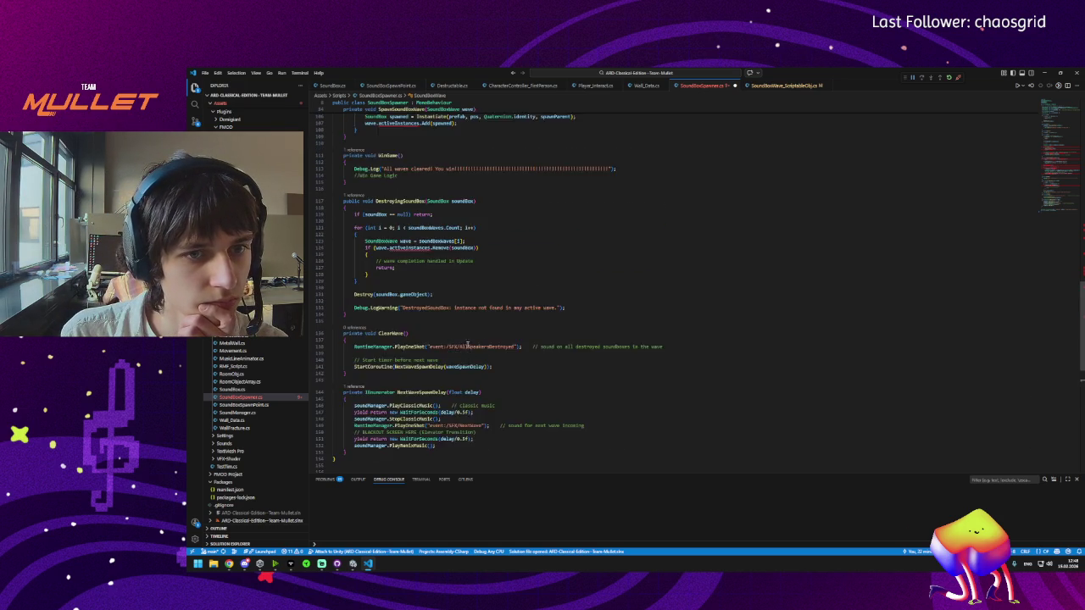
{"action": "mouse_move", "coordinate": [401, 303]}
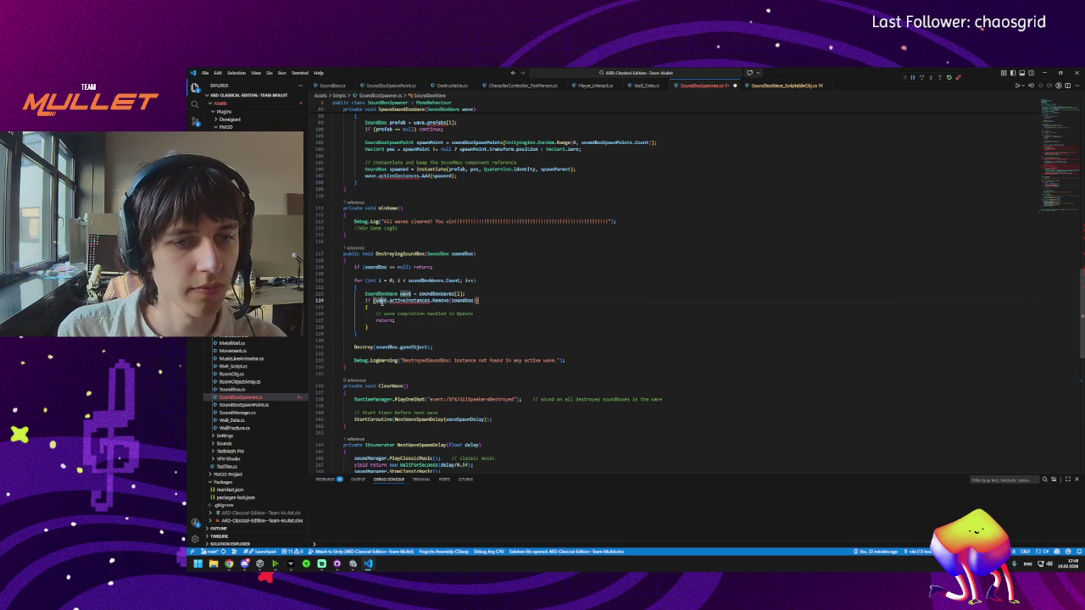
{"action": "scroll", "coordinate": [403, 309], "scroll_direction": "down", "scroll_amount": 10}
{"action": "left_click", "coordinate": [391, 328]}
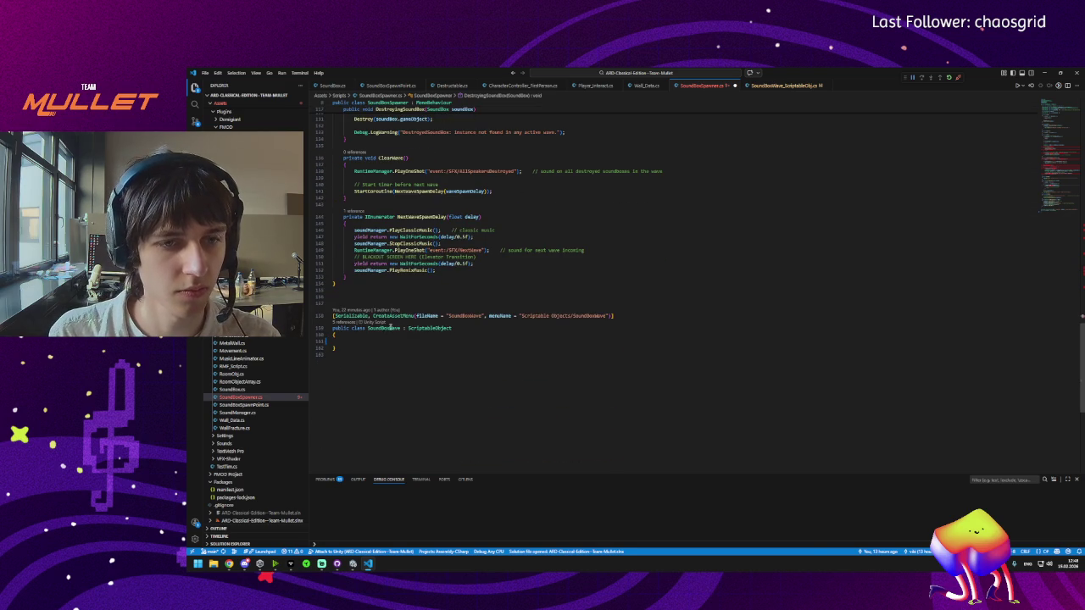
Step: Rename the scriptable object class to SoundBoxWave, update its asset menu strings, and save
{"action": "left_click", "coordinate": [771, 87]}
{"action": "double_click", "coordinate": [379, 146]}
{"action": "type", "text": "SoundBoxWave"}
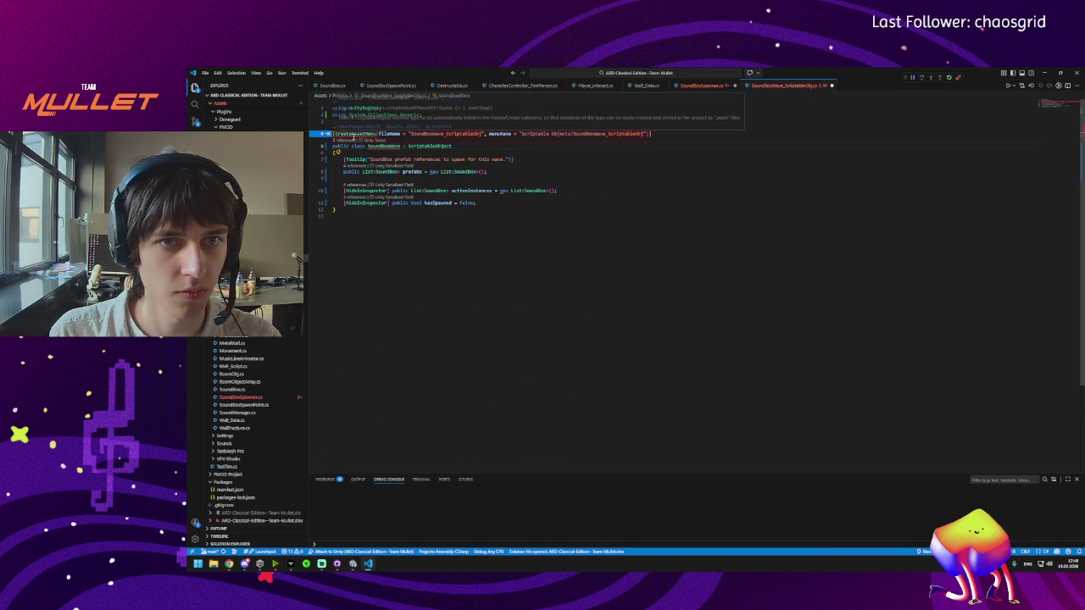
{"action": "key", "text": "Tab"}
{"action": "key", "text": "ctrl+s"}
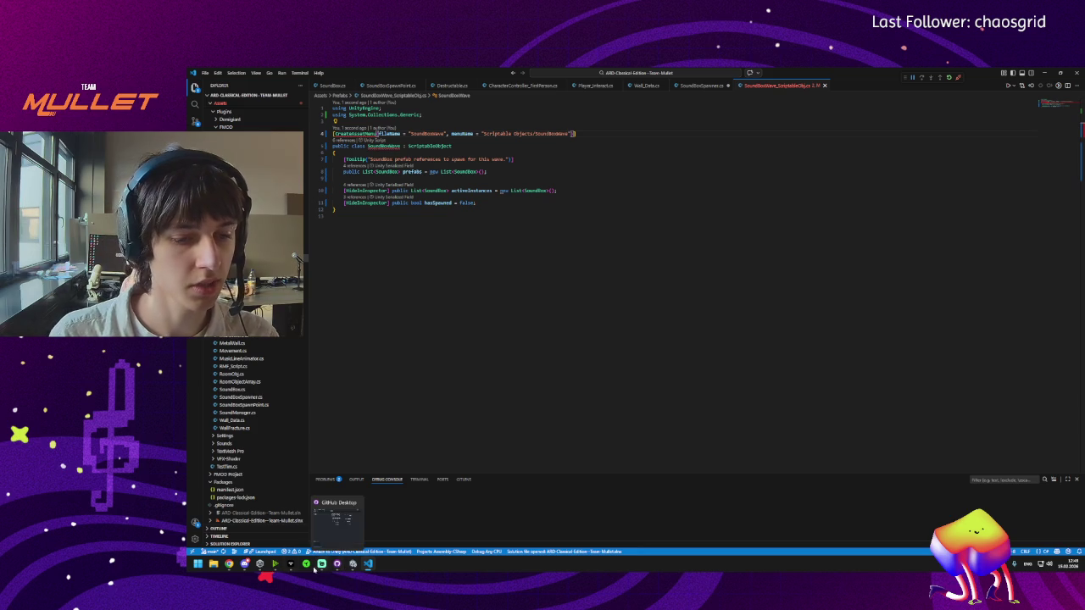
{"action": "left_click", "coordinate": [198, 564]}
Step: Launch Blender and open WallPart_Square.blend
{"action": "type", "text": "blender"}
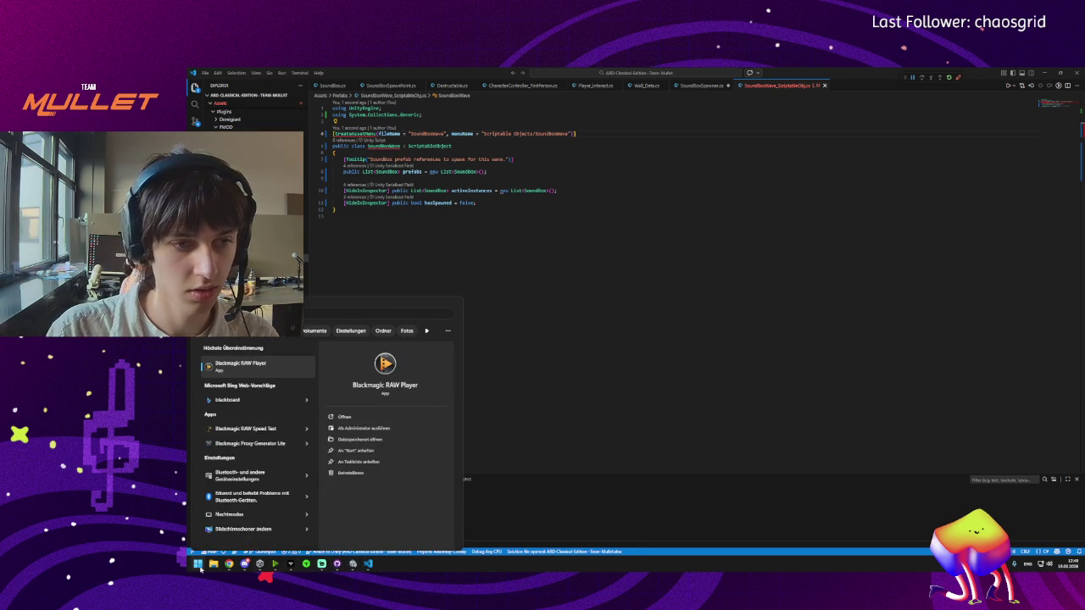
{"action": "key", "text": "Return"}
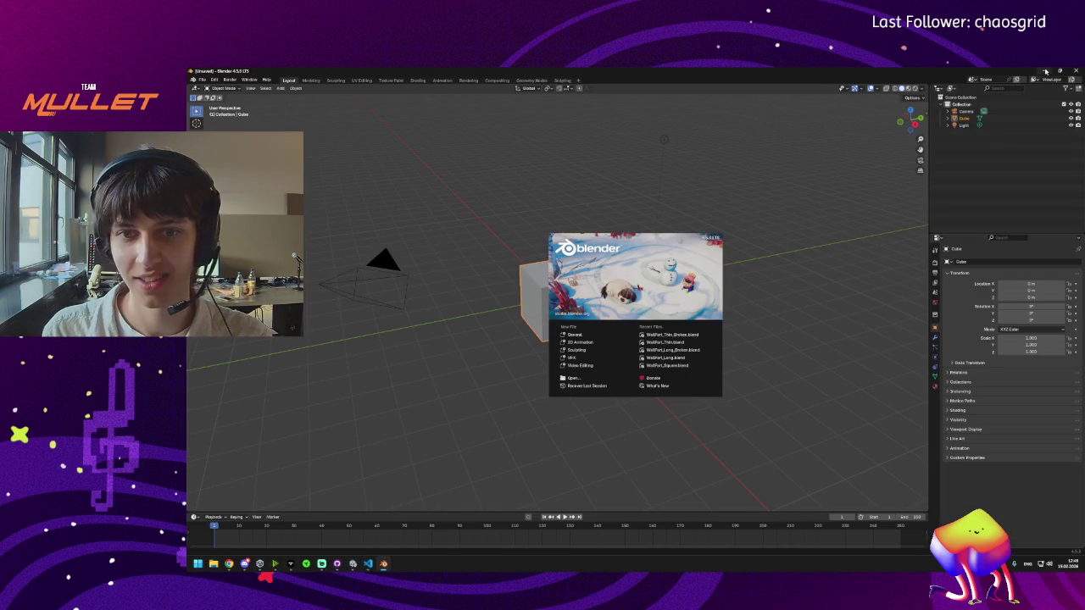
{"action": "left_click", "coordinate": [569, 378]}
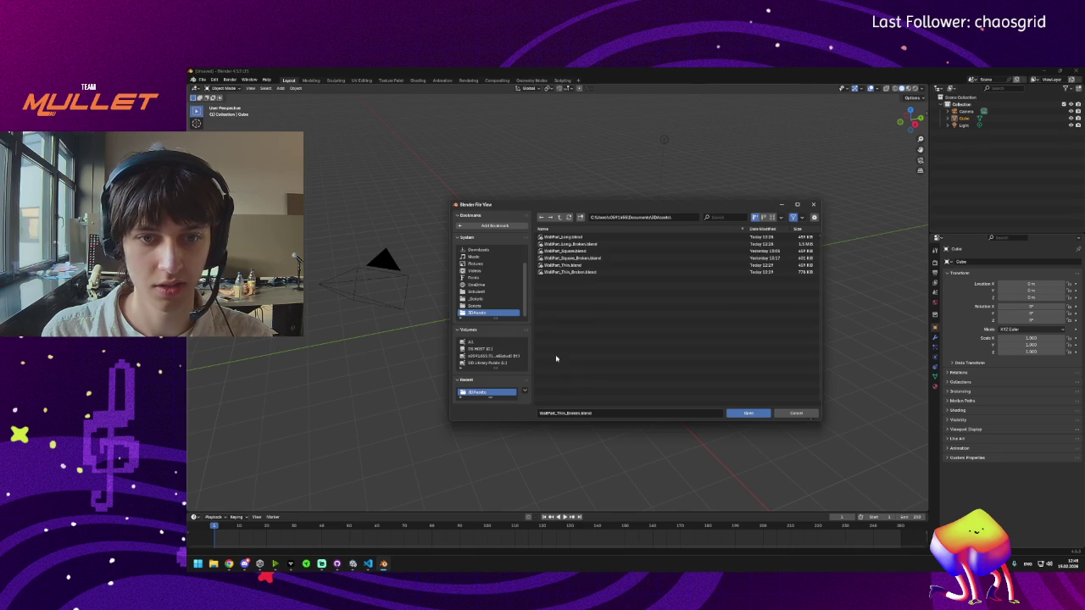
{"action": "double_click", "coordinate": [569, 252]}
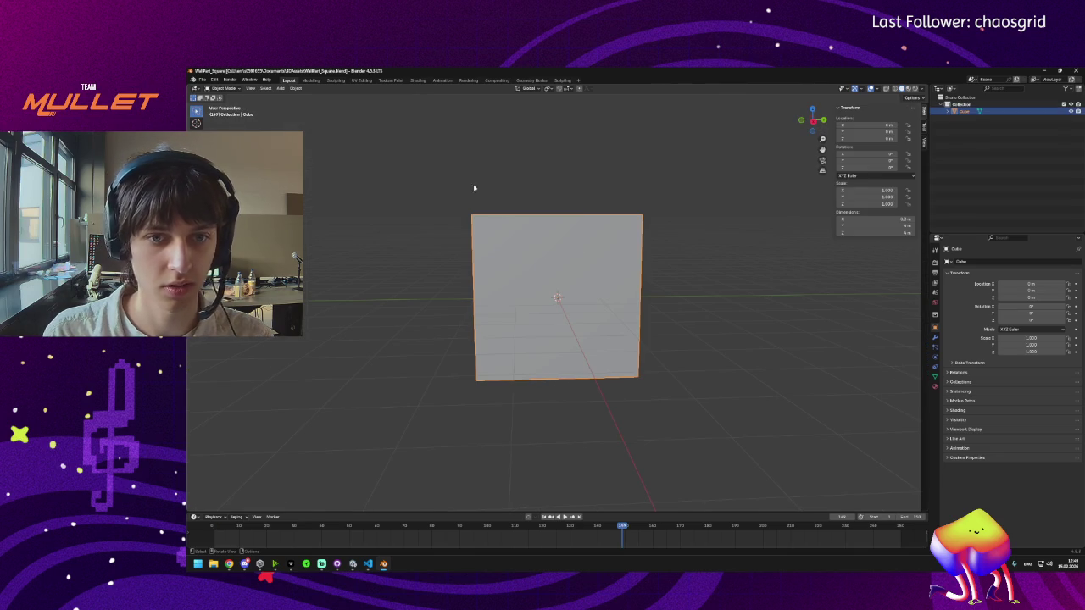
Step: Look over the File > Export formats, then minimize Blender
{"action": "left_click", "coordinate": [202, 79]}
{"action": "mouse_move", "coordinate": [259, 193]}
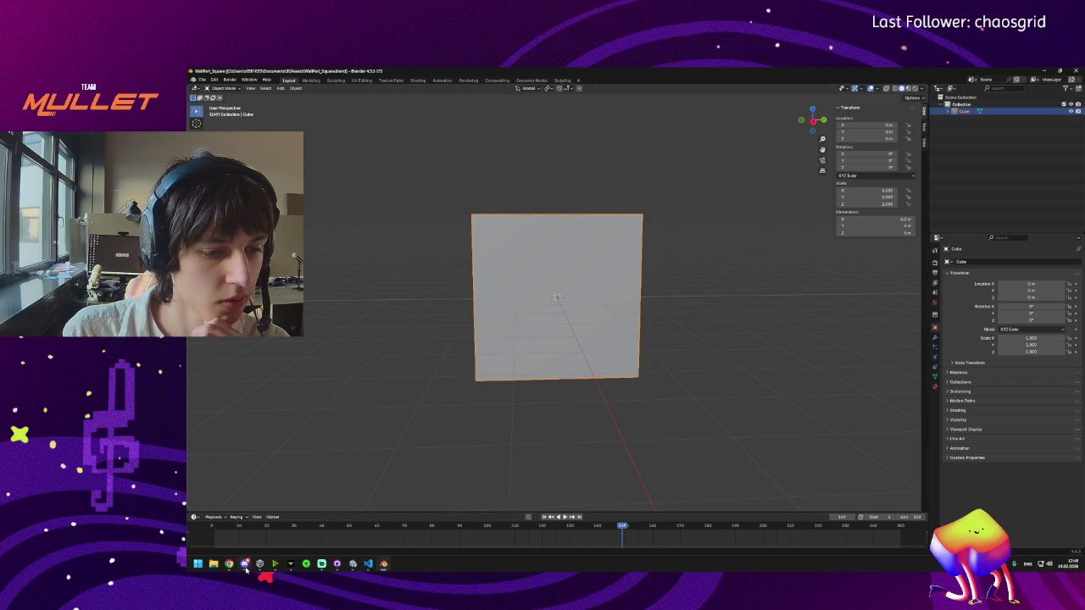
{"action": "mouse_move", "coordinate": [245, 565]}
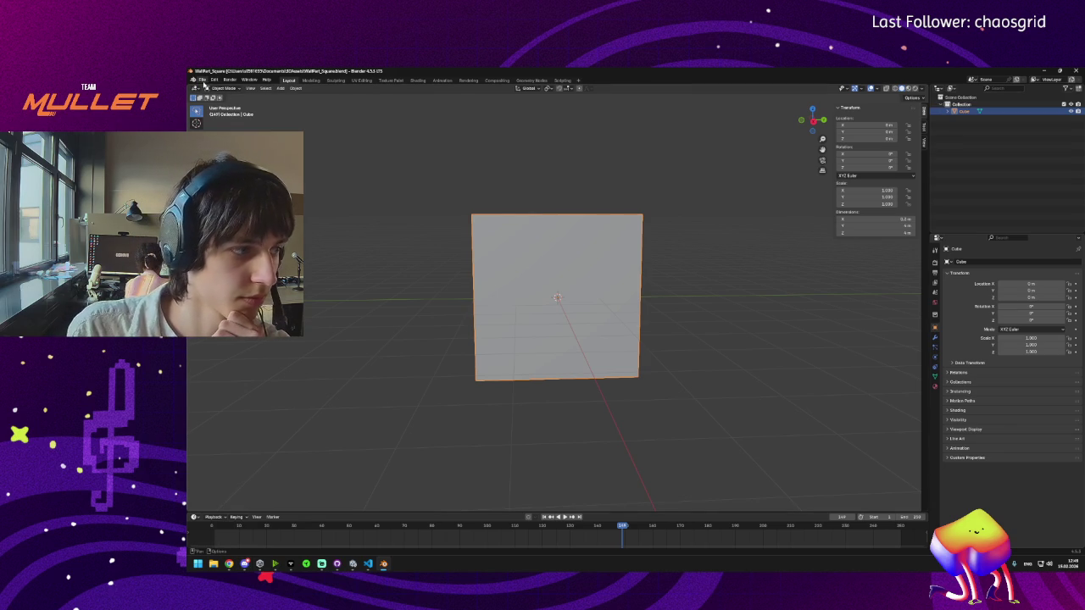
{"action": "left_click", "coordinate": [1045, 71]}
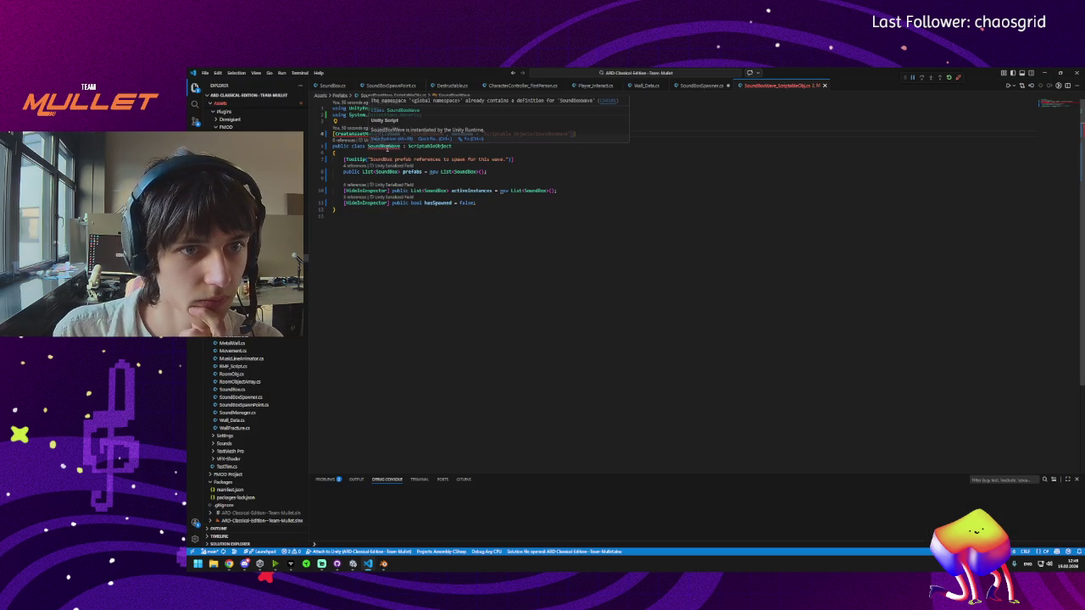
Step: Delete the duplicate SoundBoxWave class (lines 157–163) at the end of SoundBoxSpawner.cs
{"action": "mouse_move", "coordinate": [357, 133]}
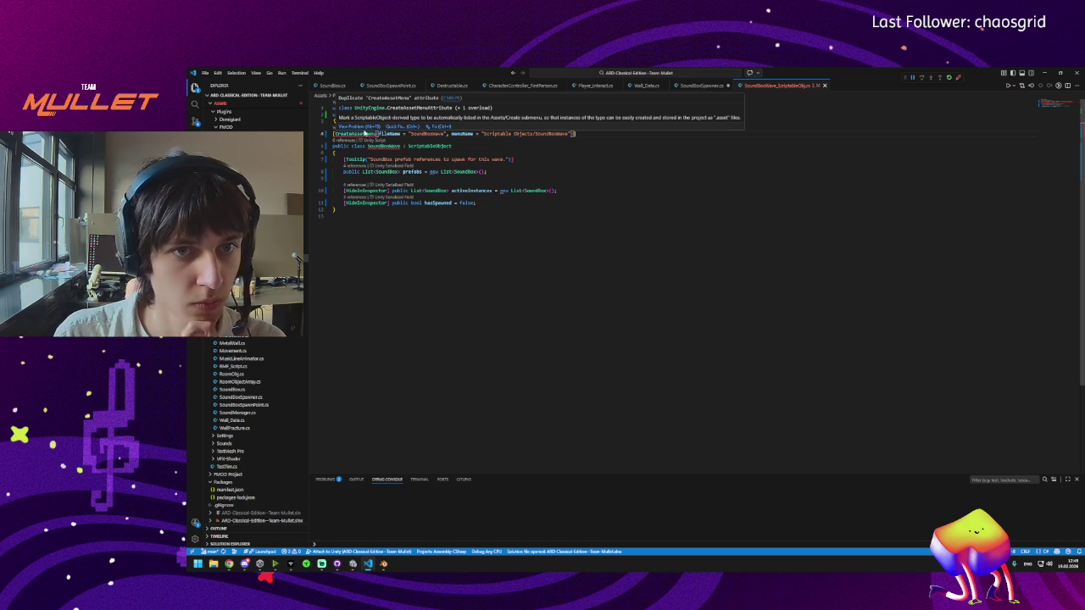
{"action": "left_click", "coordinate": [375, 146]}
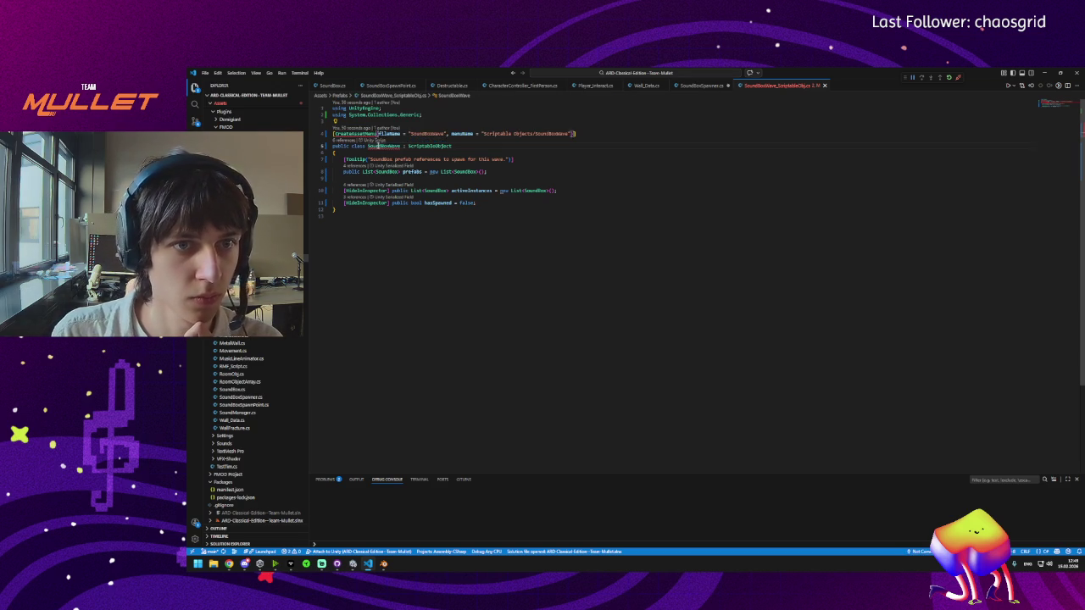
{"action": "double_click", "coordinate": [377, 146]}
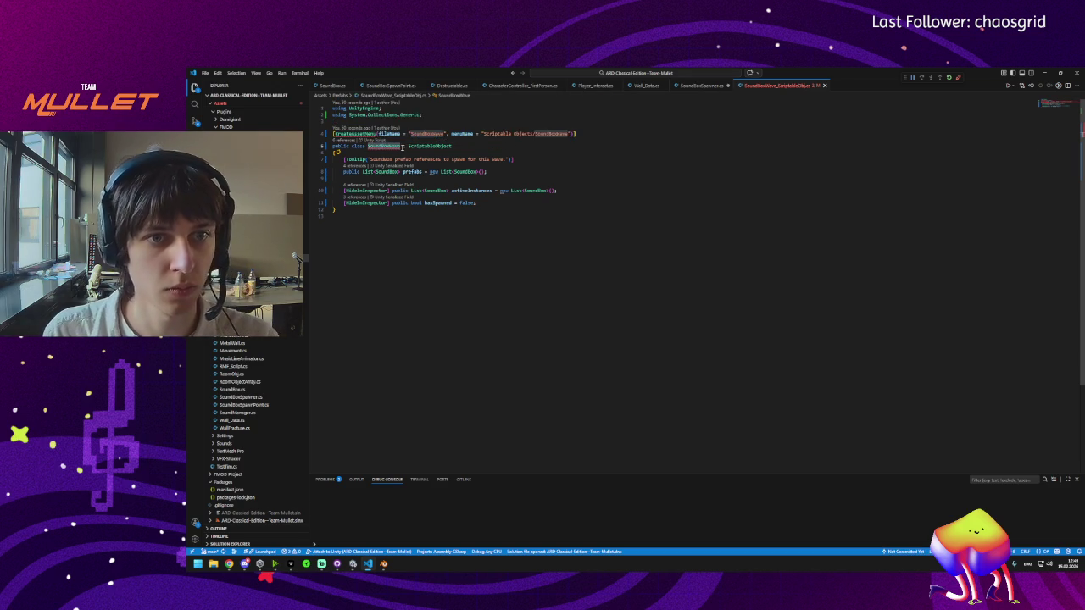
{"action": "left_click", "coordinate": [402, 146], "text": "ctrl"}
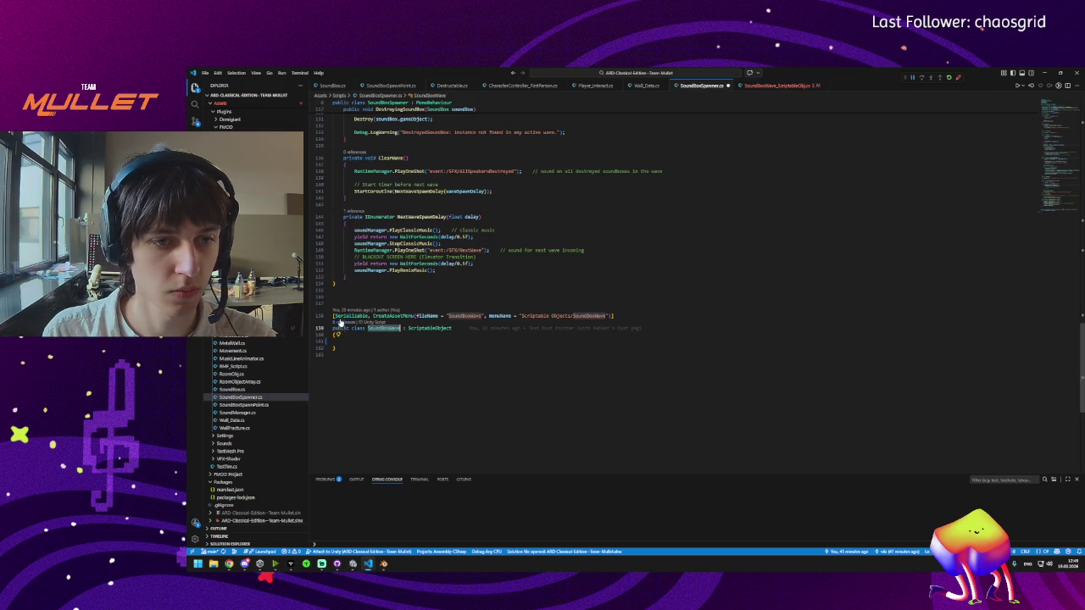
{"action": "left_click_drag", "start_coordinate": [335, 296], "coordinate": [349, 378]}
{"action": "key", "text": "Delete"}
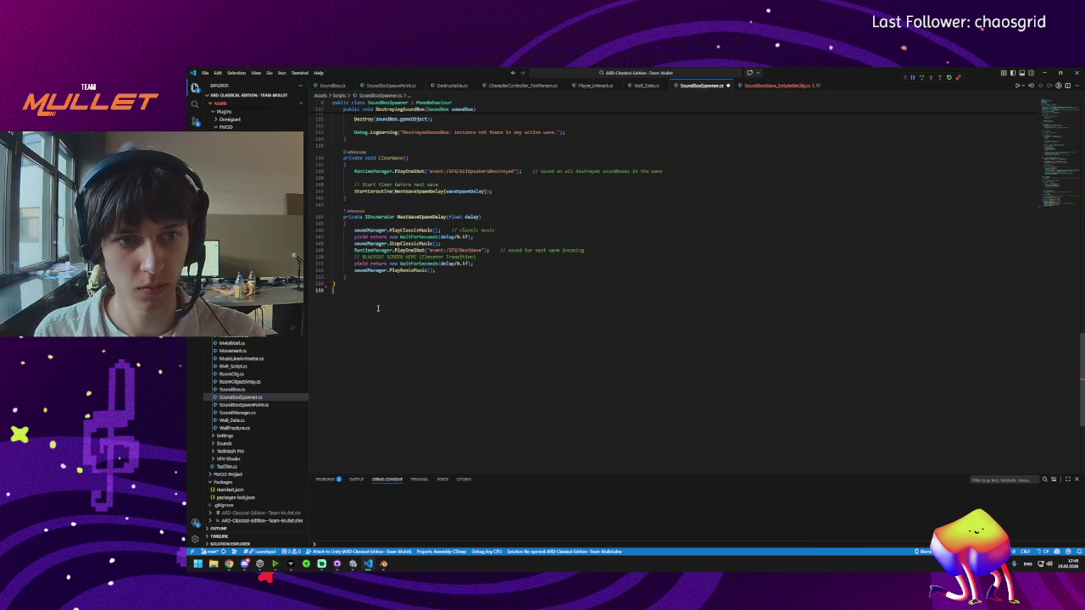
Step: Return to the top of SoundBoxSpawner.cs, view SoundBoxWave_ScriptableObj.cs, and let Unity recompile
{"action": "left_click", "coordinate": [1048, 143]}
{"action": "scroll", "coordinate": [1048, 143], "scroll_direction": "up", "scroll_amount": 5}
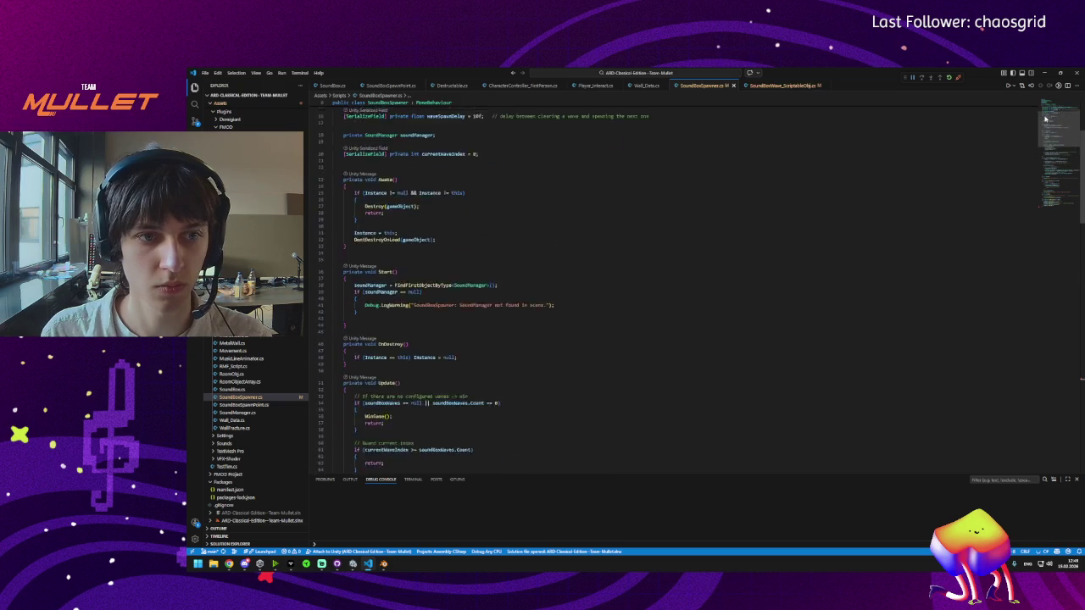
{"action": "left_click", "coordinate": [776, 86]}
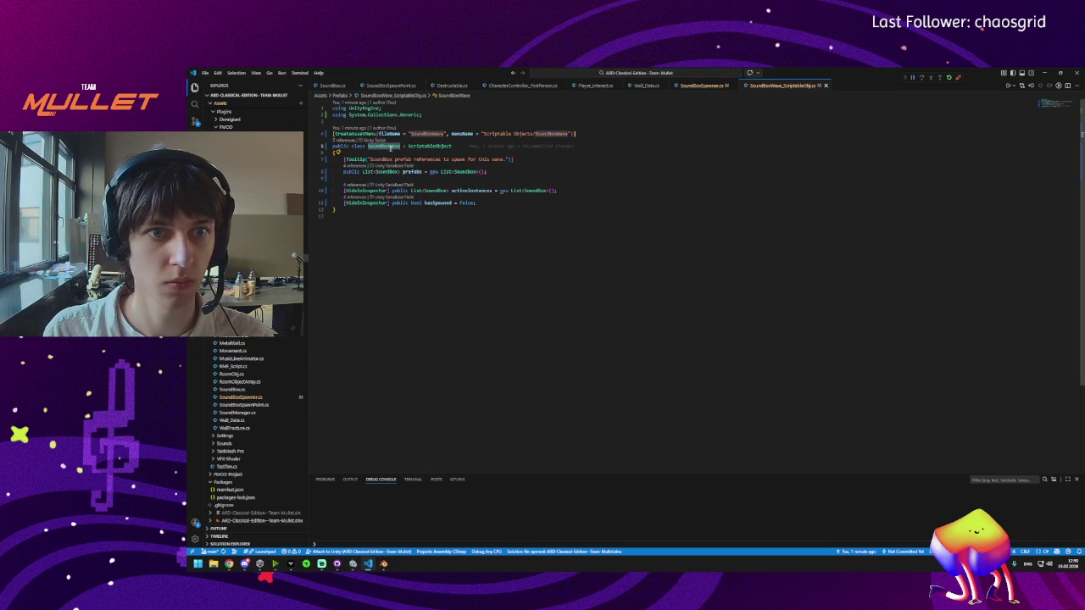
{"action": "left_click", "coordinate": [353, 565]}
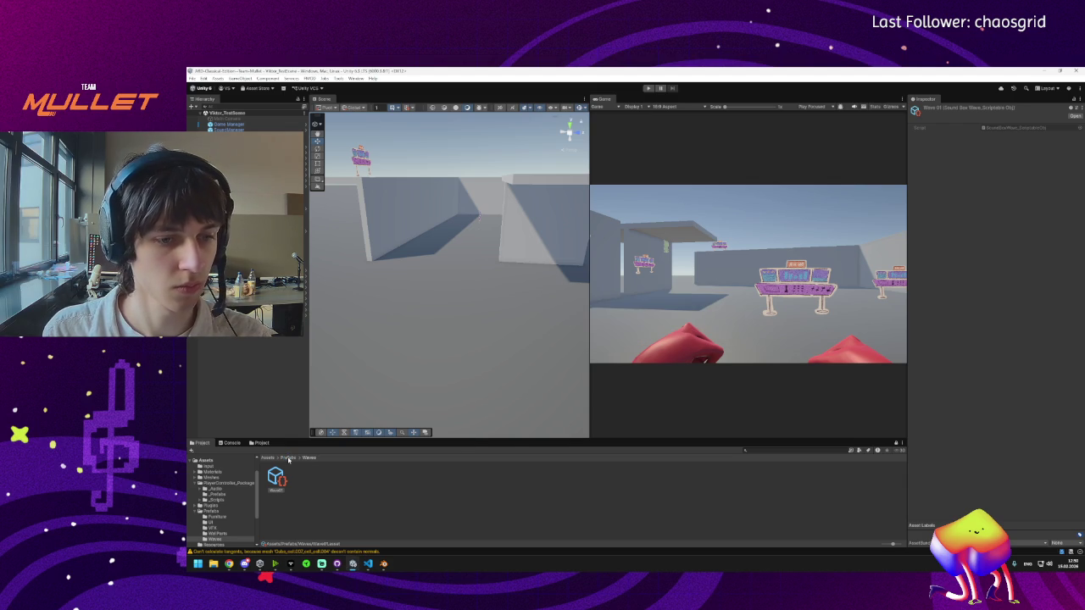
Step: Browse Prefabs and Scripts, previewing SoundBoxSpawnPoint, RoomObjectArray, SoundBoxSpawner and MusicLineAnimator code
{"action": "left_click", "coordinate": [288, 459]}
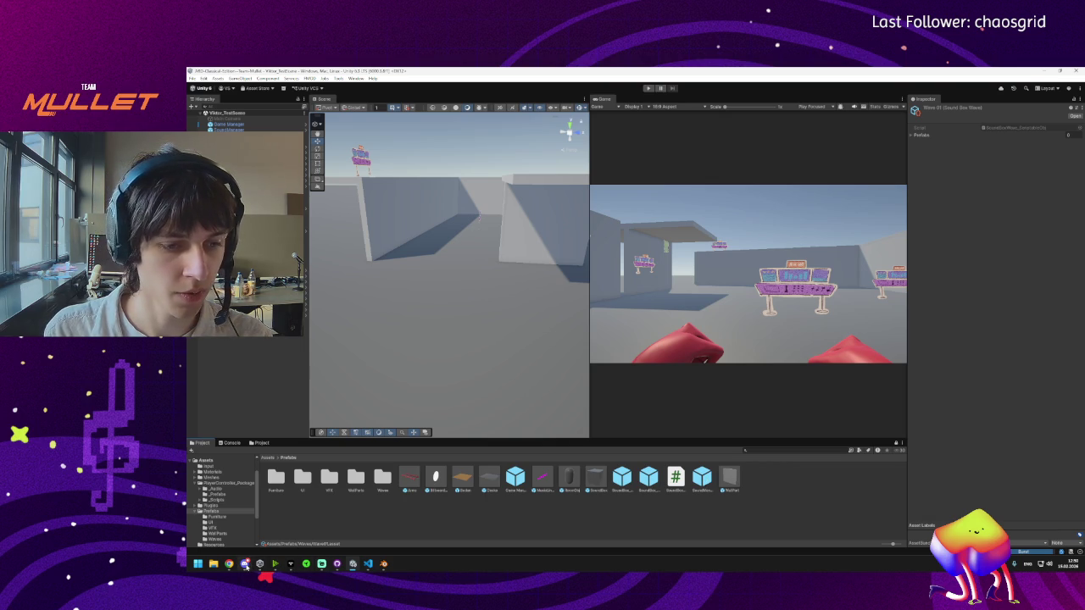
{"action": "mouse_move", "coordinate": [368, 564]}
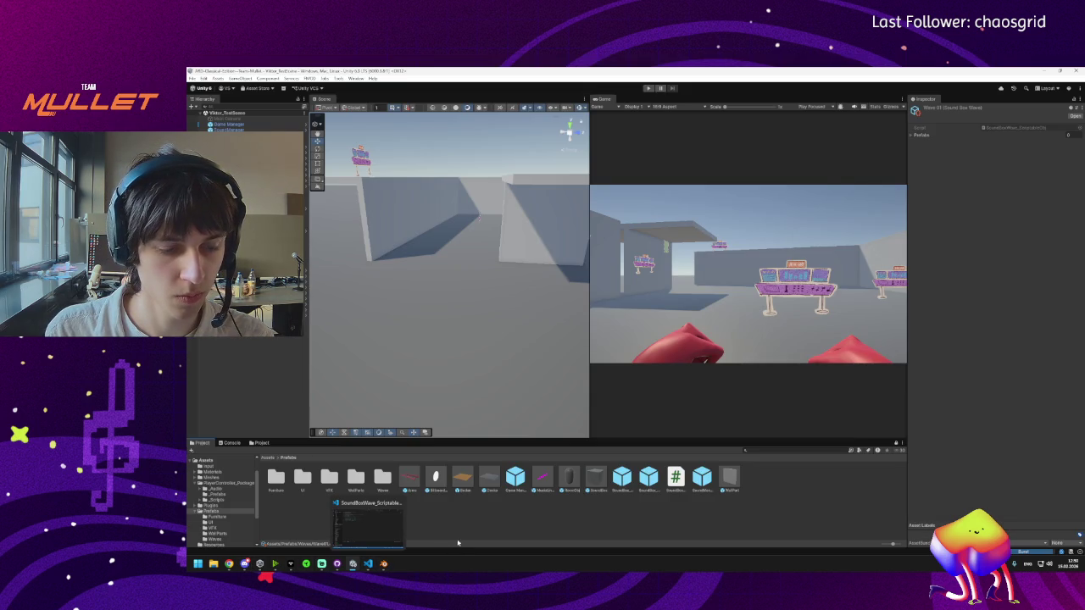
{"action": "left_click", "coordinate": [268, 458]}
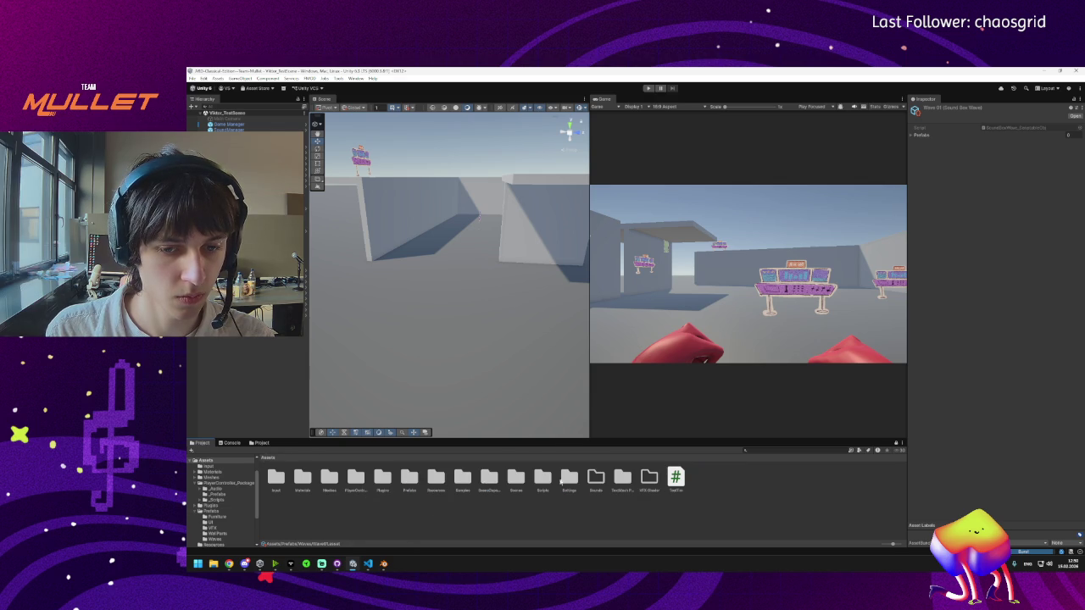
{"action": "double_click", "coordinate": [544, 479]}
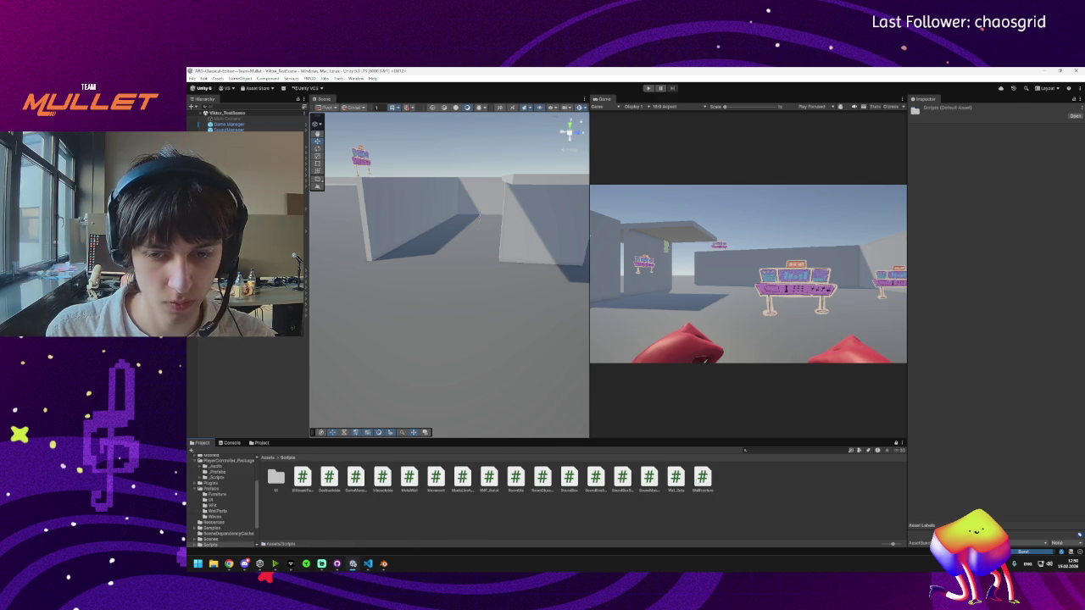
{"action": "left_click", "coordinate": [623, 477]}
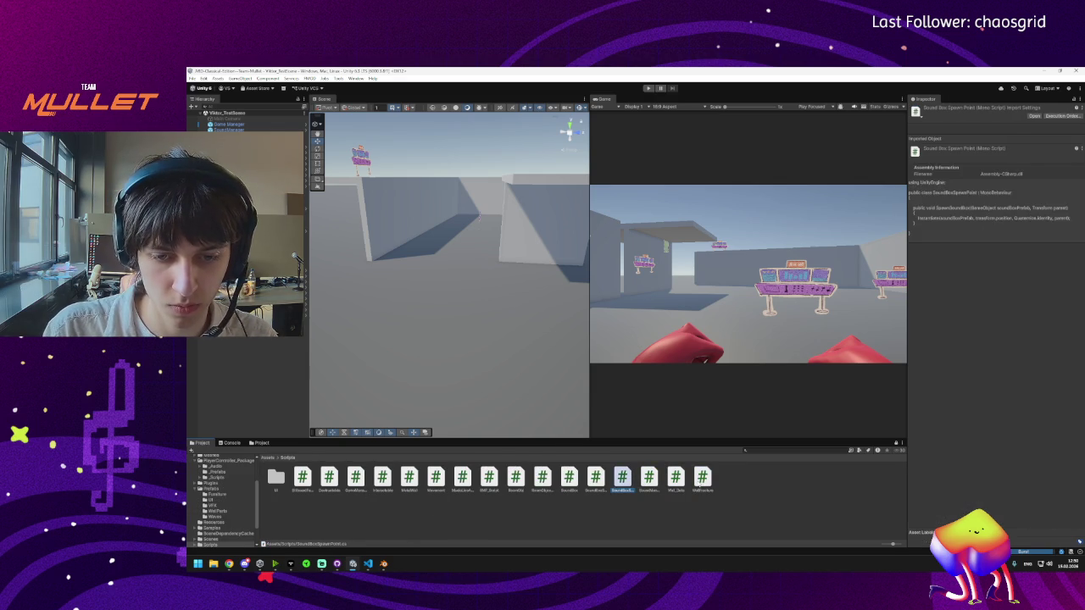
{"action": "key", "text": "Left"}
{"action": "key", "text": "Left"}
{"action": "key", "text": "Left"}
{"action": "key", "text": "Right"}
{"action": "key", "text": "Right"}
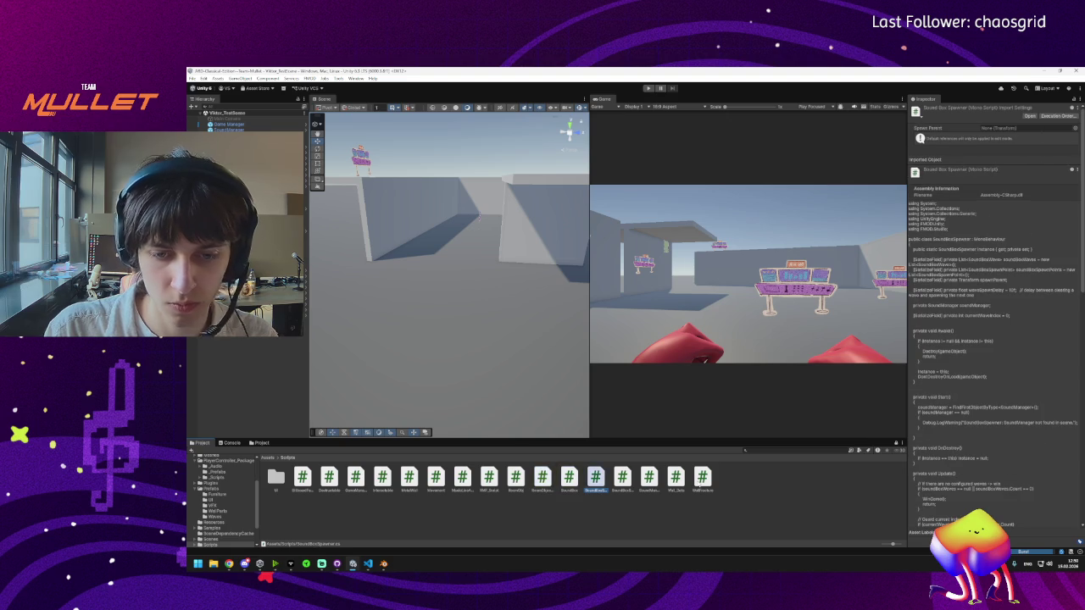
{"action": "key", "text": "Right"}
{"action": "key", "text": "Left"}
{"action": "key", "text": "Left"}
{"action": "key", "text": "Left"}
{"action": "key", "text": "Left"}
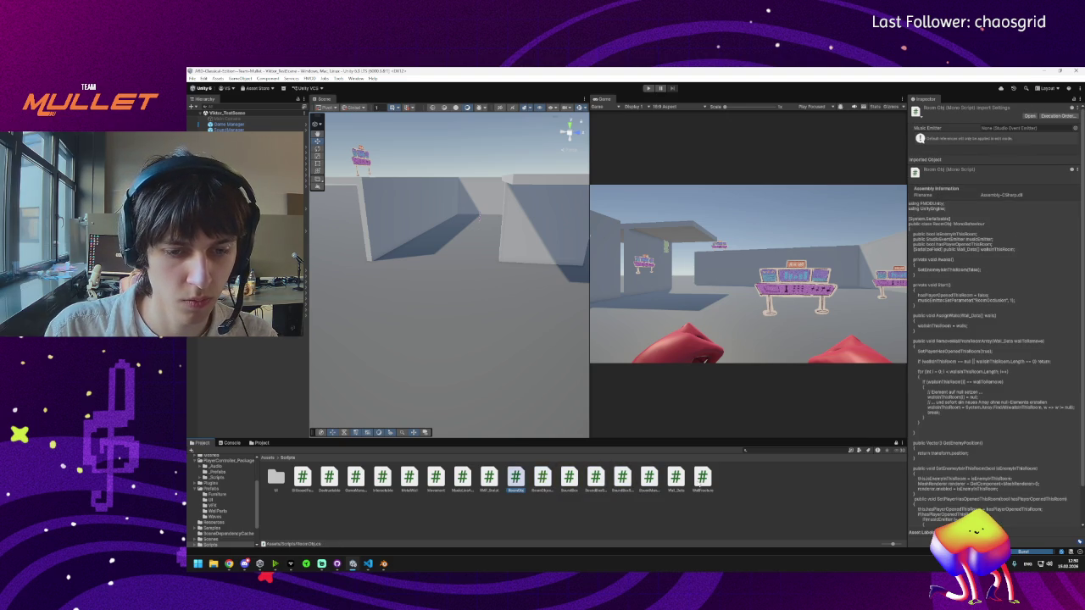
{"action": "key", "text": "Left"}
{"action": "key", "text": "Left"}
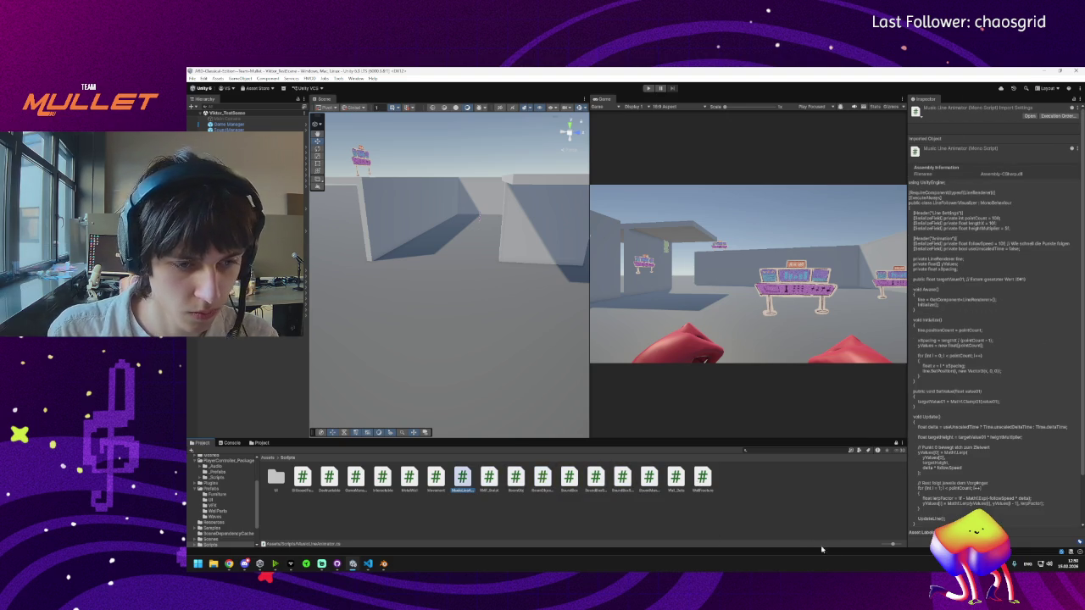
Step: Switch assets to a name list, enlarge the Project panel, preview scripts up to Interactable, and return to Assets
{"action": "left_click_drag", "start_coordinate": [892, 549], "coordinate": [875, 547]}
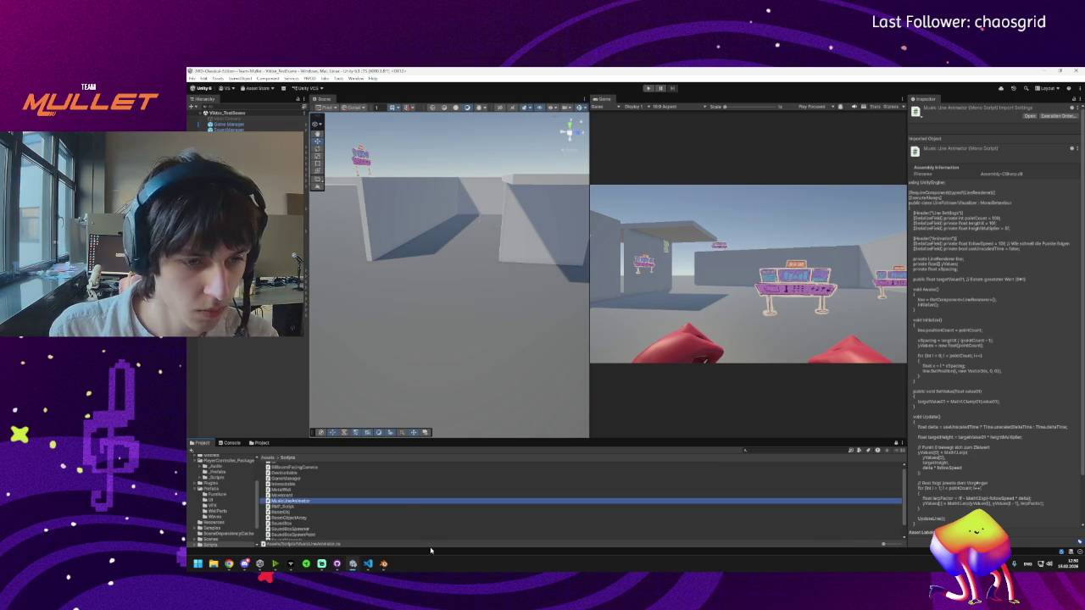
{"action": "left_click_drag", "start_coordinate": [299, 439], "coordinate": [299, 395]}
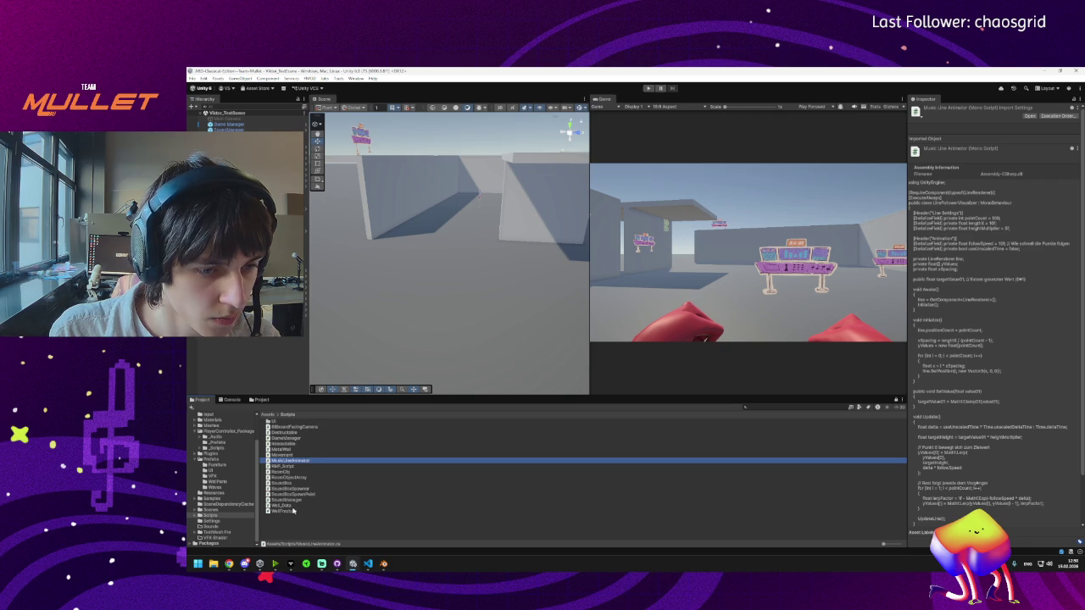
{"action": "left_click", "coordinate": [293, 511]}
{"action": "left_click", "coordinate": [301, 500]}
{"action": "left_click", "coordinate": [305, 495]}
{"action": "left_click", "coordinate": [305, 490]}
{"action": "left_click", "coordinate": [314, 483]}
{"action": "left_click", "coordinate": [314, 478]}
{"action": "left_click", "coordinate": [313, 471]}
{"action": "left_click", "coordinate": [312, 466]}
{"action": "left_click", "coordinate": [311, 460]}
{"action": "left_click", "coordinate": [311, 455]}
{"action": "left_click", "coordinate": [313, 449]}
{"action": "left_click", "coordinate": [314, 443]}
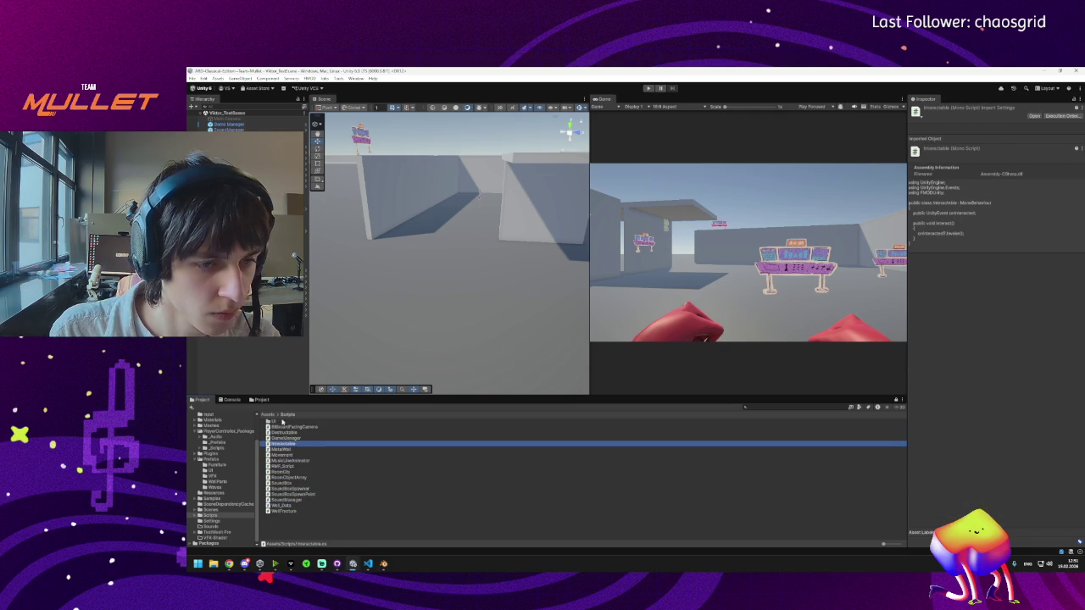
{"action": "left_click", "coordinate": [270, 414]}
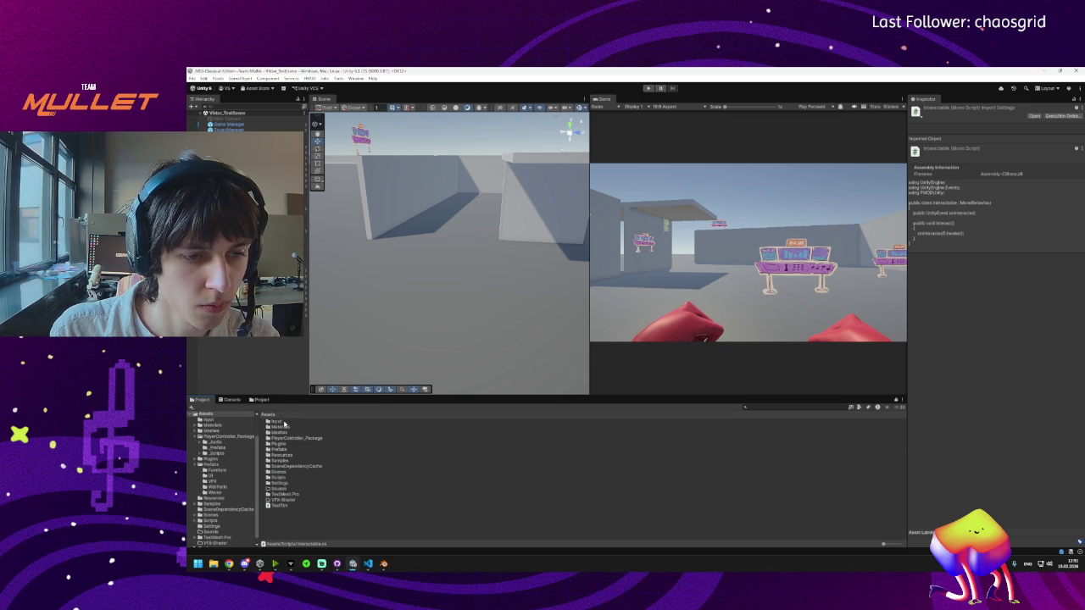
Step: Search the project for SoundBoxWave and rename SoundBoxWave_ScriptableObj to SoundBoxWave
{"action": "left_click", "coordinate": [795, 408]}
{"action": "type", "text": "SoundBoxWave"}
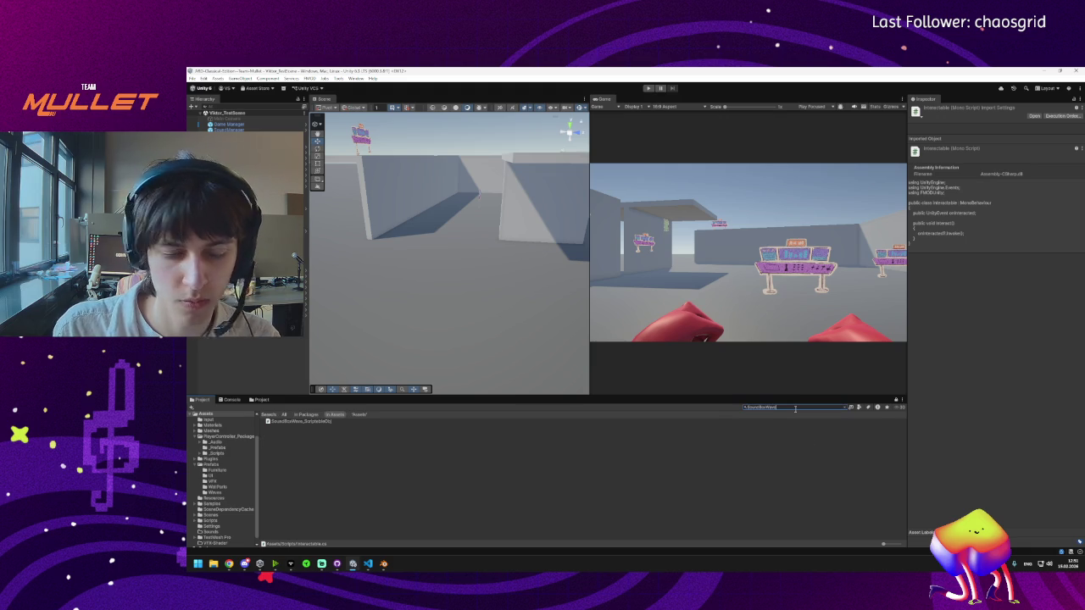
{"action": "left_click", "coordinate": [323, 422]}
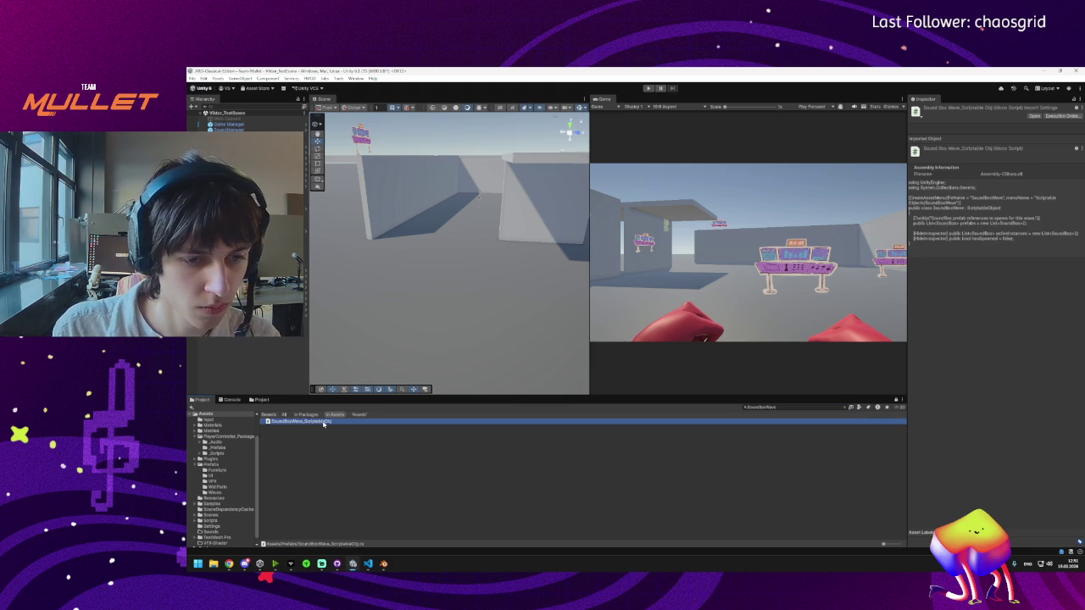
{"action": "left_click", "coordinate": [323, 422]}
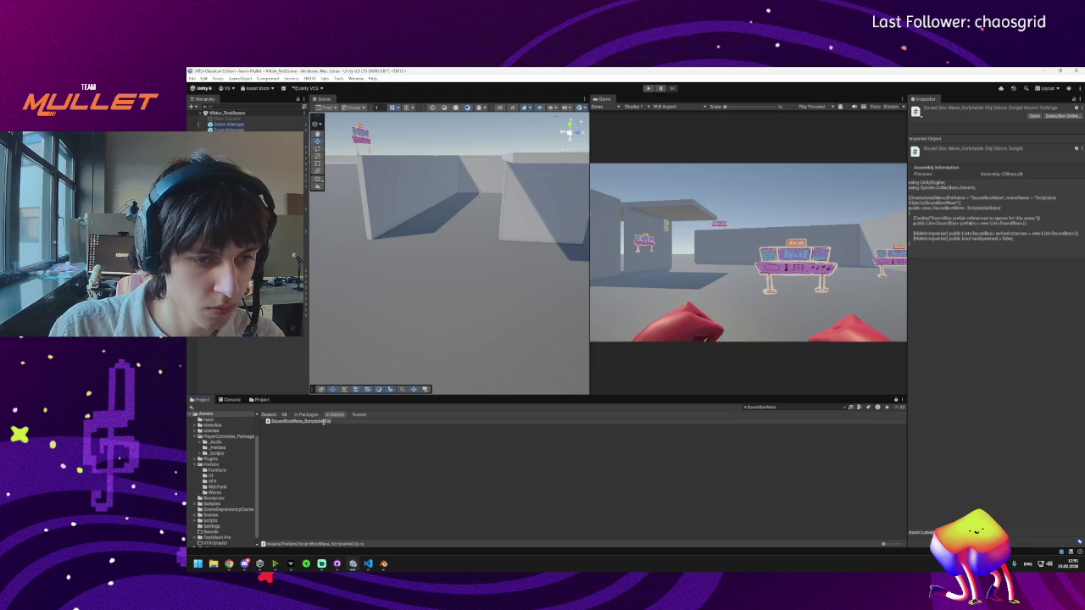
{"action": "key", "text": "BackSpace"}
{"action": "key", "text": "BackSpace"}
{"action": "key", "text": "BackSpace"}
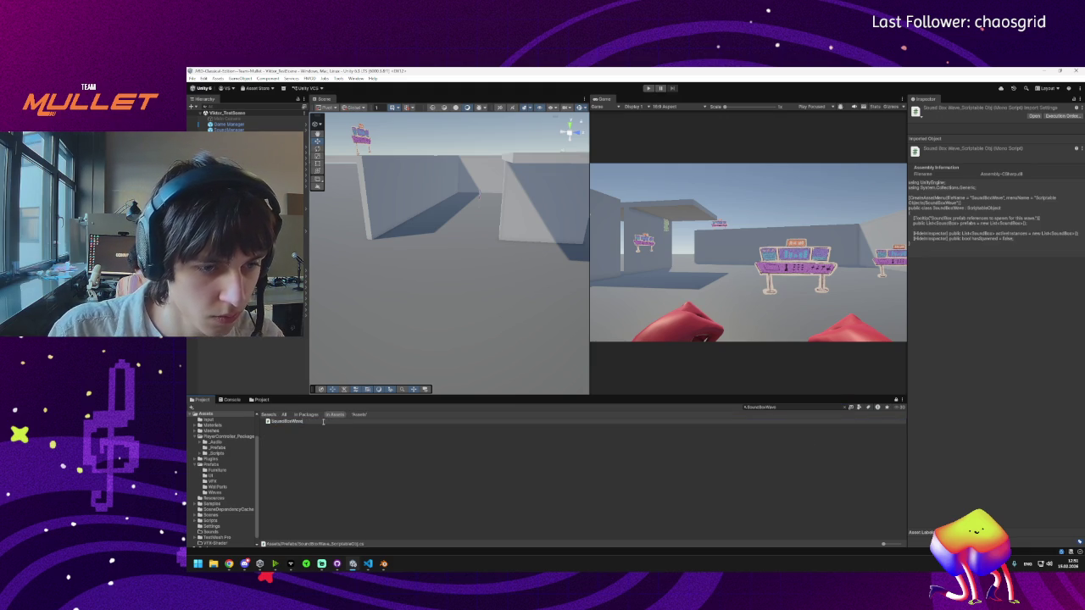
{"action": "key", "text": "Return"}
Step: Clear the search and move the SoundBoxWave script from Prefabs into the Scripts folder
{"action": "left_click", "coordinate": [845, 408]}
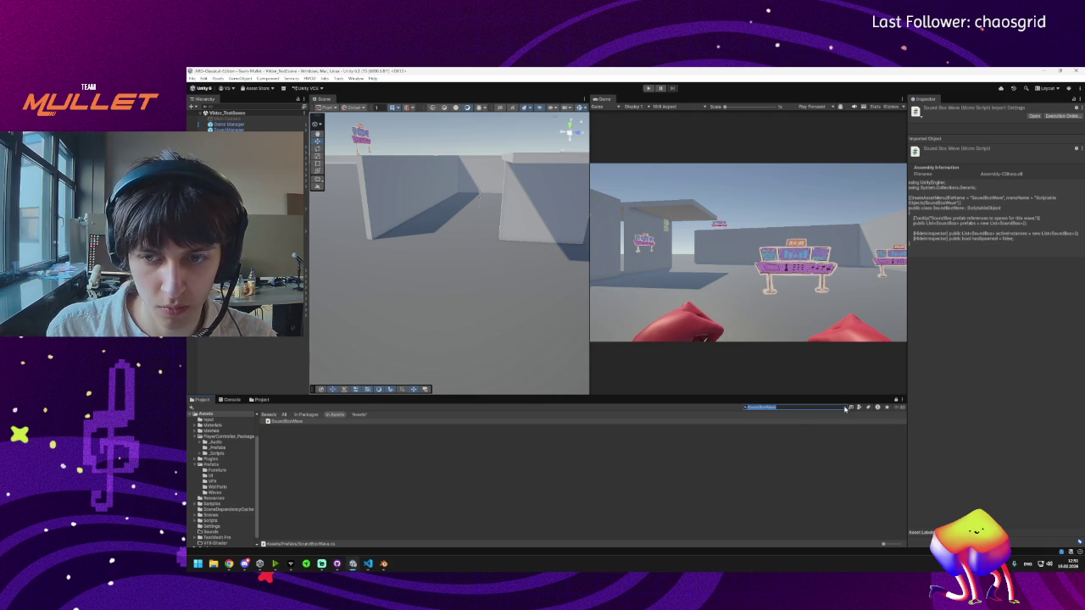
{"action": "left_click", "coordinate": [845, 408]}
{"action": "mouse_move", "coordinate": [291, 505]}
{"action": "left_mouse_down"}
{"action": "mouse_move", "coordinate": [271, 414]}
{"action": "mouse_move", "coordinate": [268, 507]}
{"action": "left_mouse_up"}
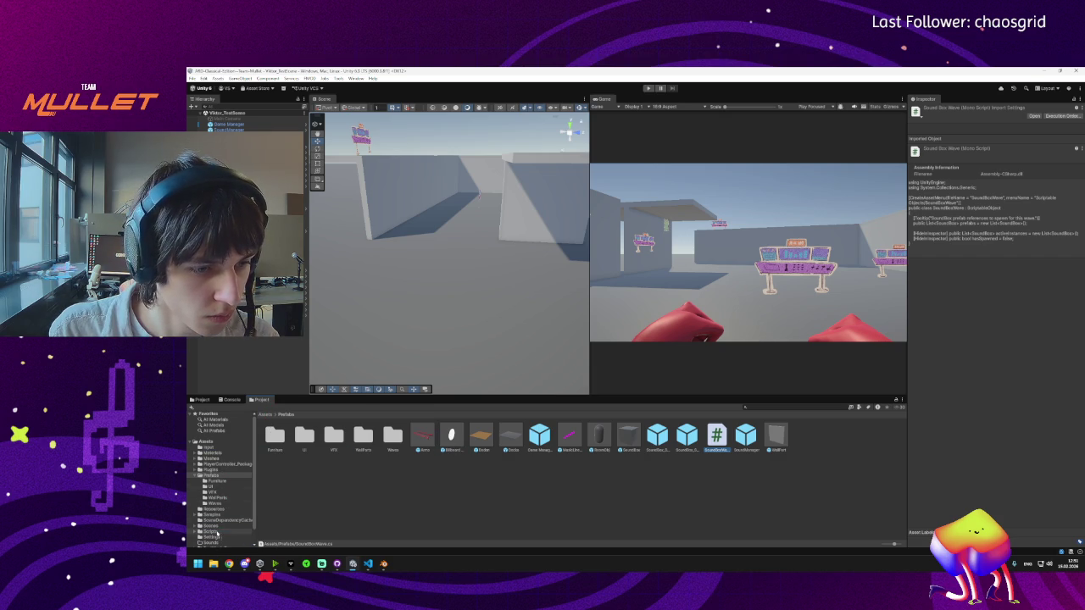
{"action": "left_click_drag", "start_coordinate": [216, 532], "coordinate": [217, 534]}
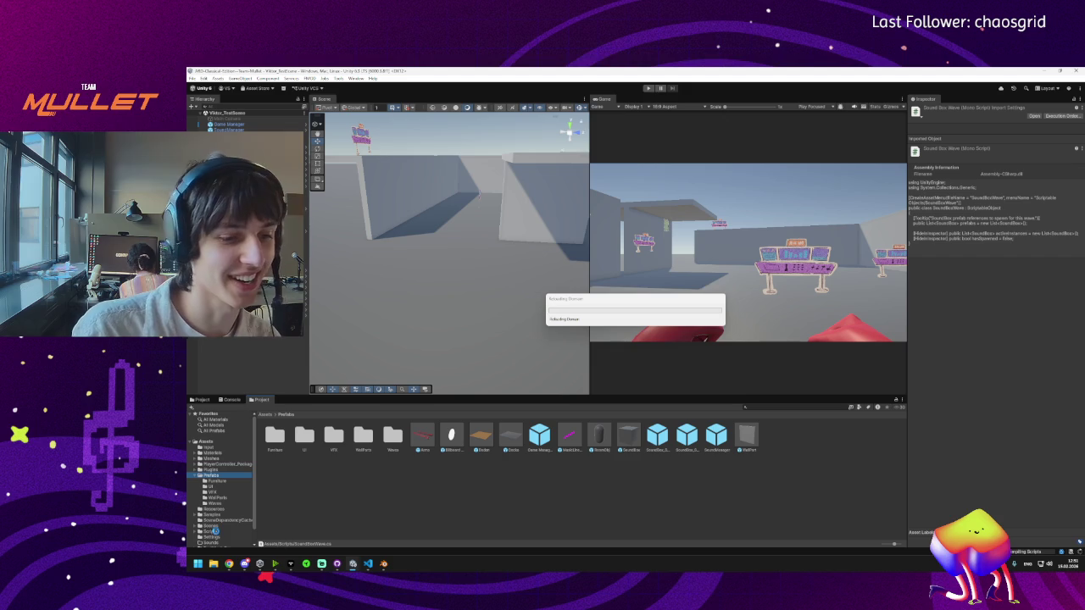
{"action": "mouse_move", "coordinate": [245, 564]}
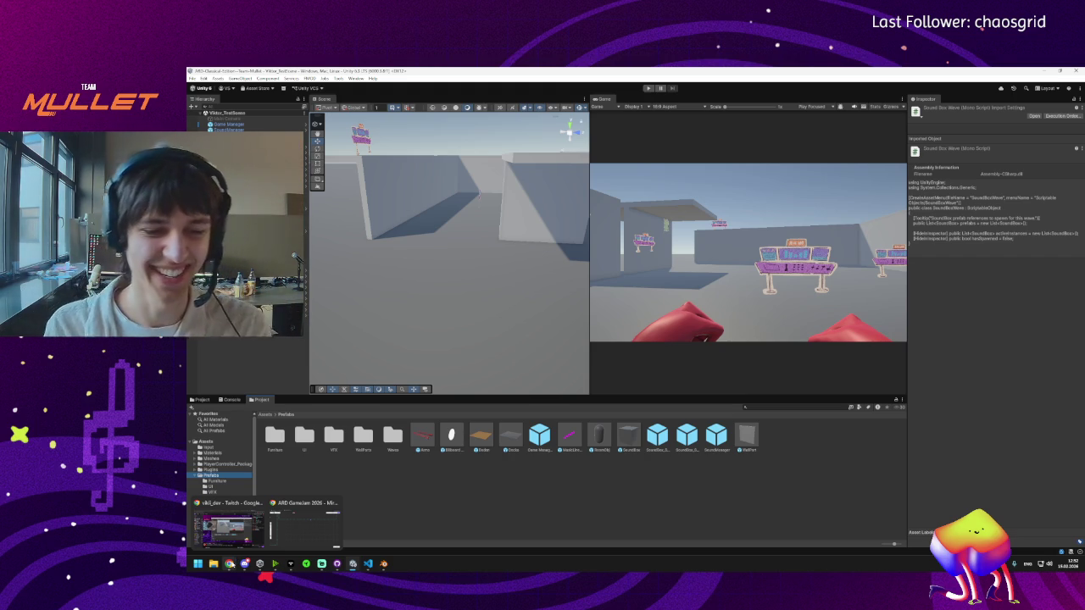
{"action": "mouse_move", "coordinate": [383, 563]}
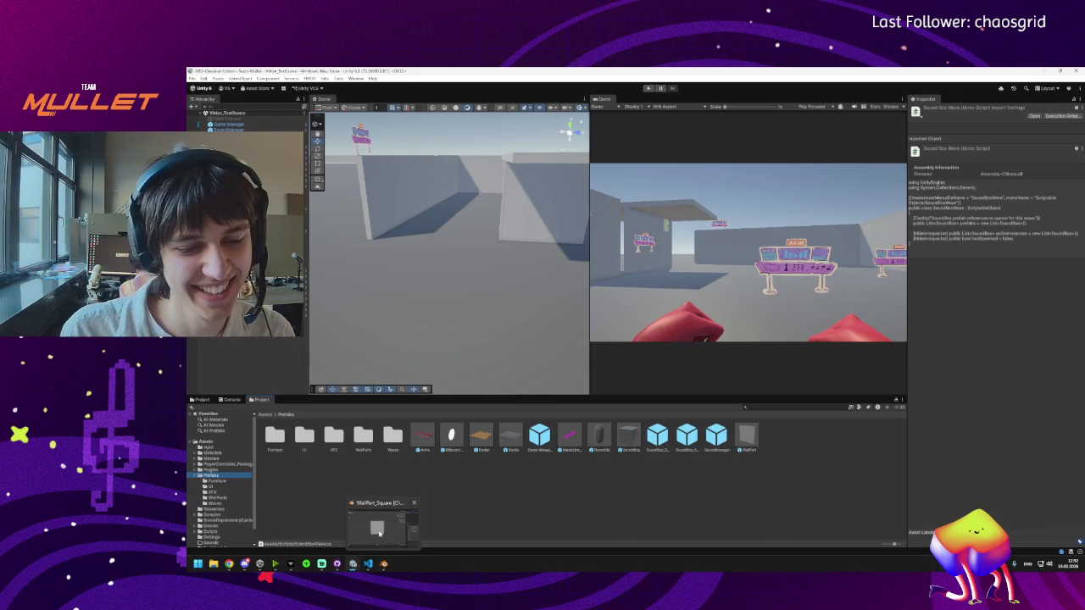
{"action": "mouse_move", "coordinate": [379, 531]}
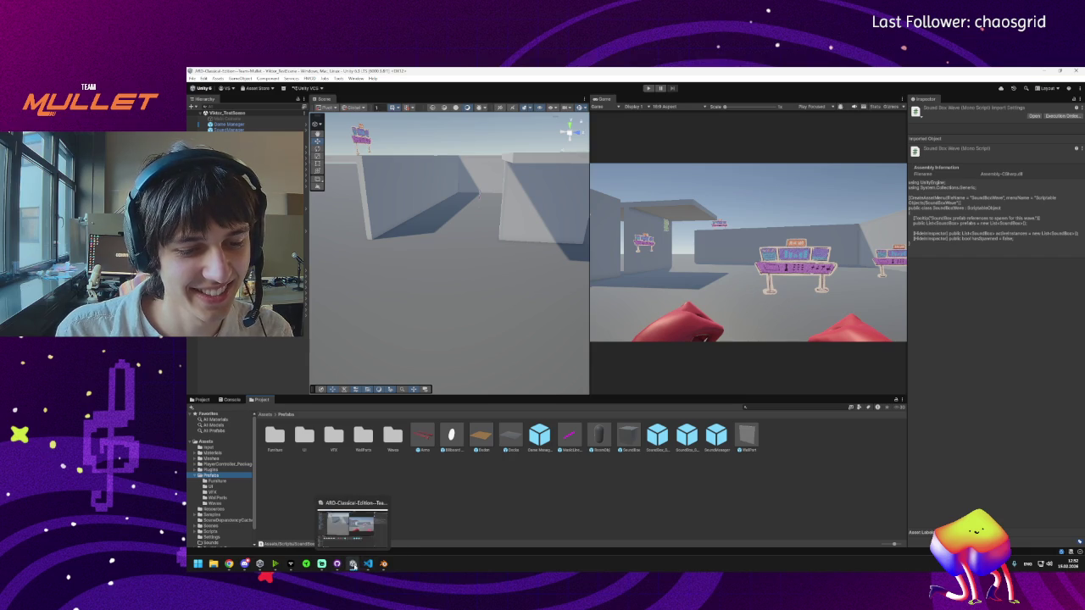
{"action": "left_click", "coordinate": [368, 564]}
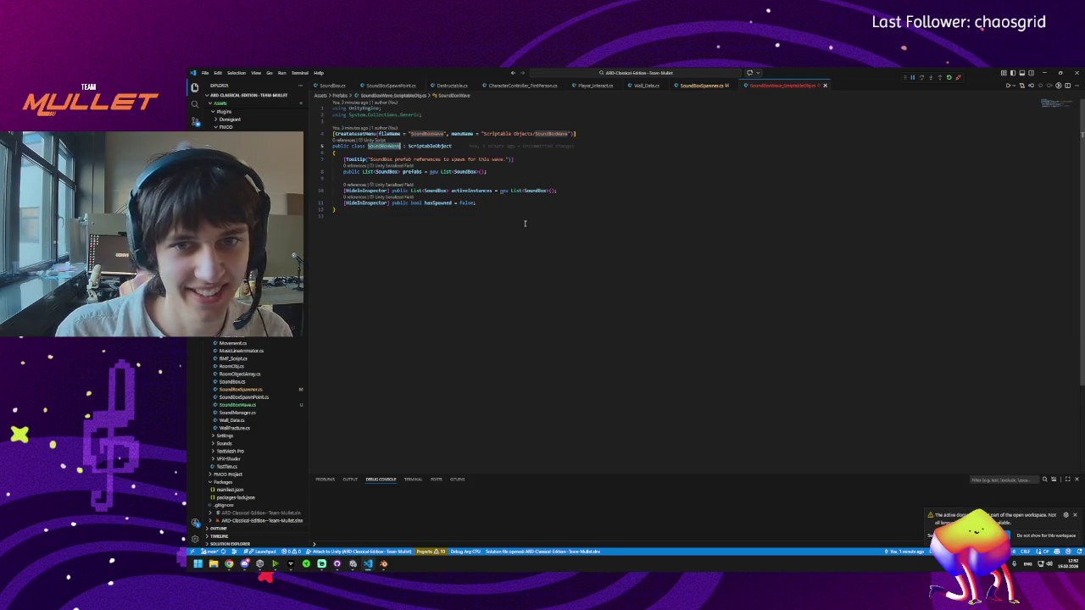
Step: Close the outdated SoundBoxWave_ScriptableObj.cs tab, dismiss the workspace notification, open SoundBoxWave.cs, and return to Unity
{"action": "left_click", "coordinate": [827, 87]}
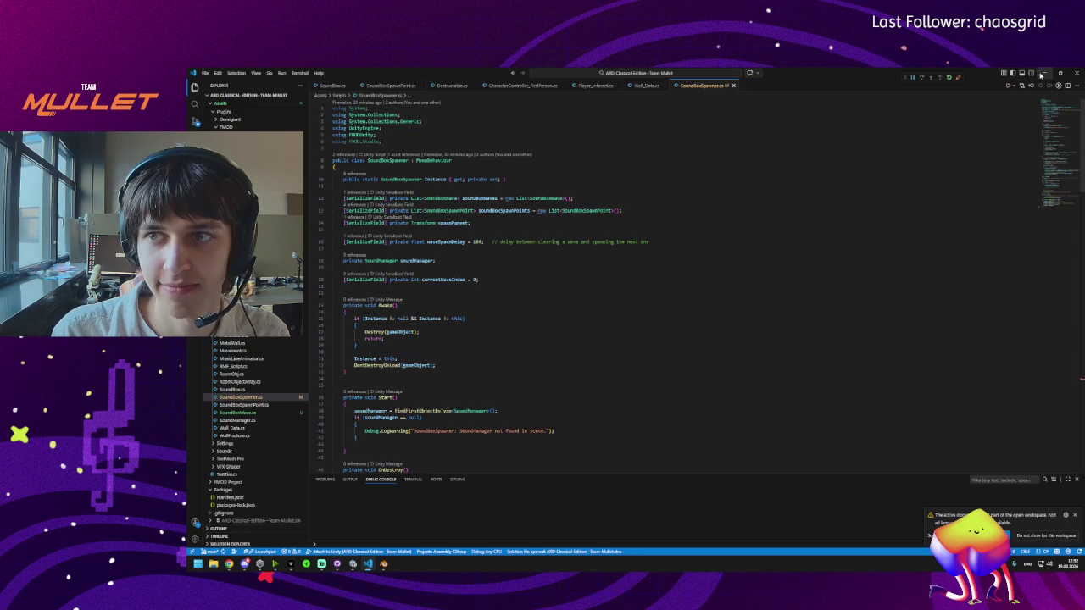
{"action": "left_click", "coordinate": [1043, 74]}
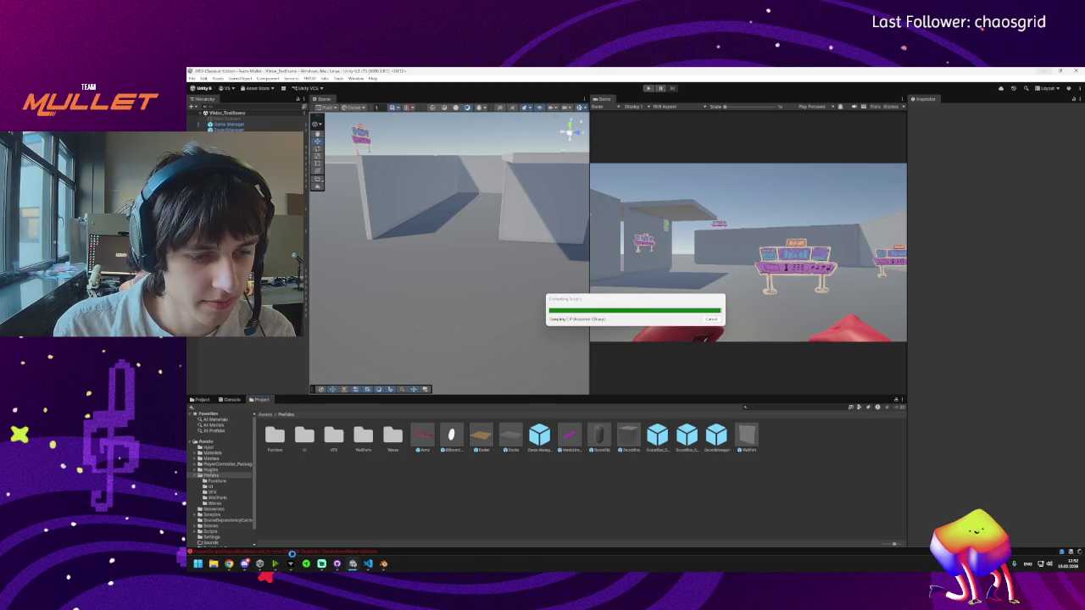
{"action": "left_click", "coordinate": [368, 573]}
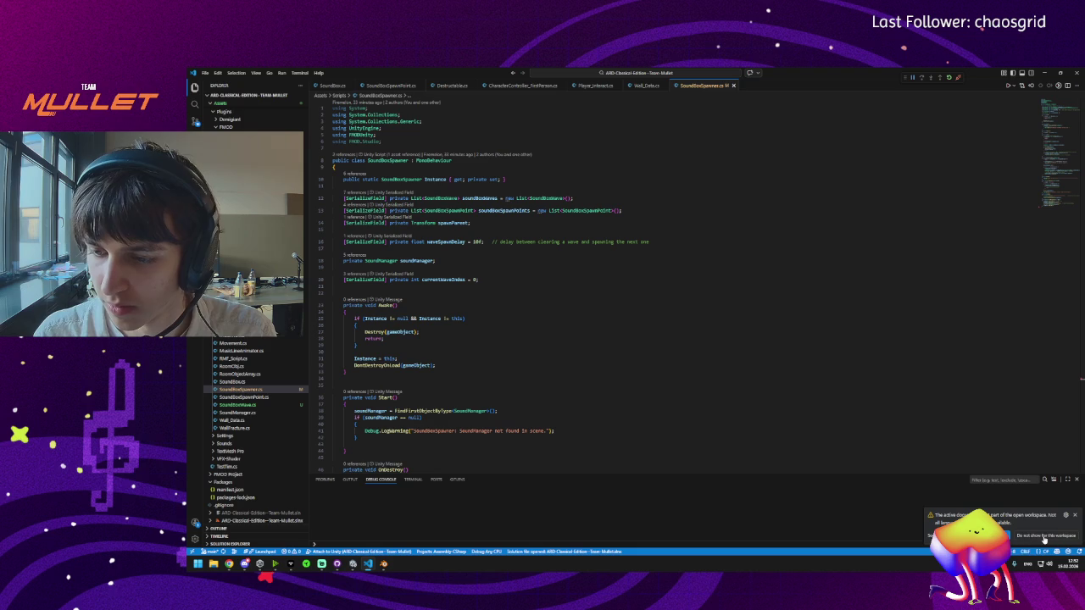
{"action": "left_click", "coordinate": [1074, 515]}
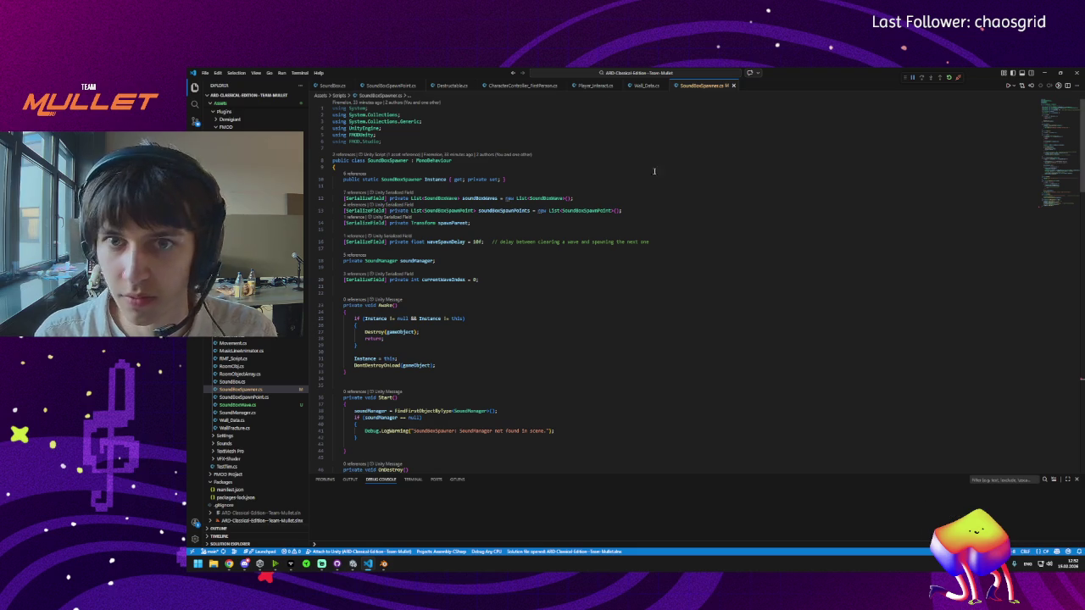
{"action": "left_click", "coordinate": [335, 229]}
{"action": "left_click", "coordinate": [237, 405]}
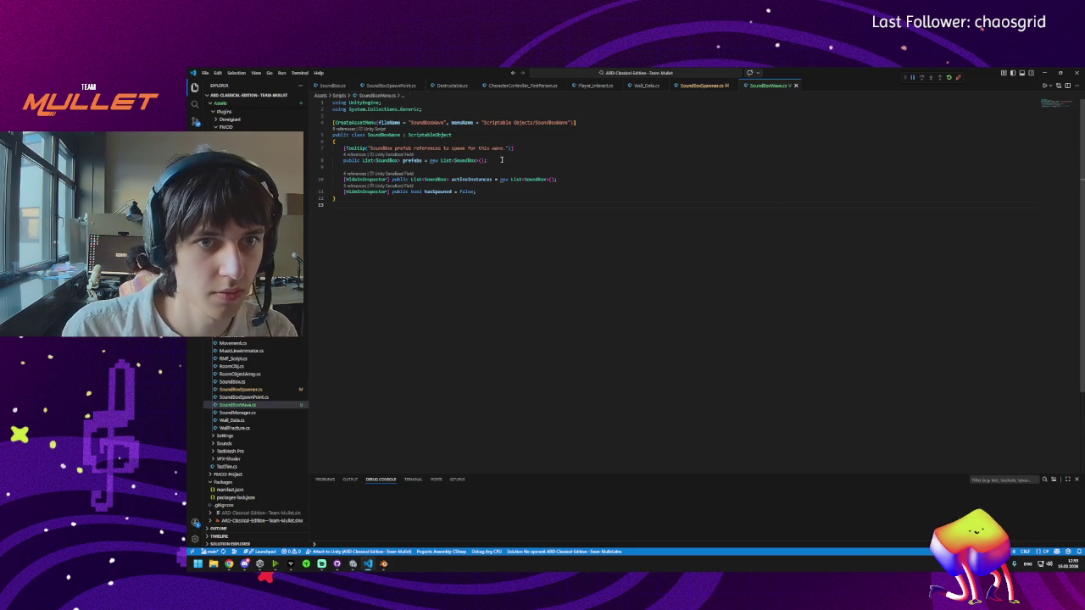
{"action": "left_click", "coordinate": [356, 568]}
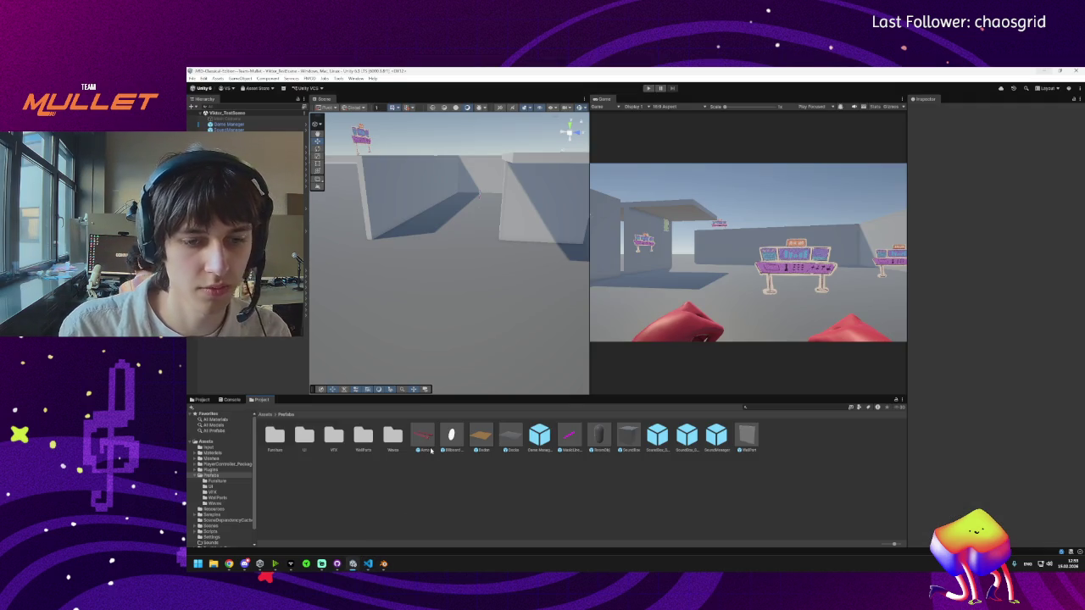
Step: Show the empty Console, browse the Tools, Window, Assets and FMOD menus, then bring Blender forward
{"action": "left_click", "coordinate": [228, 399]}
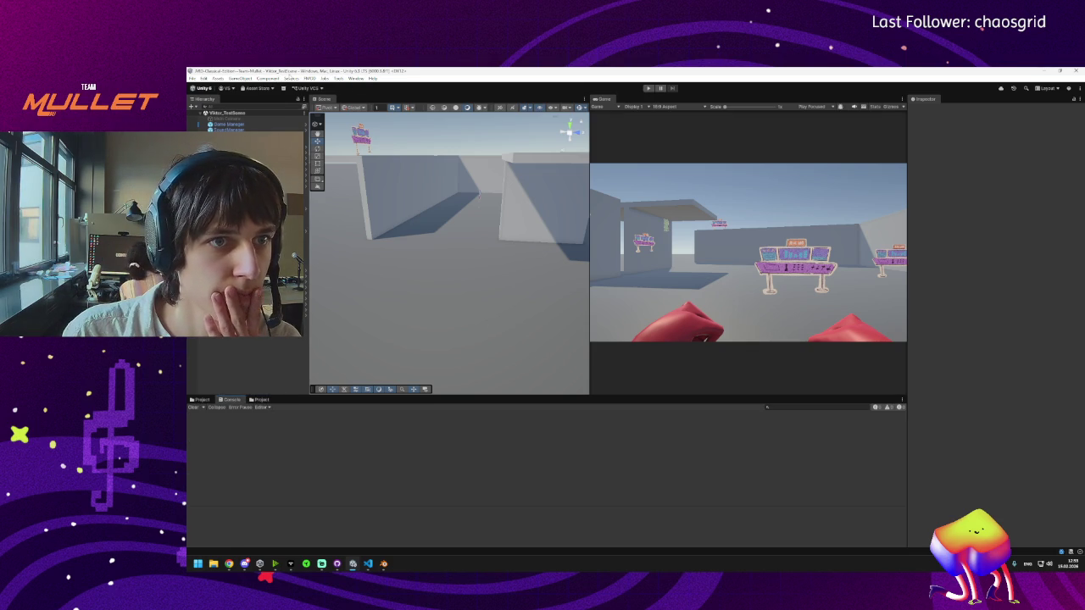
{"action": "left_click", "coordinate": [337, 78]}
{"action": "left_click", "coordinate": [337, 78]}
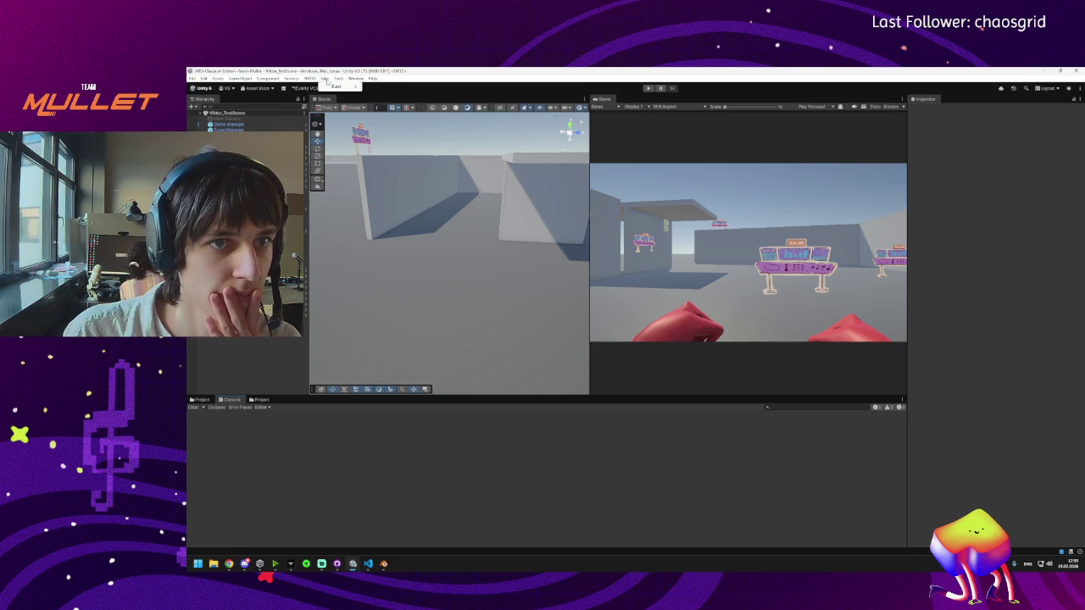
{"action": "left_click", "coordinate": [338, 78]}
{"action": "mouse_move", "coordinate": [354, 79]}
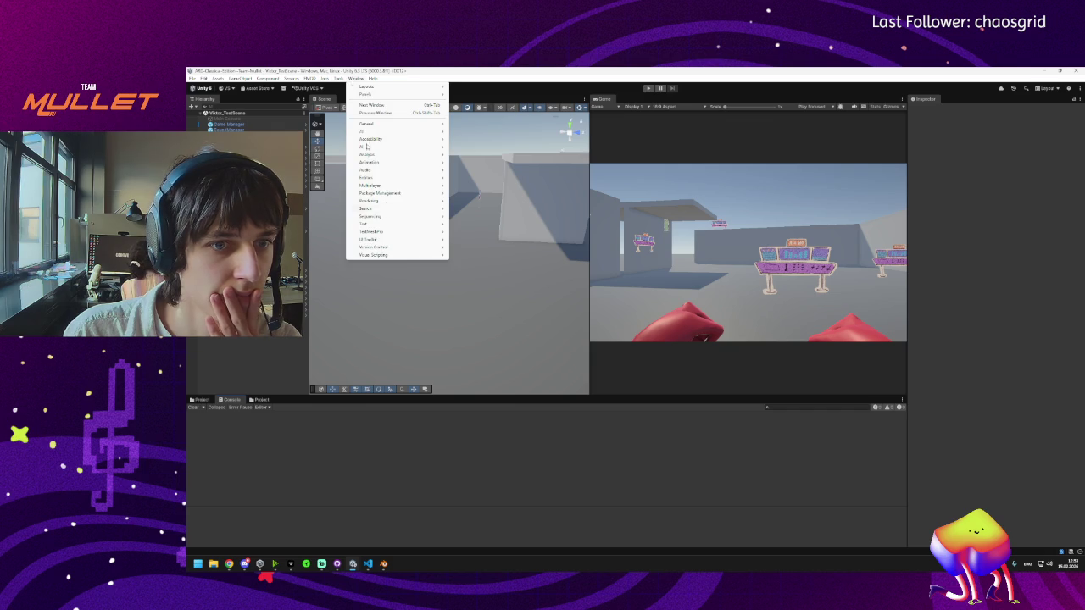
{"action": "mouse_move", "coordinate": [217, 79]}
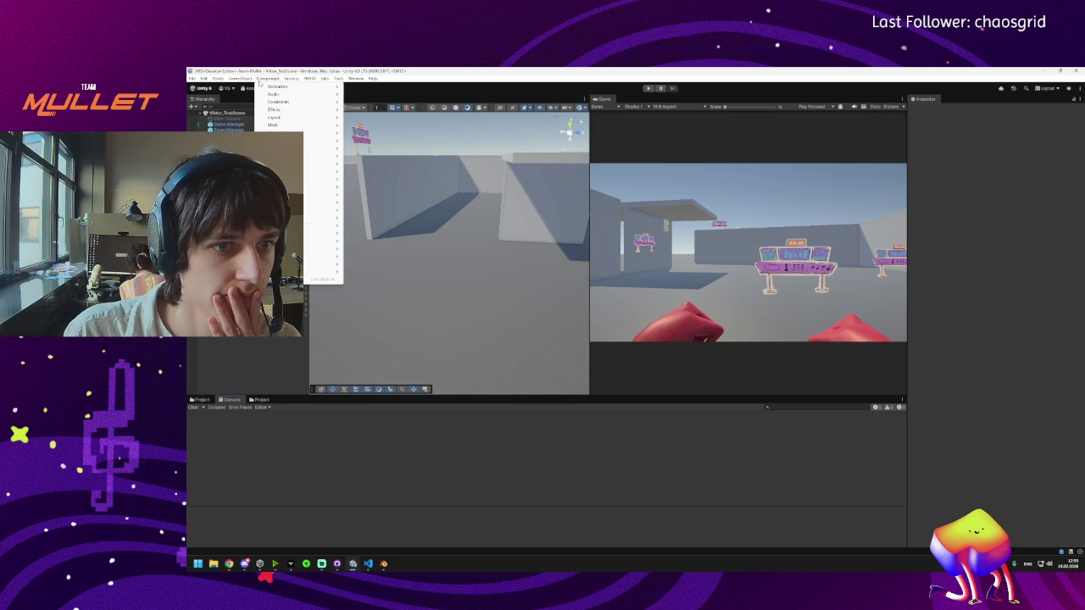
{"action": "left_click", "coordinate": [307, 80]}
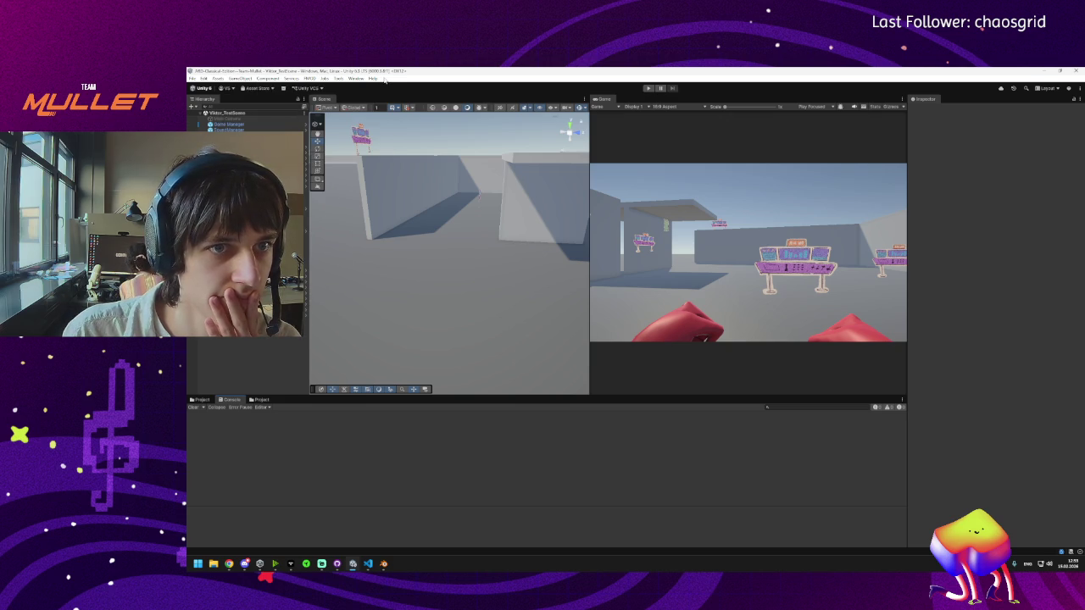
{"action": "left_click", "coordinate": [383, 564]}
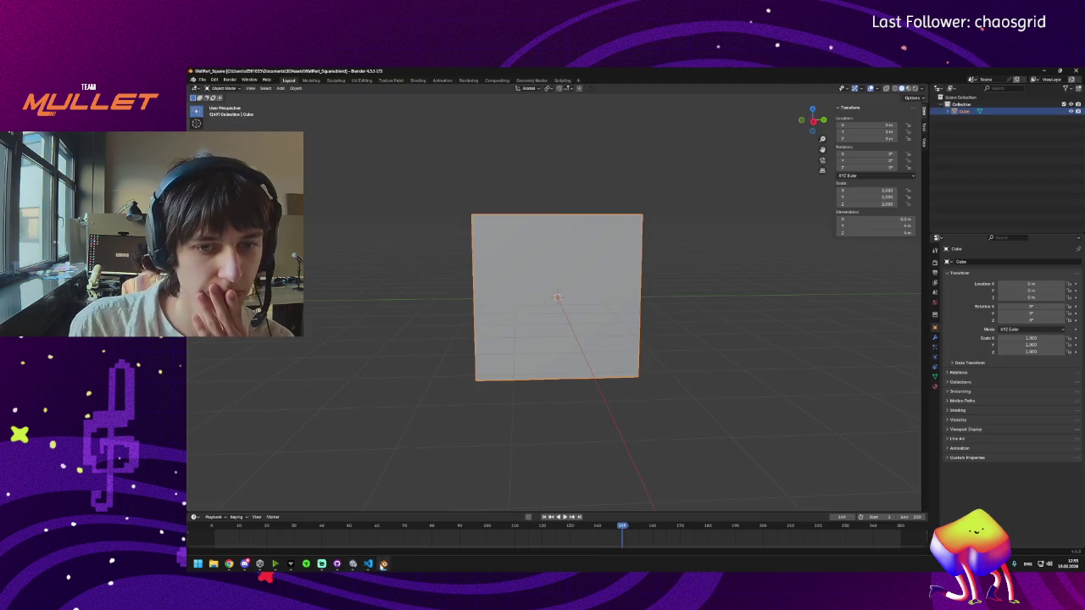
Step: Cycle through Blender and VS Code on the taskbar, ending with Unity in front
{"action": "left_click", "coordinate": [380, 566]}
{"action": "left_click", "coordinate": [368, 566]}
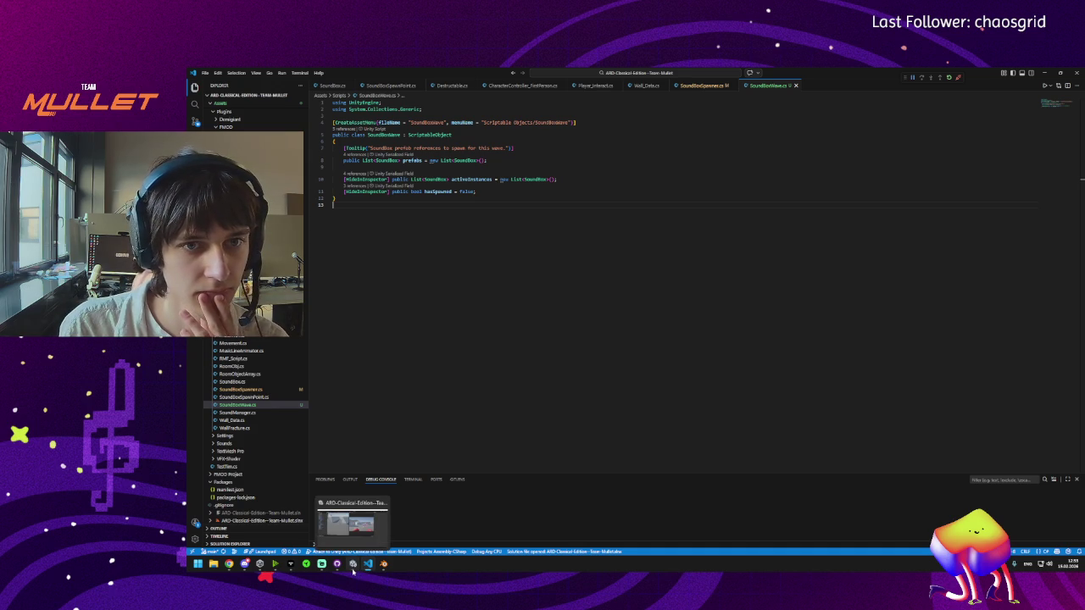
{"action": "left_click", "coordinate": [353, 564]}
{"action": "left_click", "coordinate": [366, 565]}
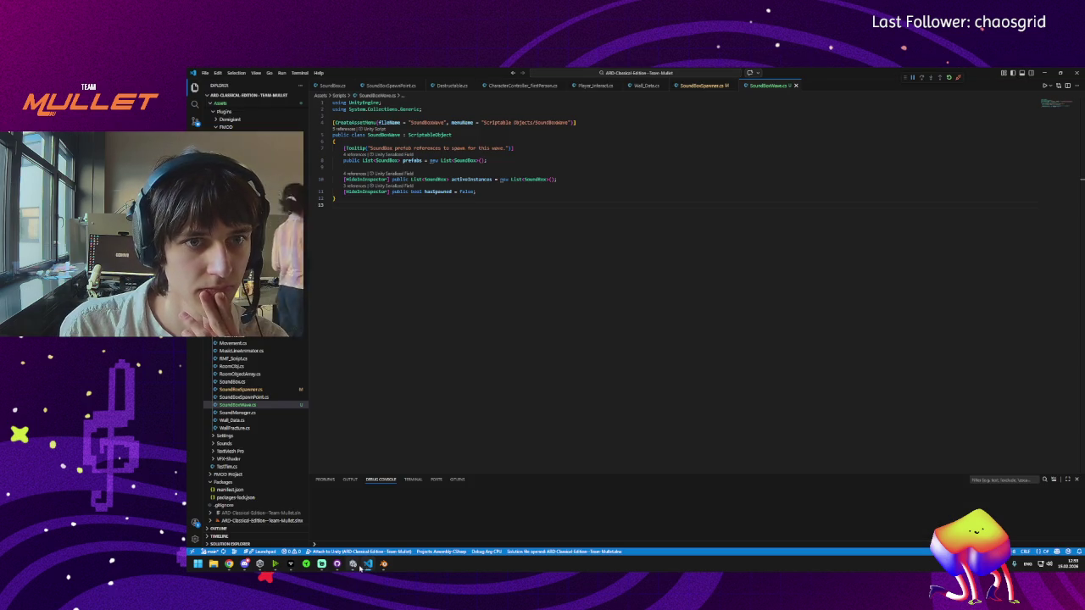
{"action": "left_click", "coordinate": [354, 565]}
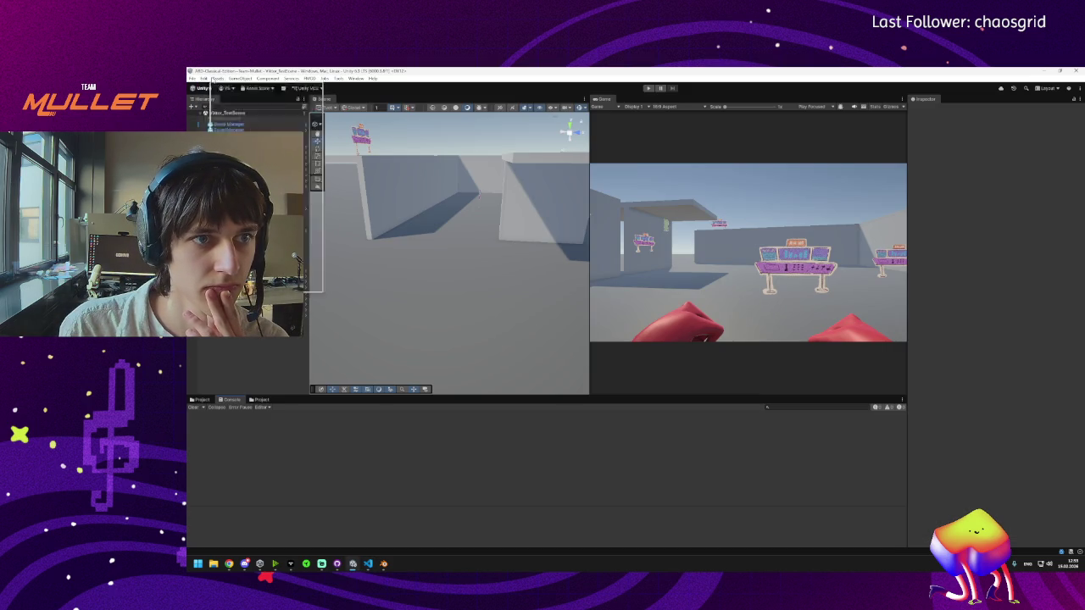
Step: Create a new SoundBoxWave scriptable object asset, then delete it again
{"action": "left_click", "coordinate": [212, 78]}
{"action": "mouse_move", "coordinate": [230, 87]}
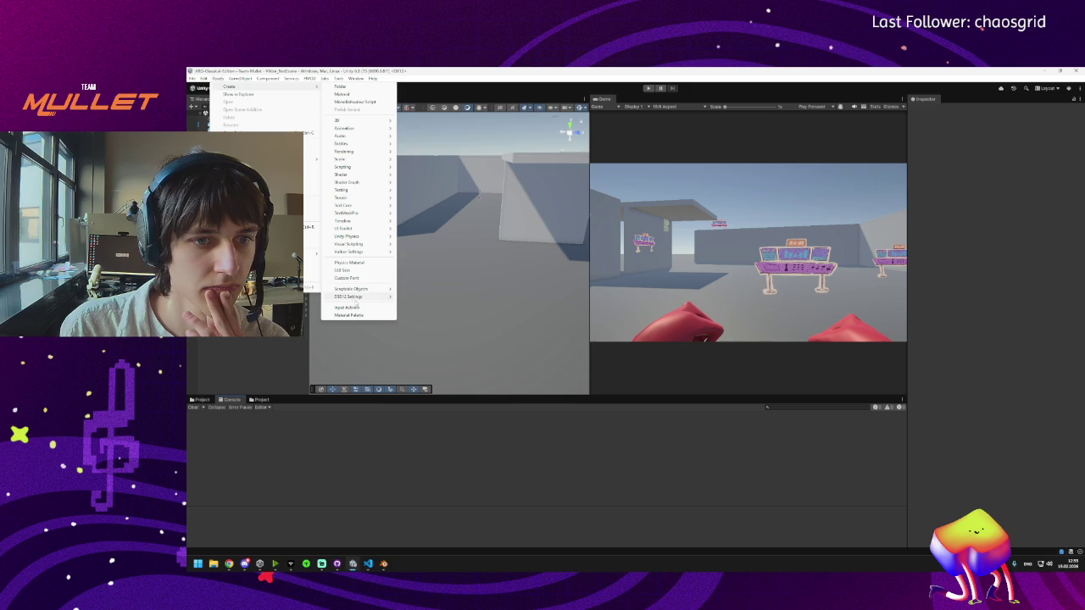
{"action": "mouse_move", "coordinate": [361, 289]}
{"action": "left_click", "coordinate": [424, 290]}
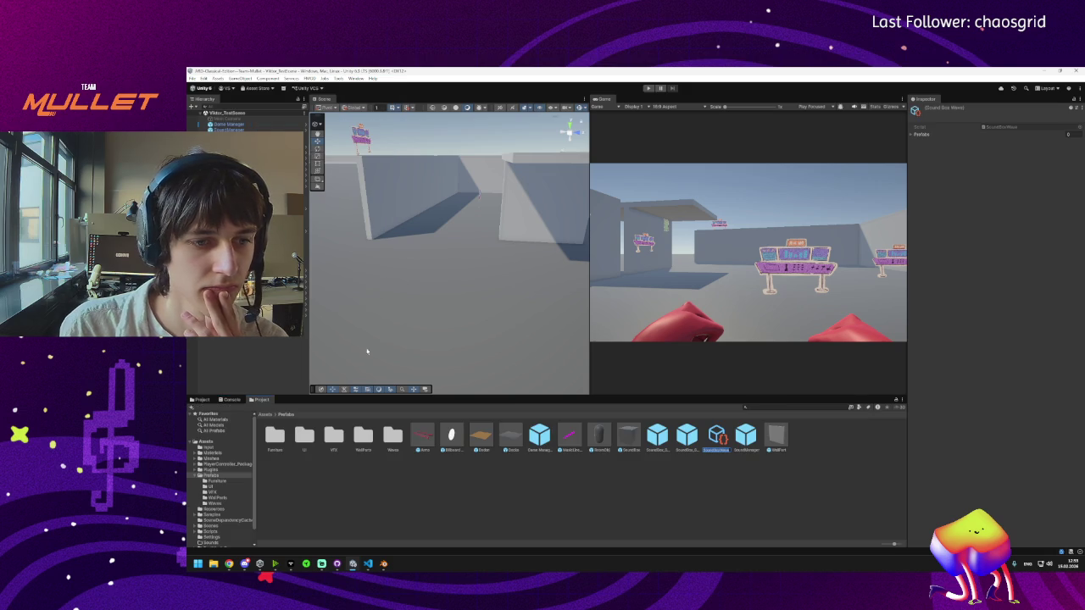
{"action": "key", "text": "Return"}
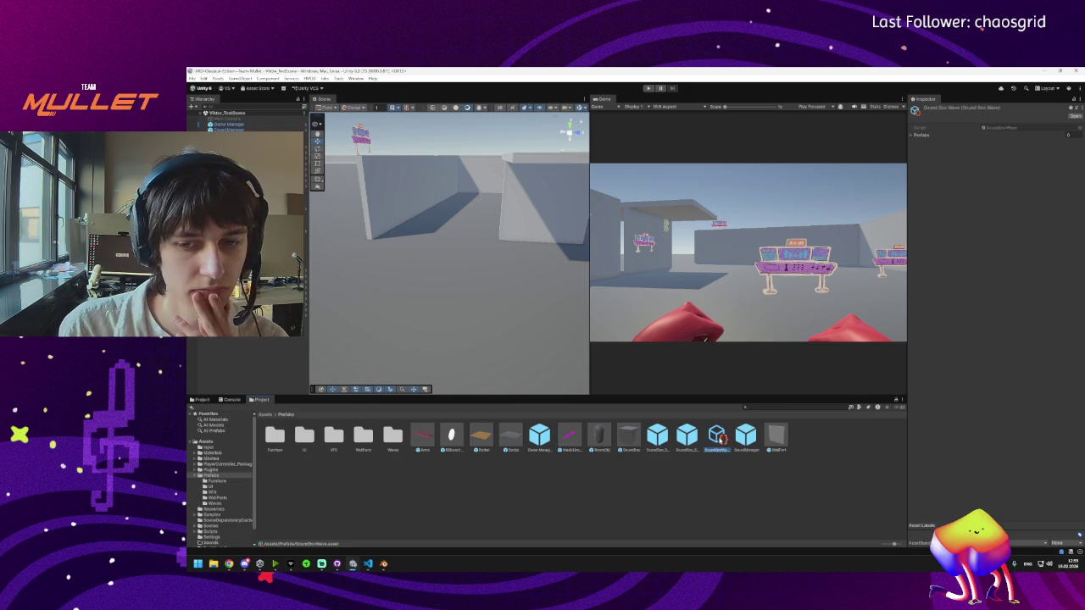
{"action": "left_click", "coordinate": [913, 133]}
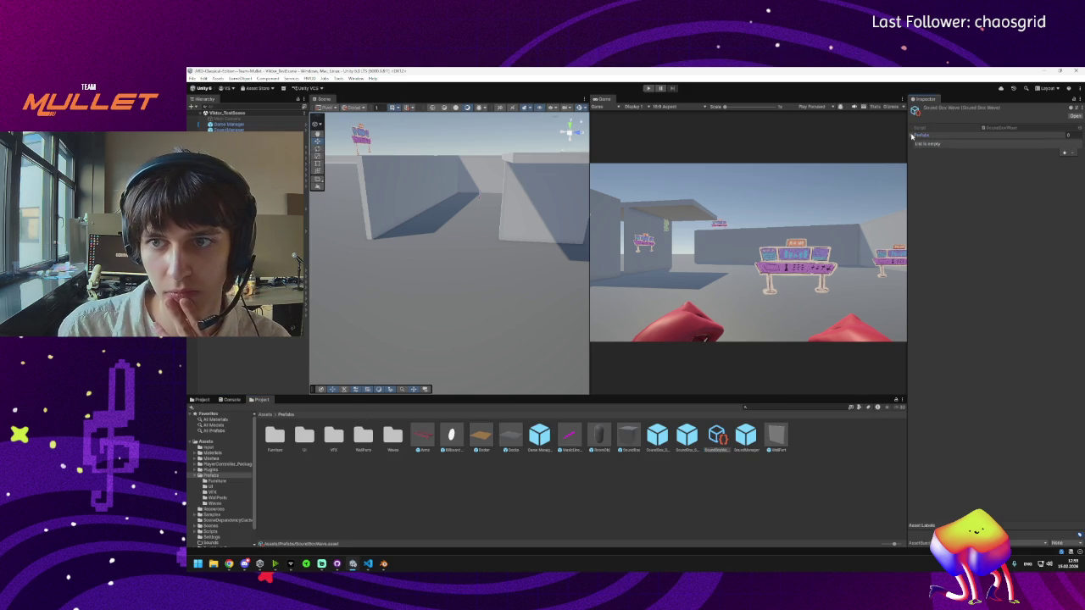
{"action": "left_click", "coordinate": [711, 439]}
{"action": "key", "text": "Delete"}
{"action": "left_click", "coordinate": [640, 329]}
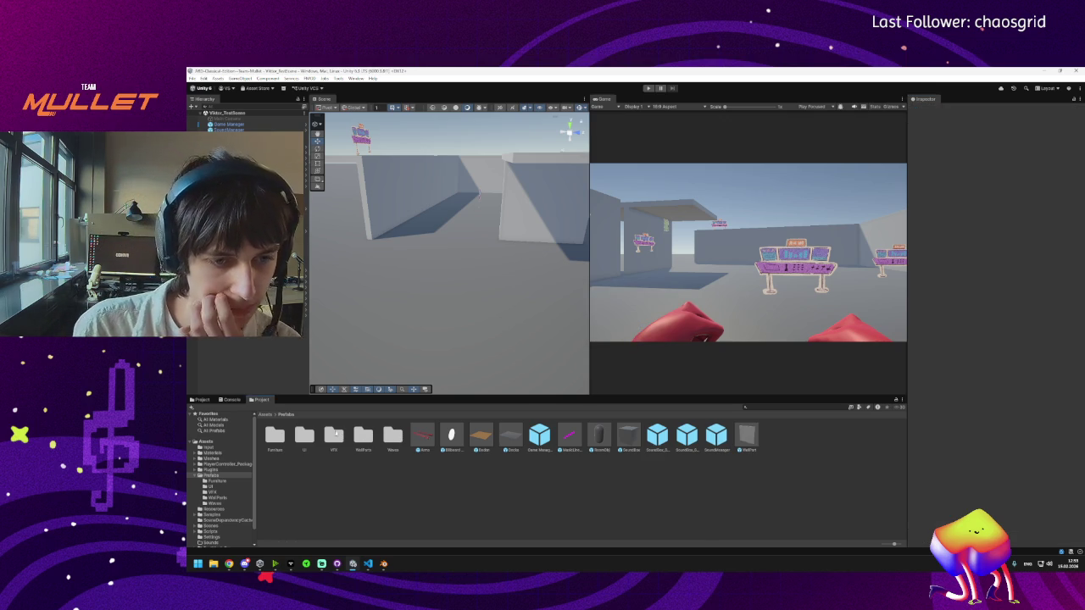
Step: In the Waves folder, add one empty Element 0 to Wave01's Prefabs list
{"action": "double_click", "coordinate": [393, 440]}
{"action": "left_click", "coordinate": [278, 439]}
{"action": "left_click", "coordinate": [1064, 153]}
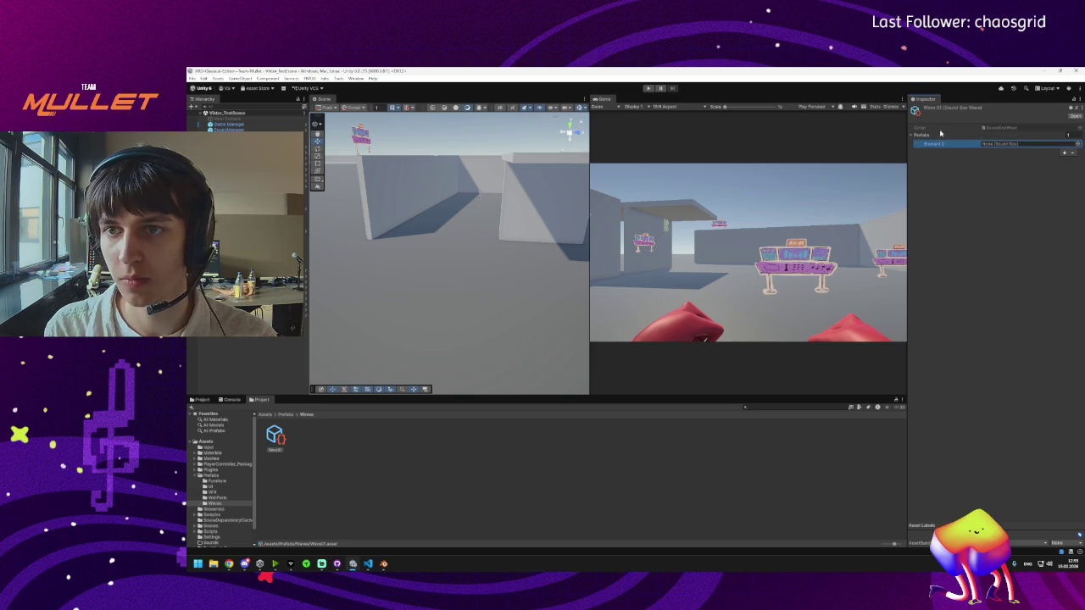
{"action": "left_click", "coordinate": [1007, 135]}
{"action": "left_click", "coordinate": [368, 565]}
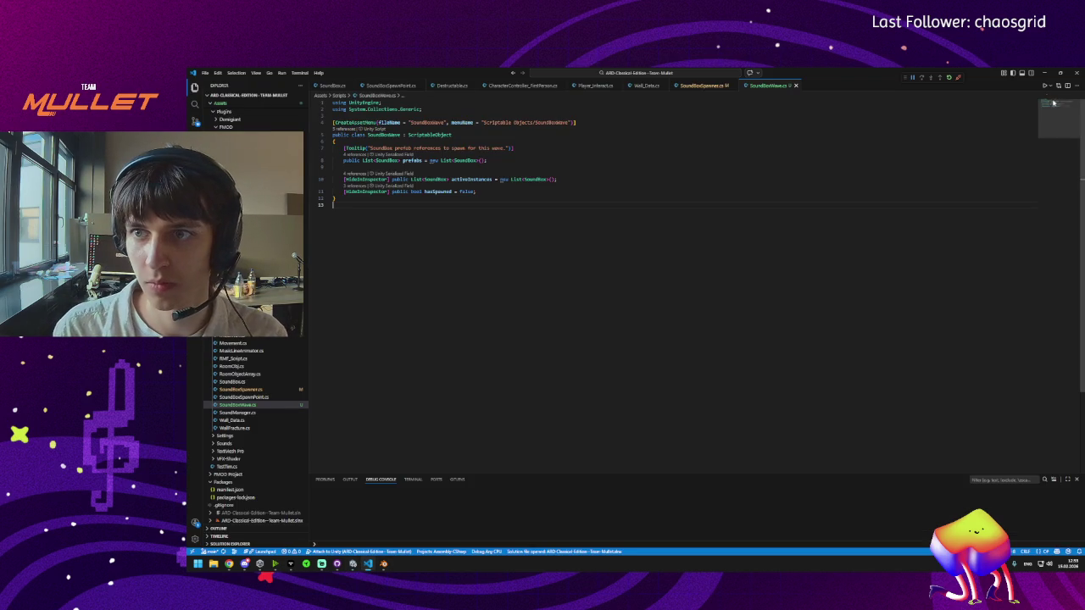
Step: Search SoundBoxSpawner.cs for 'prefa' and step through the prefab references
{"action": "left_click", "coordinate": [704, 86]}
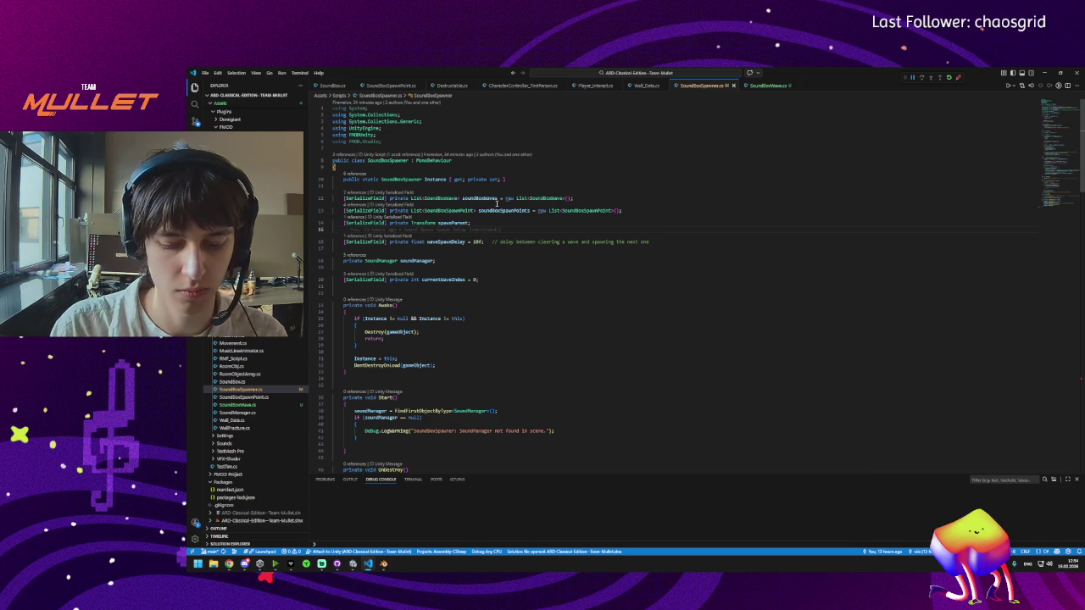
{"action": "key", "text": "ctrl+f"}
{"action": "type", "text": "prefa"}
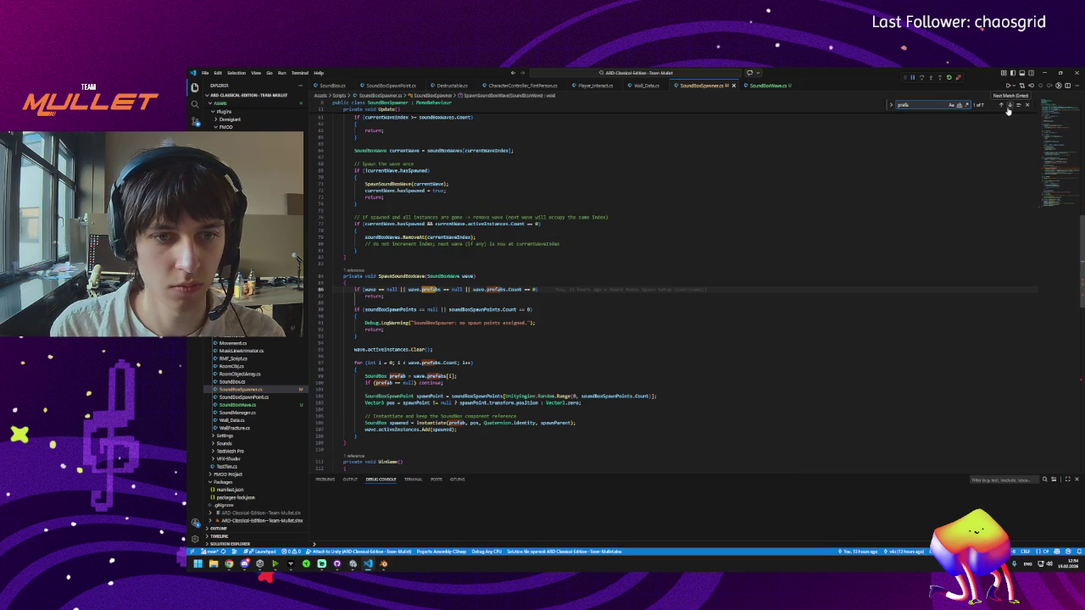
{"action": "left_click", "coordinate": [1008, 105]}
{"action": "left_click", "coordinate": [1008, 105]}
{"action": "left_click", "coordinate": [1008, 105]}
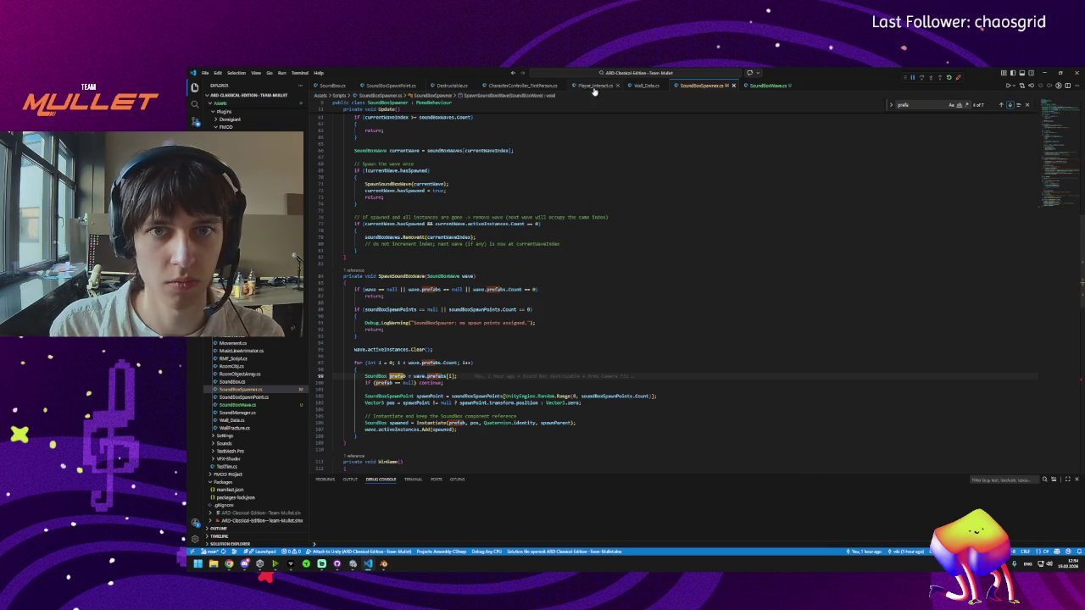
Step: Rename the prefabs field in SoundBoxWave.cs to boxes across all scripts
{"action": "left_click", "coordinate": [761, 87]}
{"action": "left_click", "coordinate": [412, 161]}
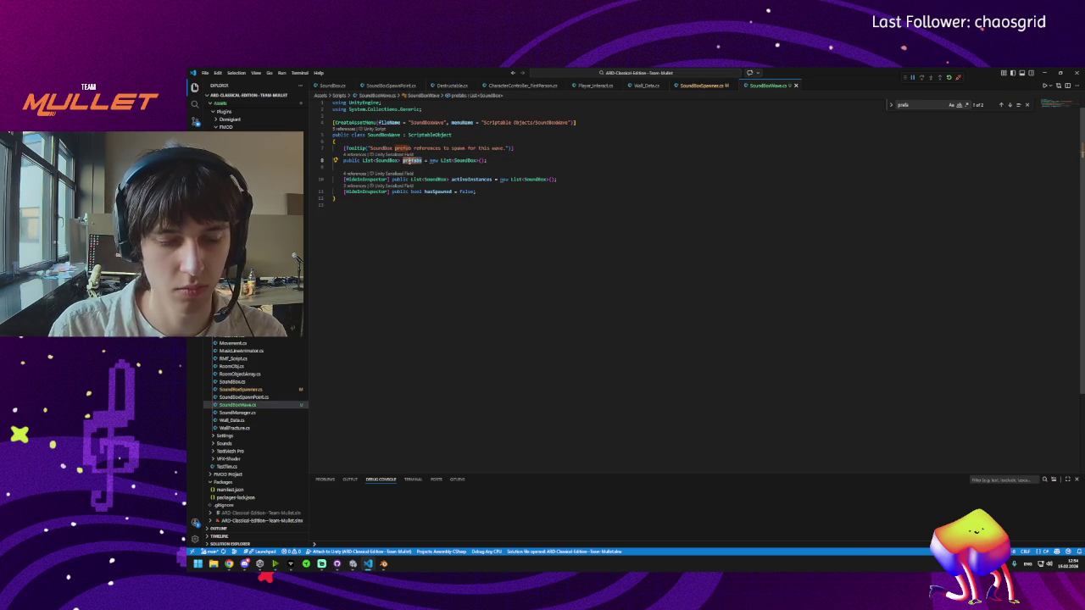
{"action": "key", "text": "F2"}
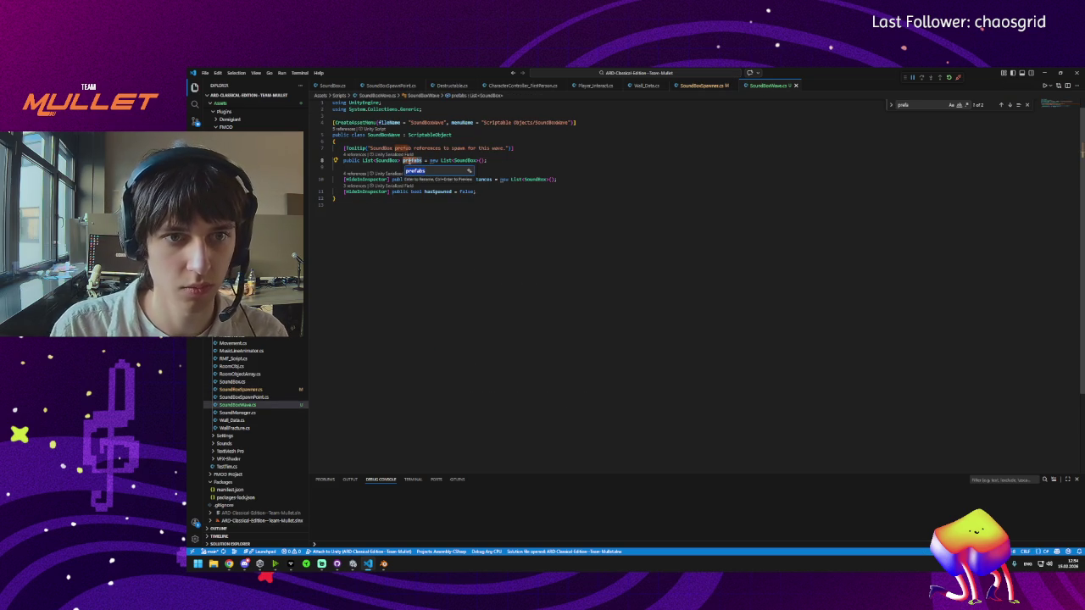
{"action": "type", "text": "soun"}
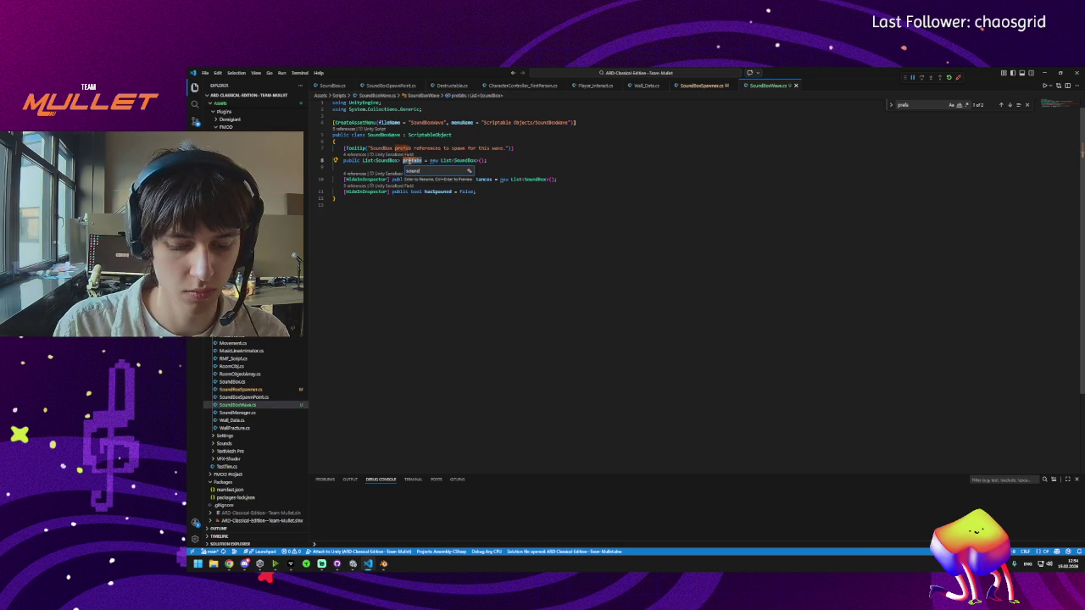
{"action": "key", "text": "ctrl+BackSpace"}
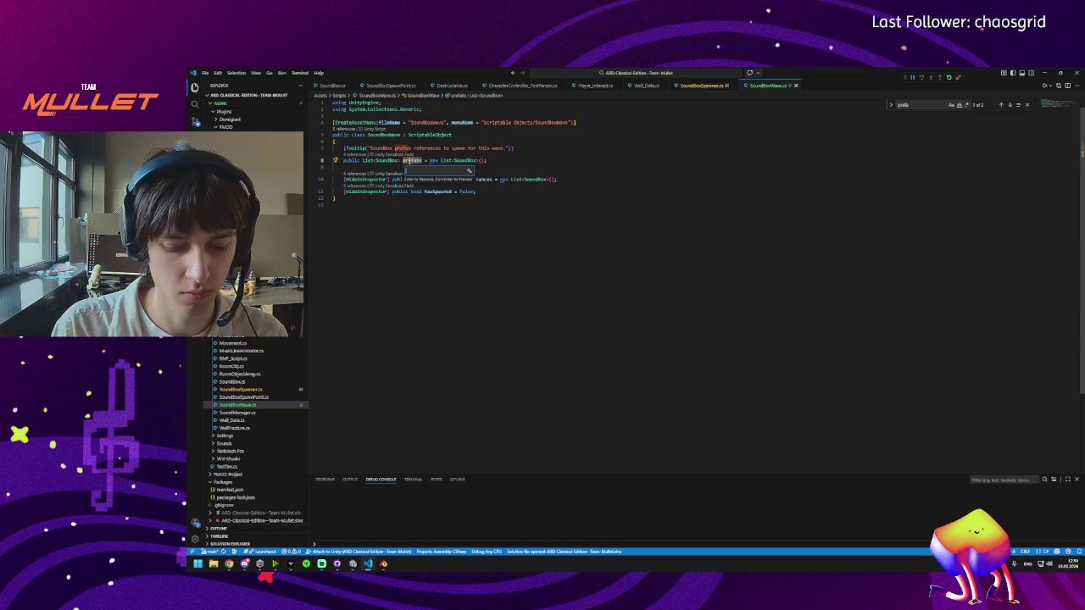
{"action": "type", "text": "boxes"}
{"action": "key", "text": "Return"}
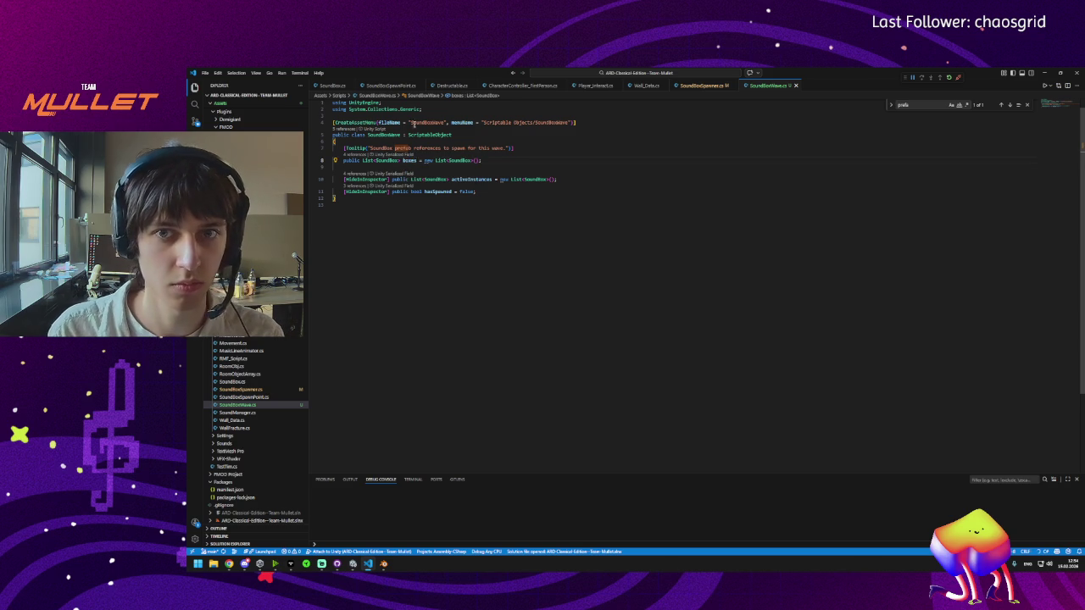
{"action": "left_click", "coordinate": [703, 85]}
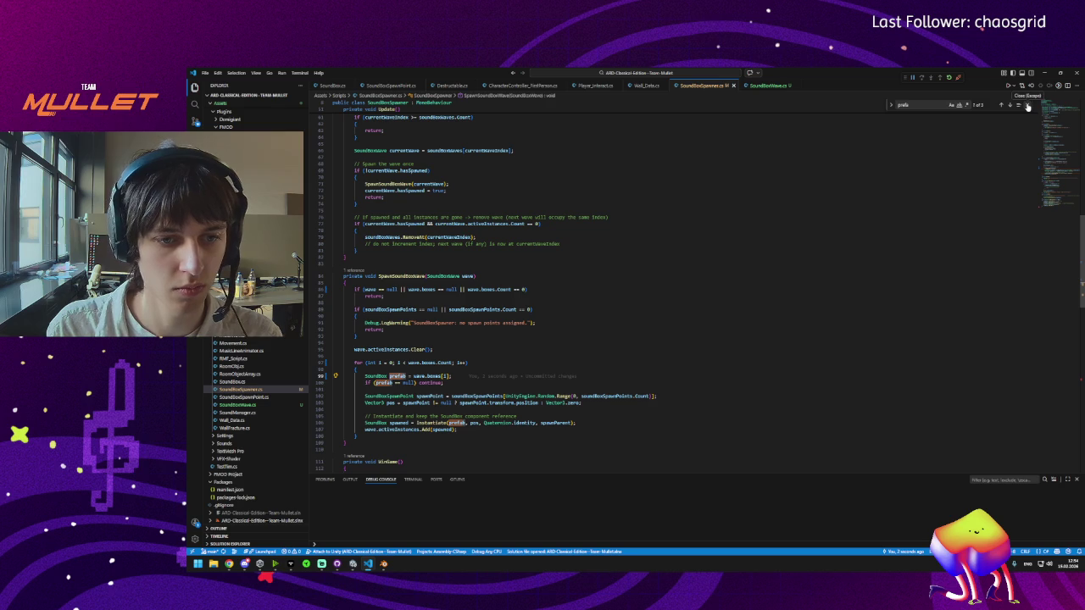
Step: Rename the spawn loop's prefab variable to box, then to soundBox
{"action": "left_click", "coordinate": [1028, 106]}
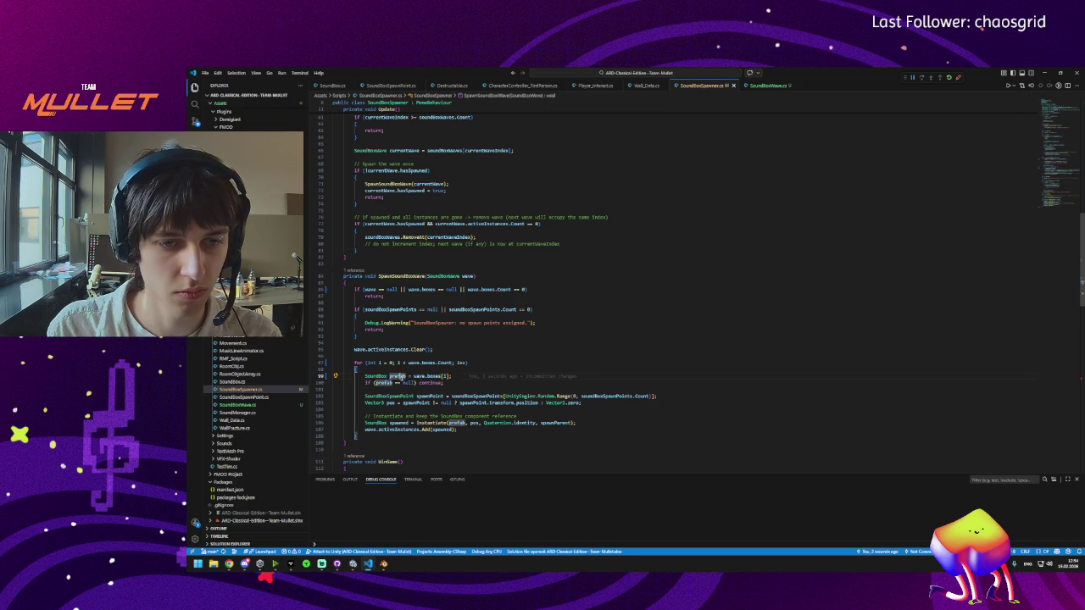
{"action": "scroll", "coordinate": [469, 326], "scroll_direction": "down", "scroll_amount": 3}
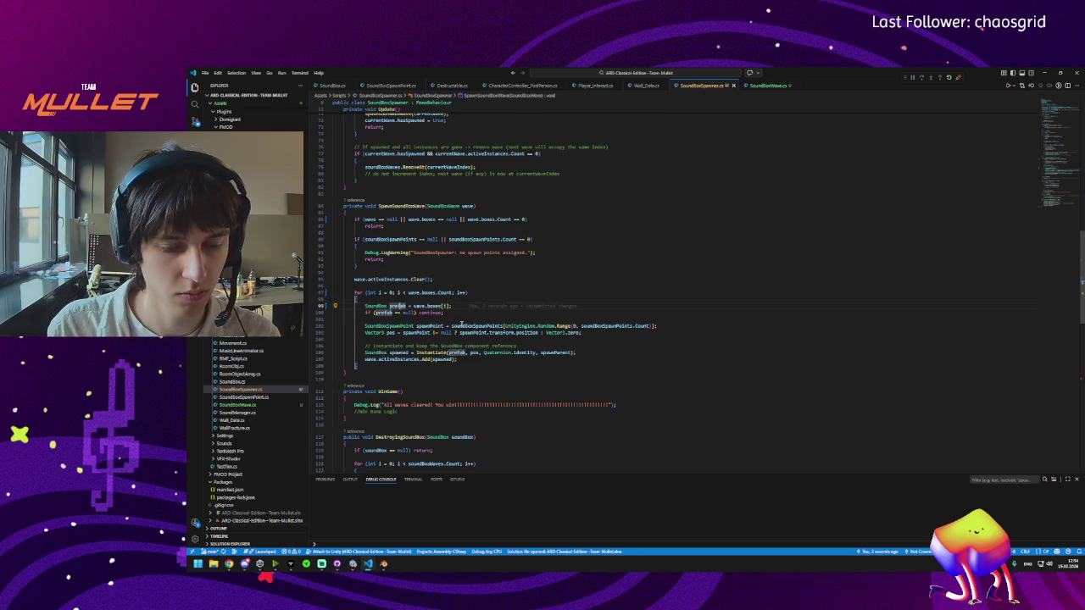
{"action": "key", "text": "F2"}
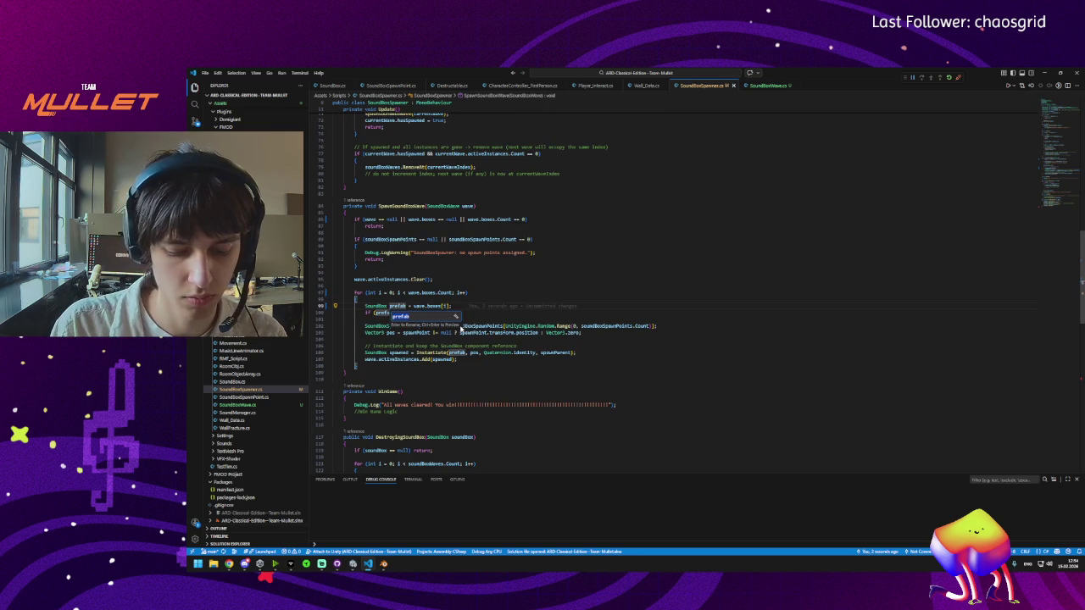
{"action": "type", "text": "box"}
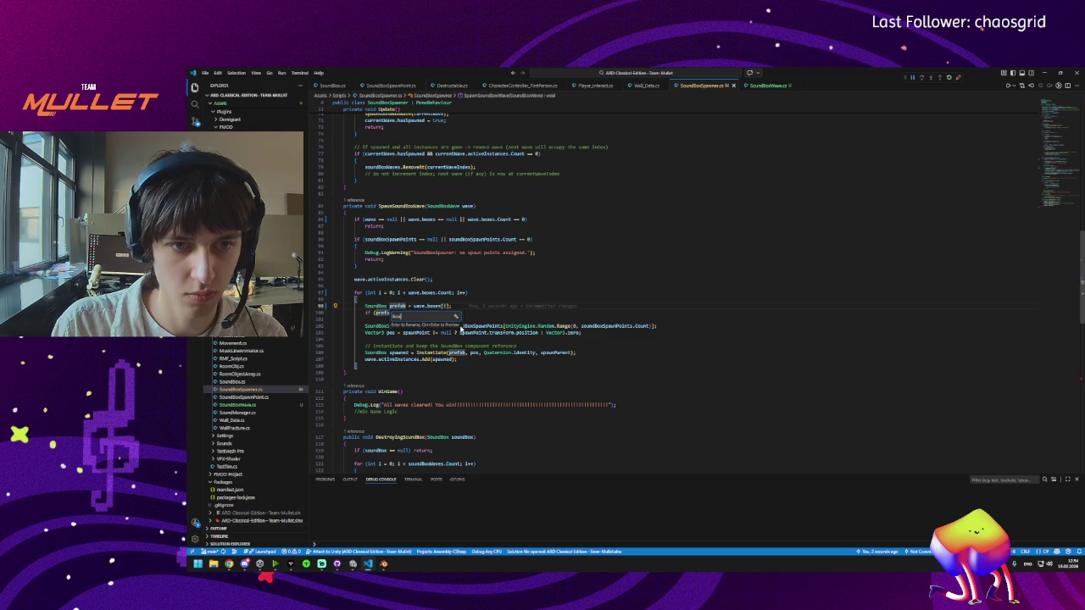
{"action": "key", "text": "Return"}
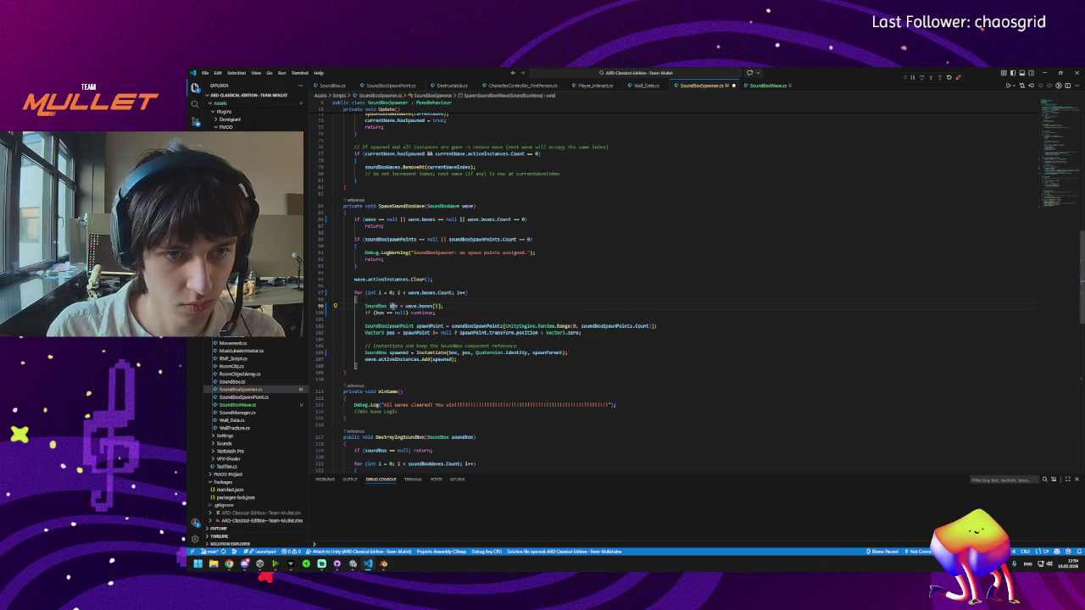
{"action": "key", "text": "F2"}
{"action": "type", "text": "soundBox"}
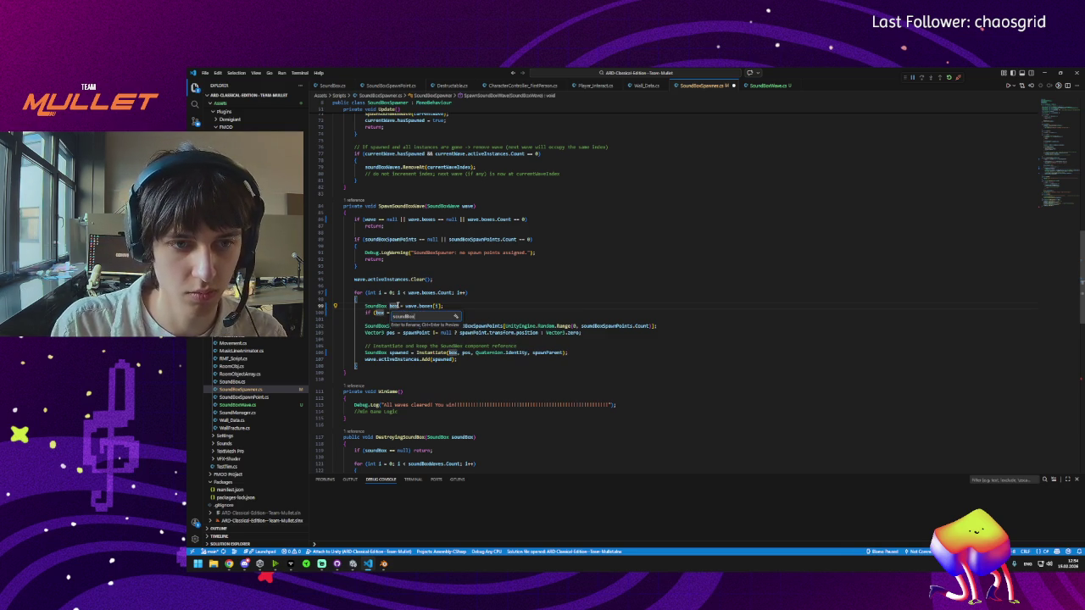
{"action": "key", "text": "Return"}
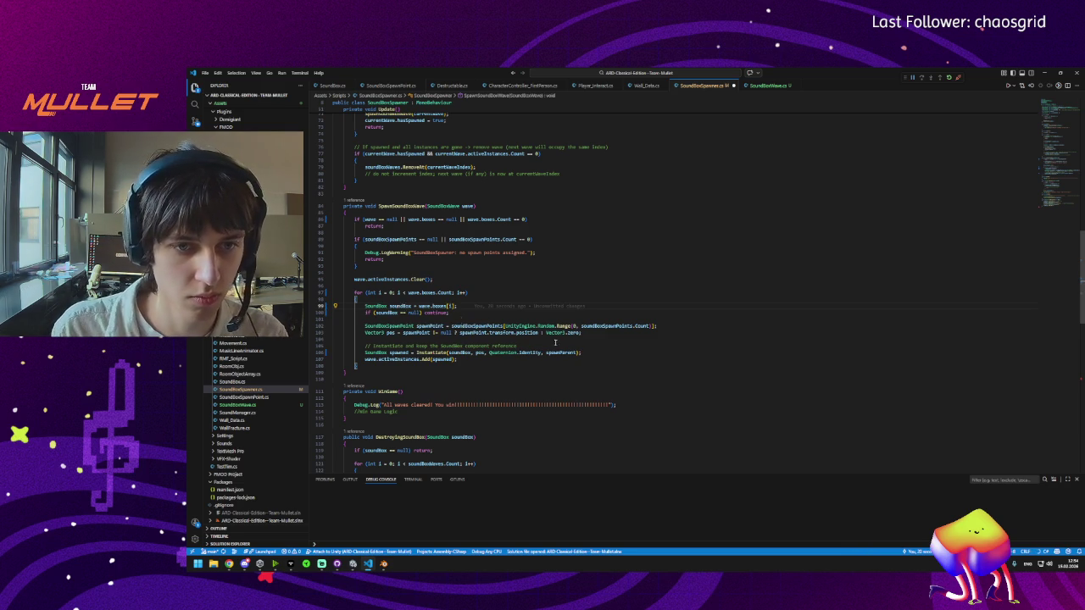
Step: Rename the soundBox variable on line 99 to thisBox and review the null check
{"action": "left_click", "coordinate": [399, 306]}
{"action": "key", "text": "F2"}
{"action": "type", "text": "his"}
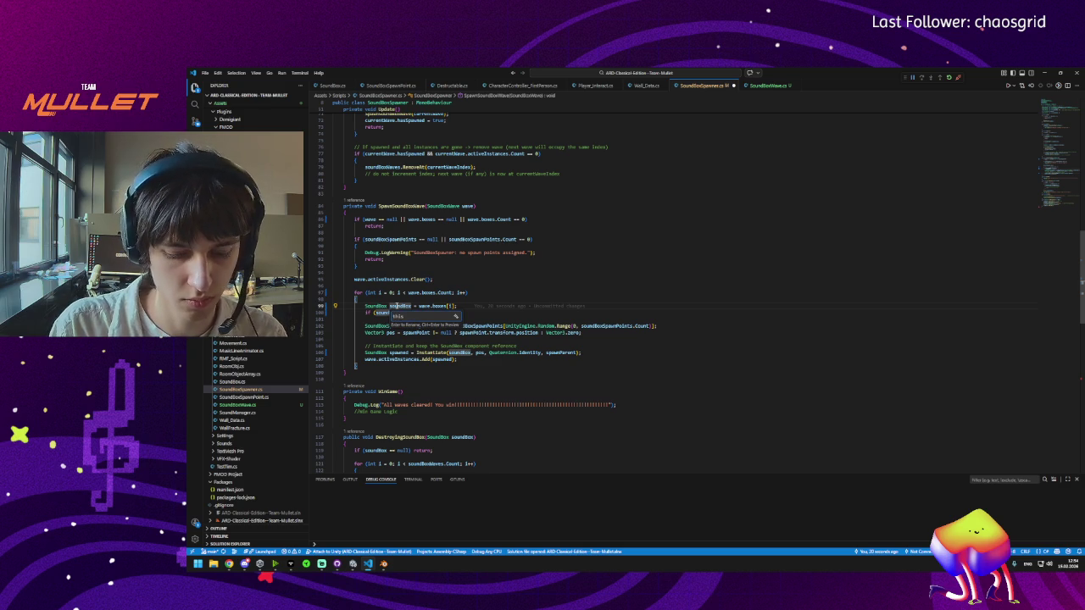
{"action": "type", "text": "Box"}
{"action": "key", "text": "Return"}
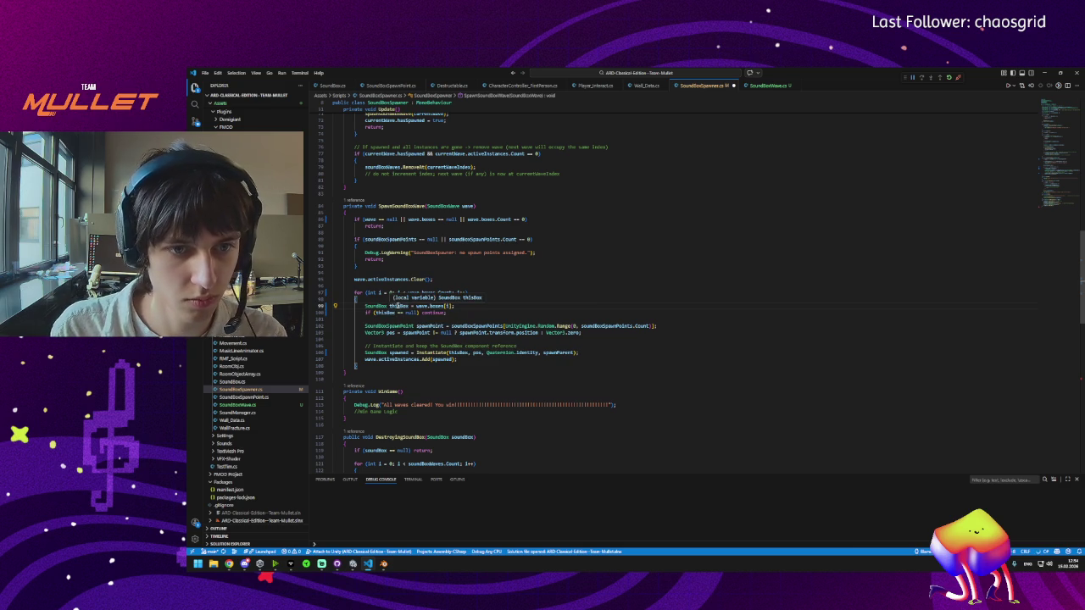
{"action": "left_click", "coordinate": [417, 313]}
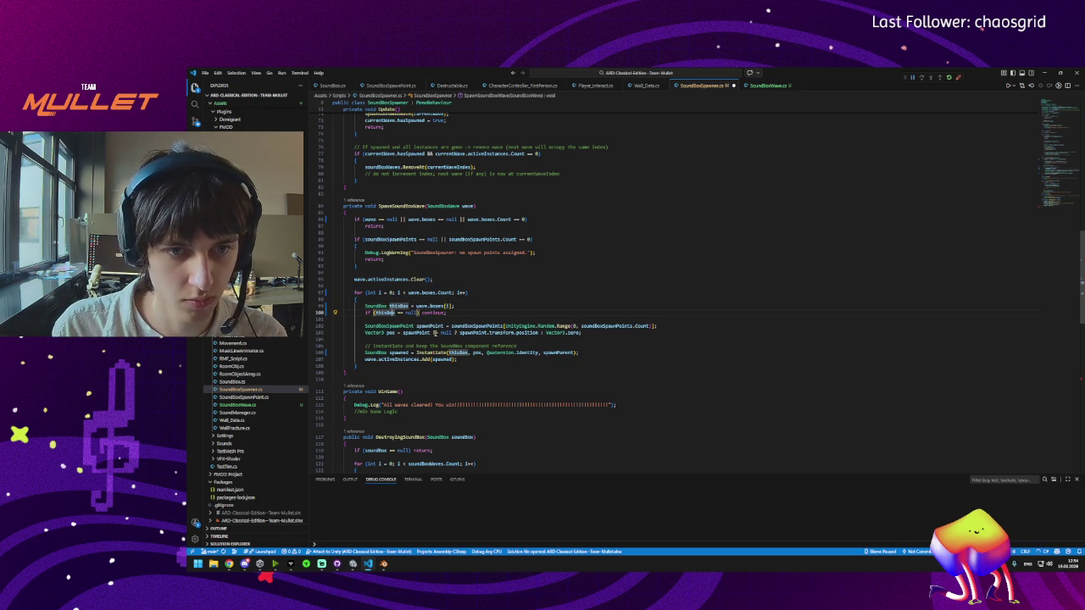
{"action": "scroll", "coordinate": [418, 457], "scroll_direction": "down", "scroll_amount": 3}
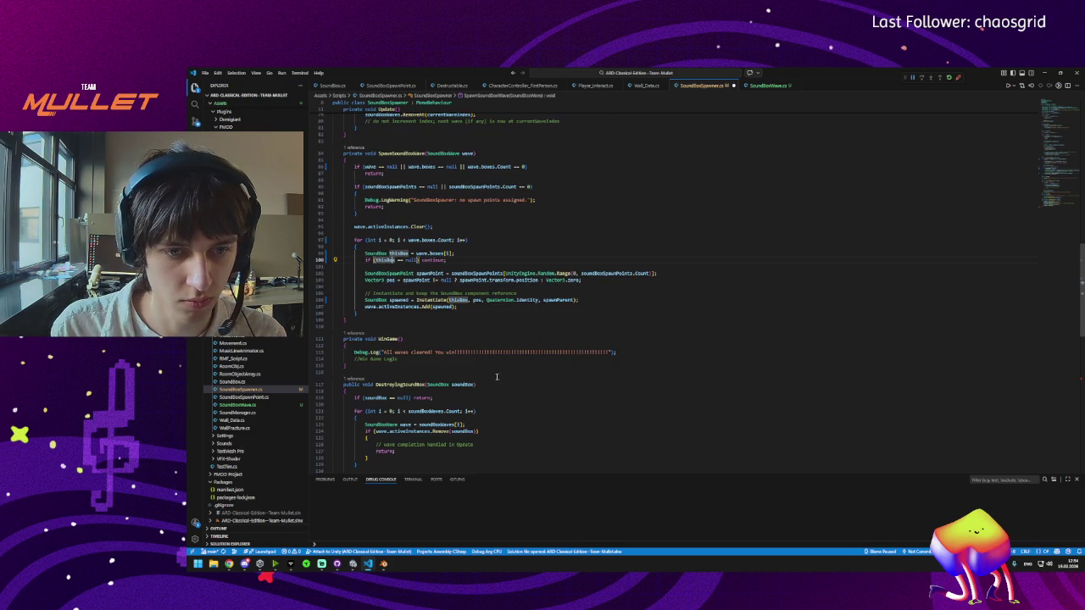
{"action": "left_click", "coordinate": [383, 569]}
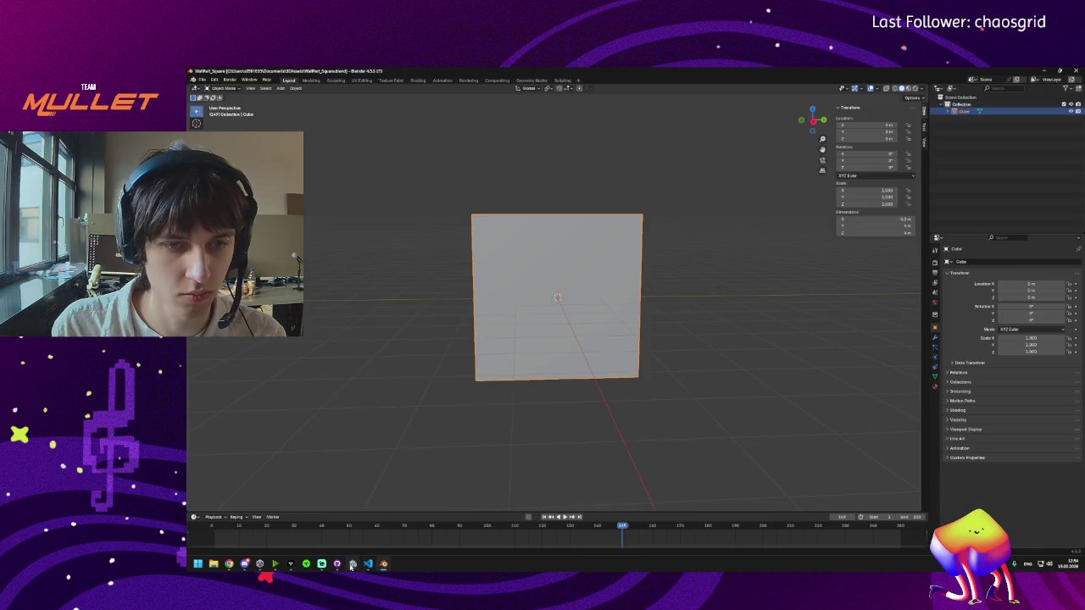
Step: Let Unity recompile the edited scripts so Wave01 shows Boxes, then switch to Blender
{"action": "mouse_move", "coordinate": [367, 566]}
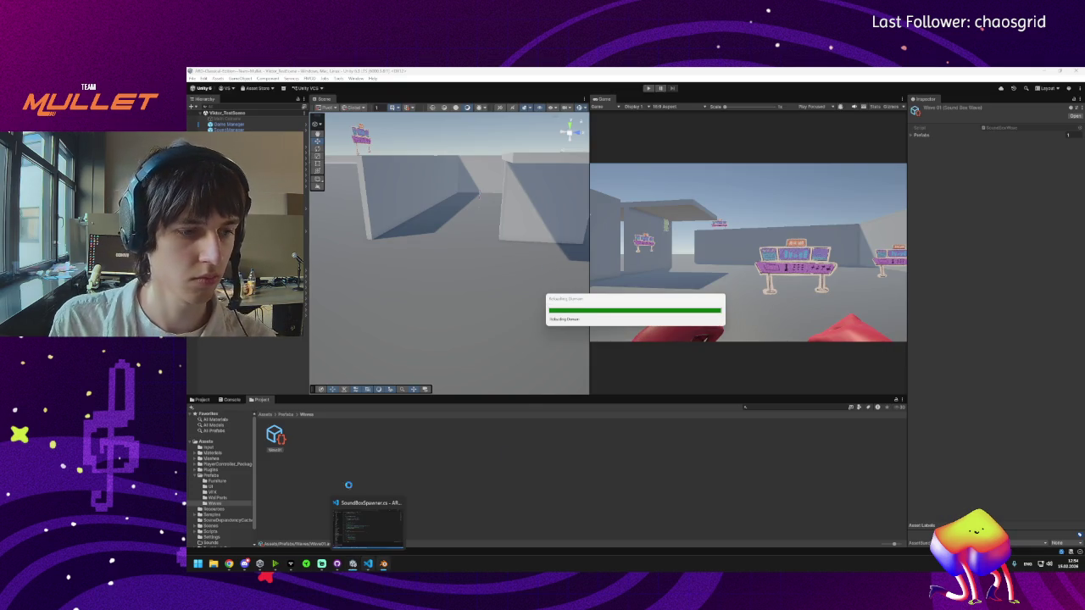
{"action": "mouse_move", "coordinate": [241, 568]}
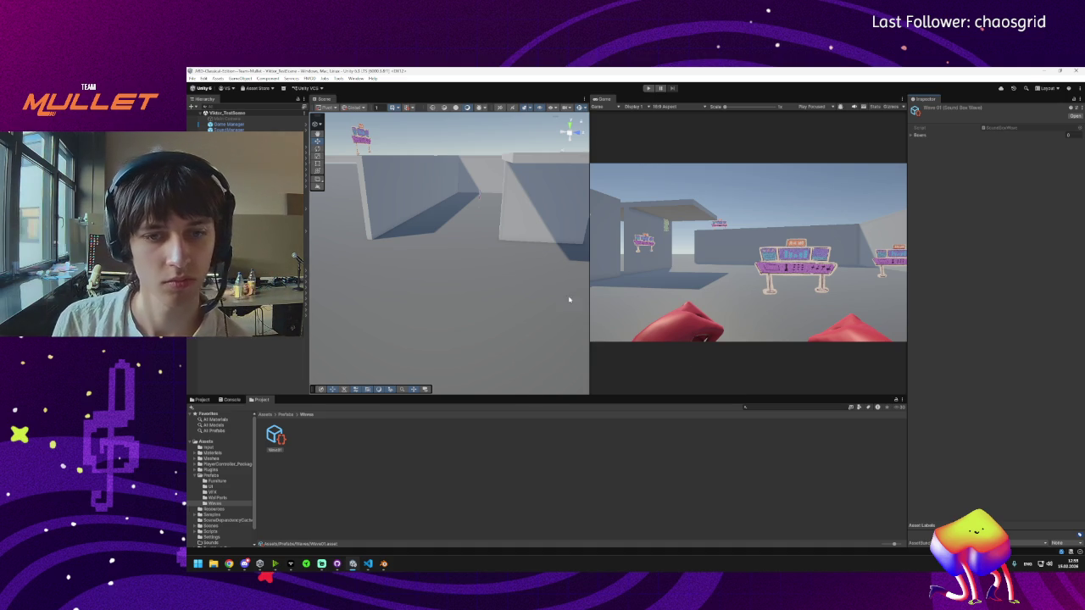
{"action": "left_click", "coordinate": [382, 566]}
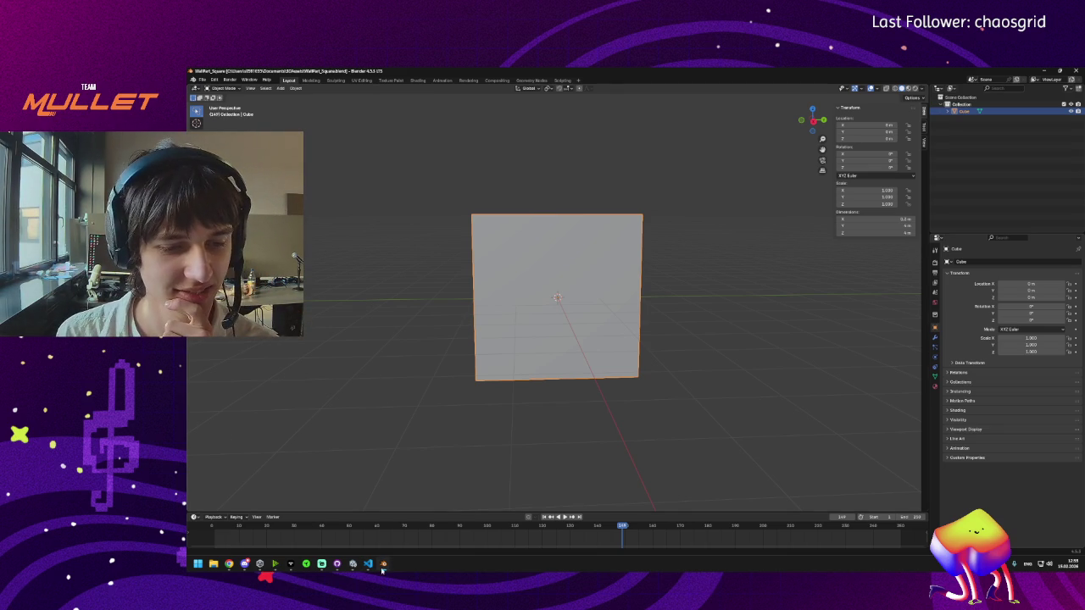
Step: Return from Blender to the Unity editor
{"action": "left_click", "coordinate": [353, 564]}
{"action": "mouse_move", "coordinate": [368, 569]}
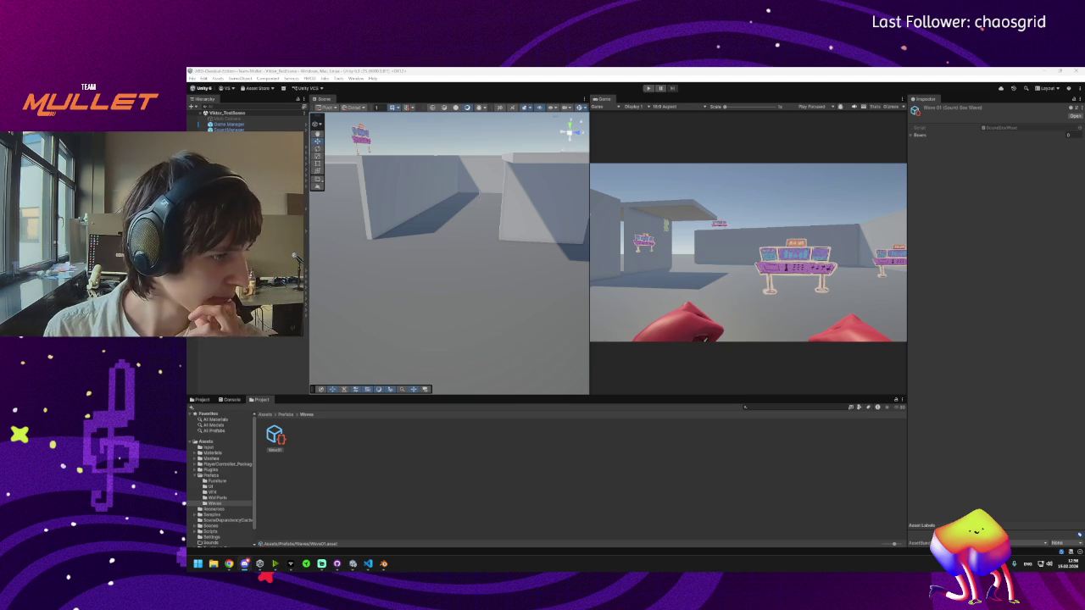
Step: Bring Blender back to the front showing the WallPart_Square cube
{"action": "left_click", "coordinate": [383, 565]}
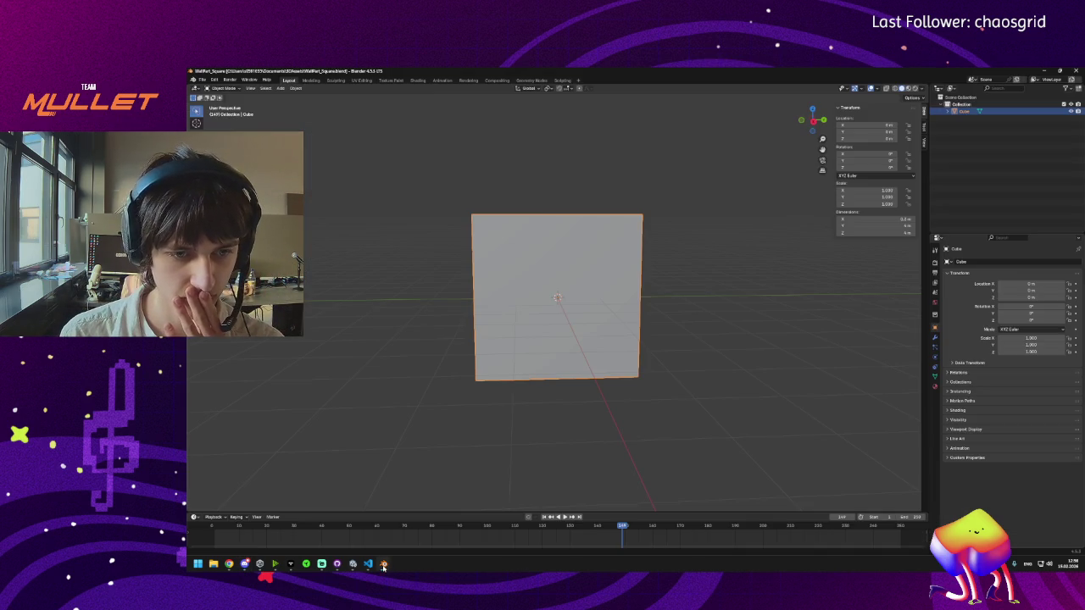
Step: Export WallPart_Square as a Wavefront OBJ file
{"action": "left_click", "coordinate": [203, 80]}
{"action": "mouse_move", "coordinate": [254, 186]}
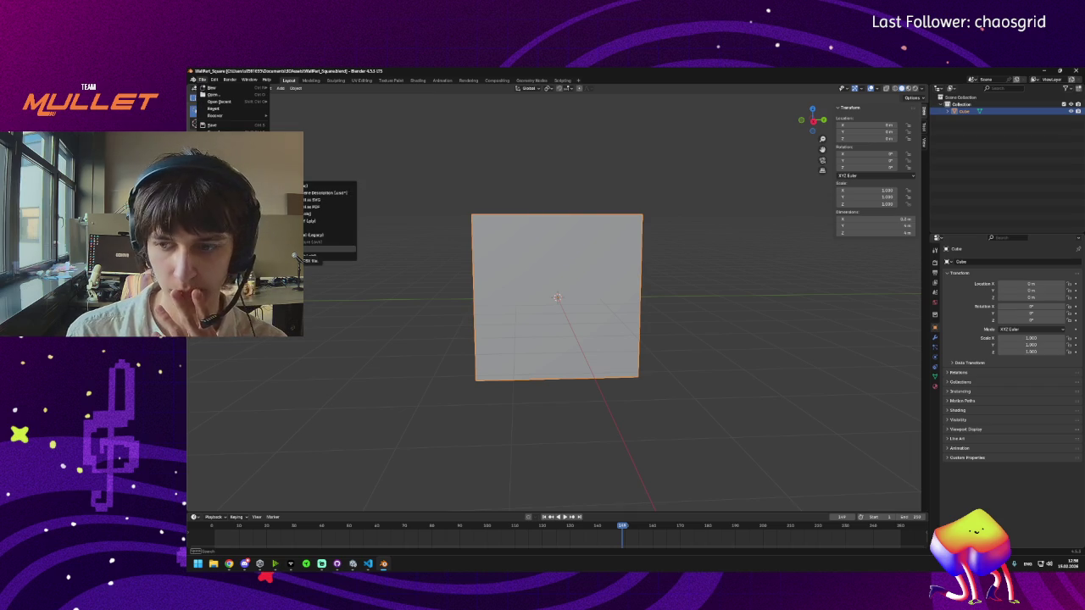
{"action": "left_click", "coordinate": [315, 214]}
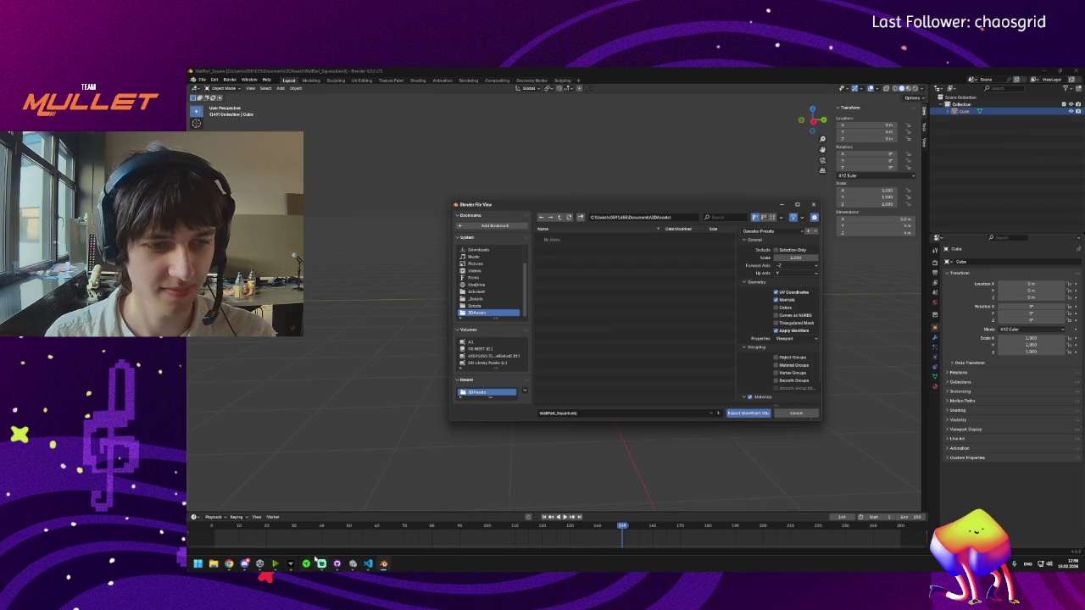
{"action": "mouse_move", "coordinate": [243, 568]}
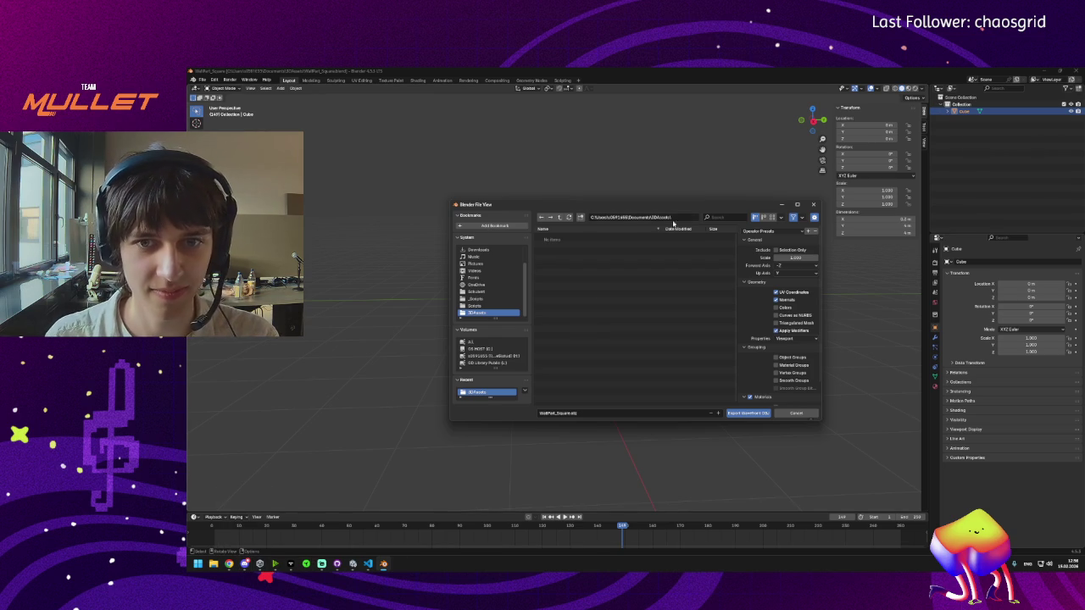
{"action": "left_click", "coordinate": [749, 413]}
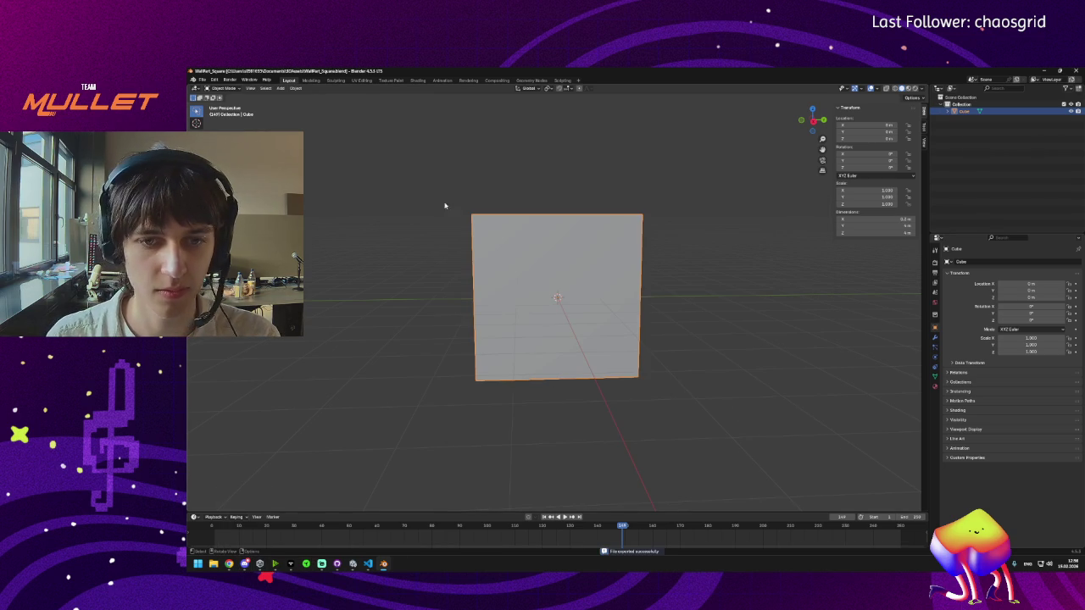
Step: Open WallPart_Square_Broken.blend and export it as a Wavefront OBJ file
{"action": "left_click", "coordinate": [203, 80]}
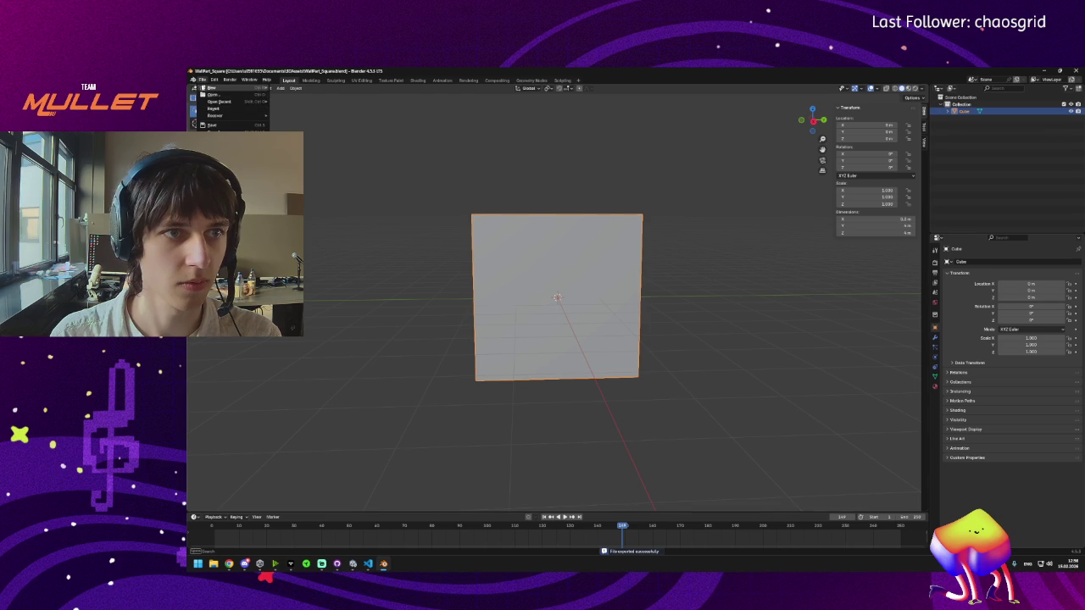
{"action": "left_click", "coordinate": [211, 95]}
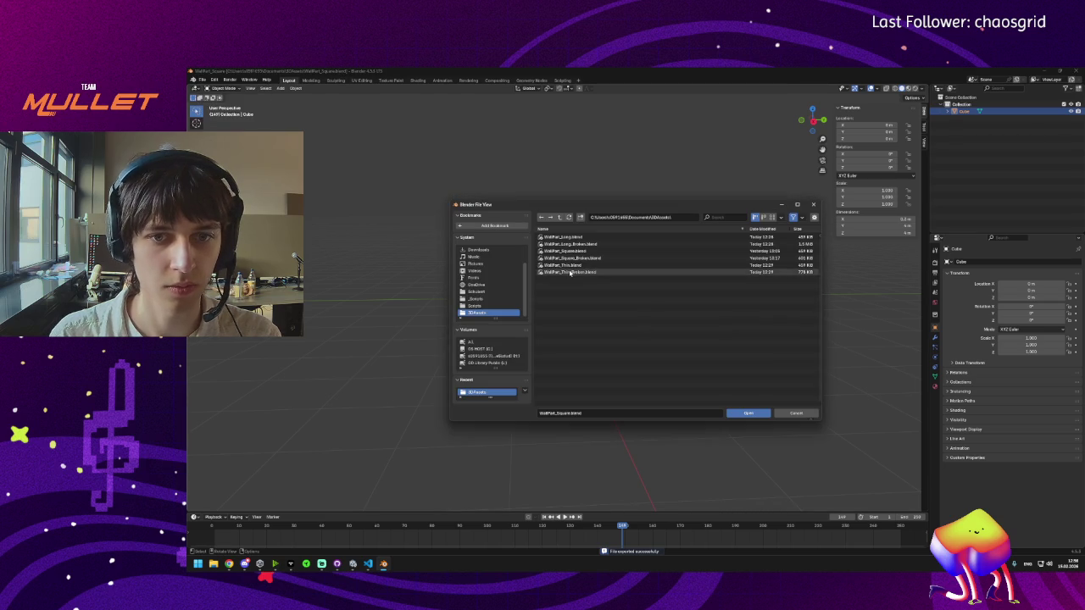
{"action": "double_click", "coordinate": [591, 258]}
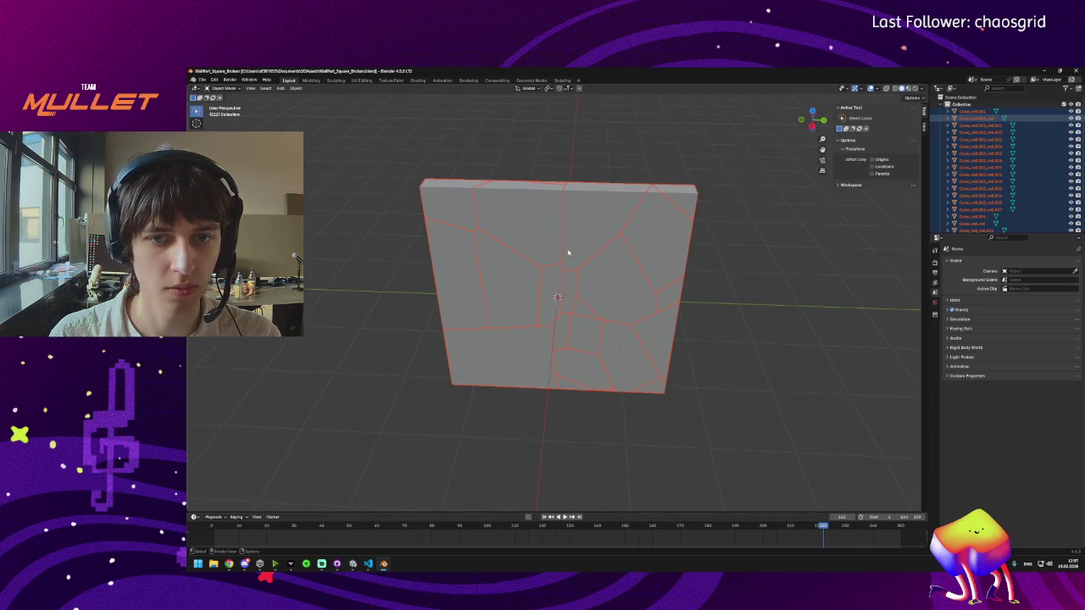
{"action": "left_click", "coordinate": [202, 79]}
{"action": "mouse_move", "coordinate": [254, 186]}
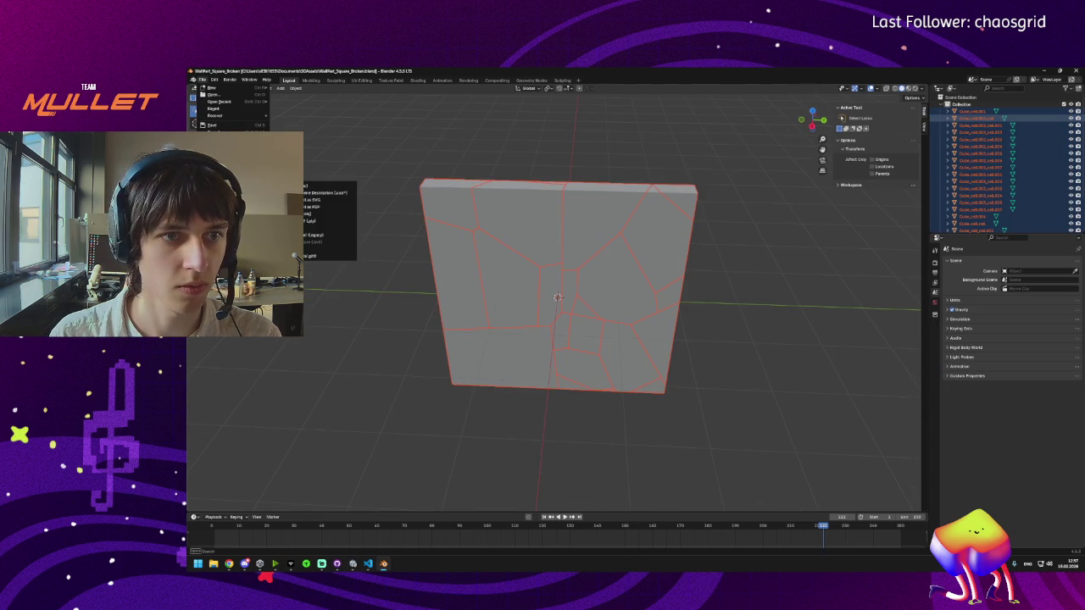
{"action": "left_click", "coordinate": [311, 218]}
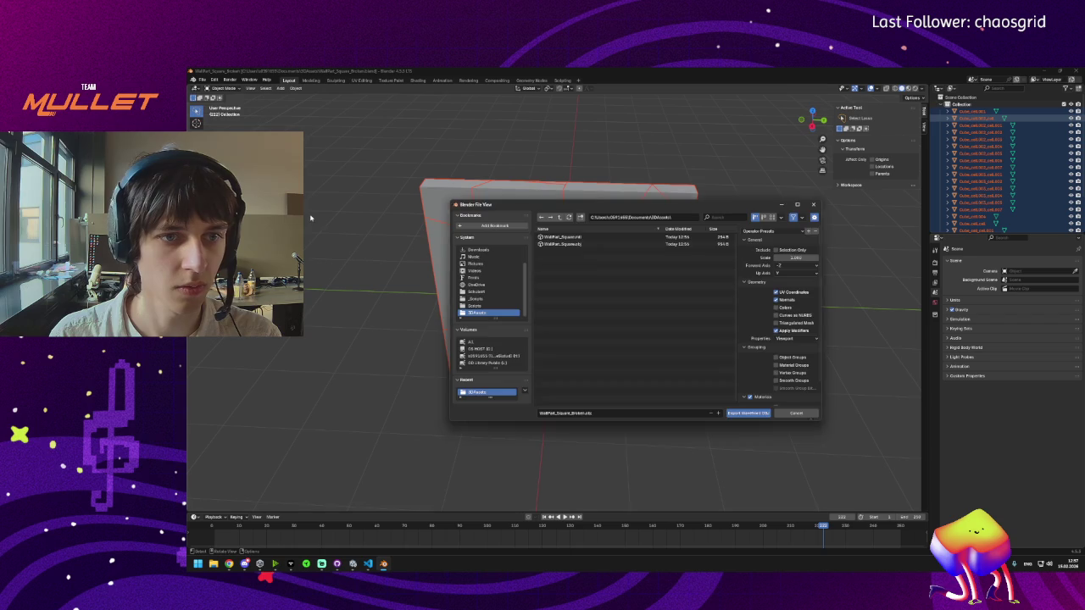
{"action": "left_click", "coordinate": [748, 414]}
{"action": "left_click", "coordinate": [203, 80]}
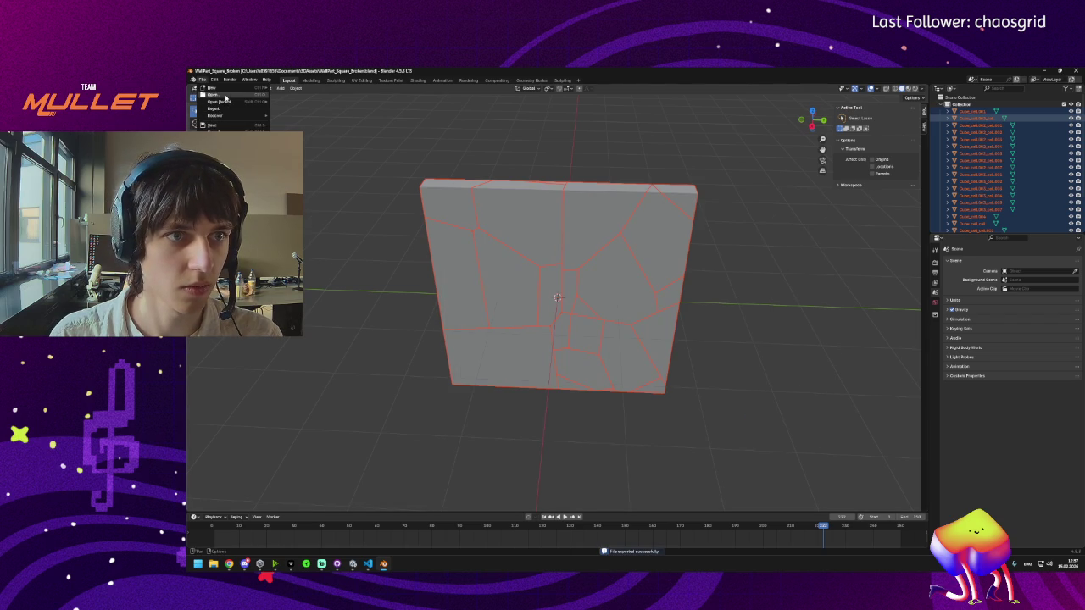
Step: Open WallPart_Long.blend and export it as a Wavefront OBJ file
{"action": "left_click", "coordinate": [225, 99]}
{"action": "double_click", "coordinate": [578, 242]}
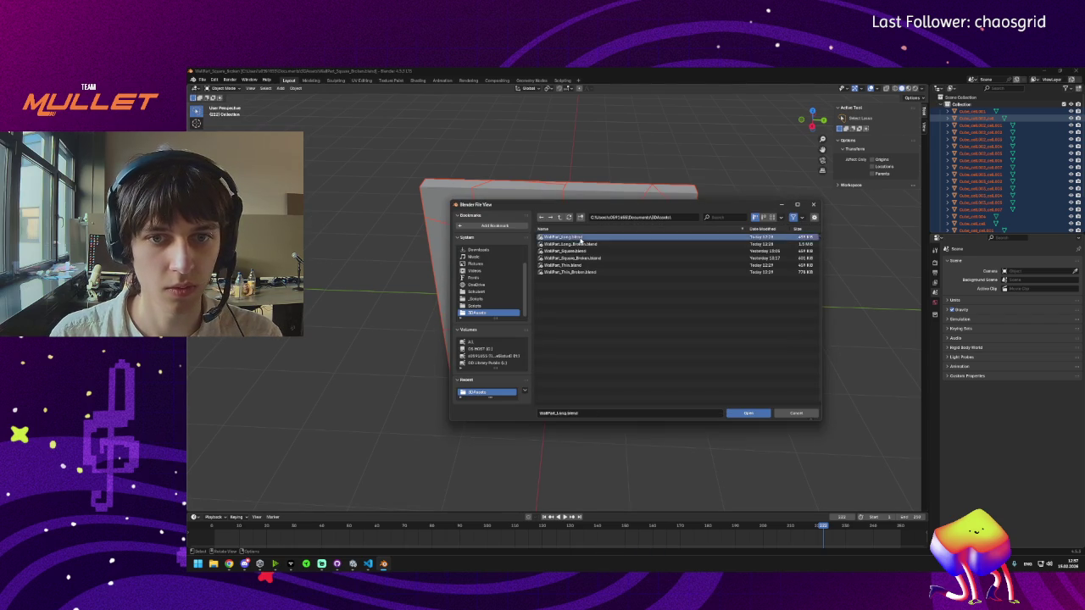
{"action": "left_click", "coordinate": [203, 79]}
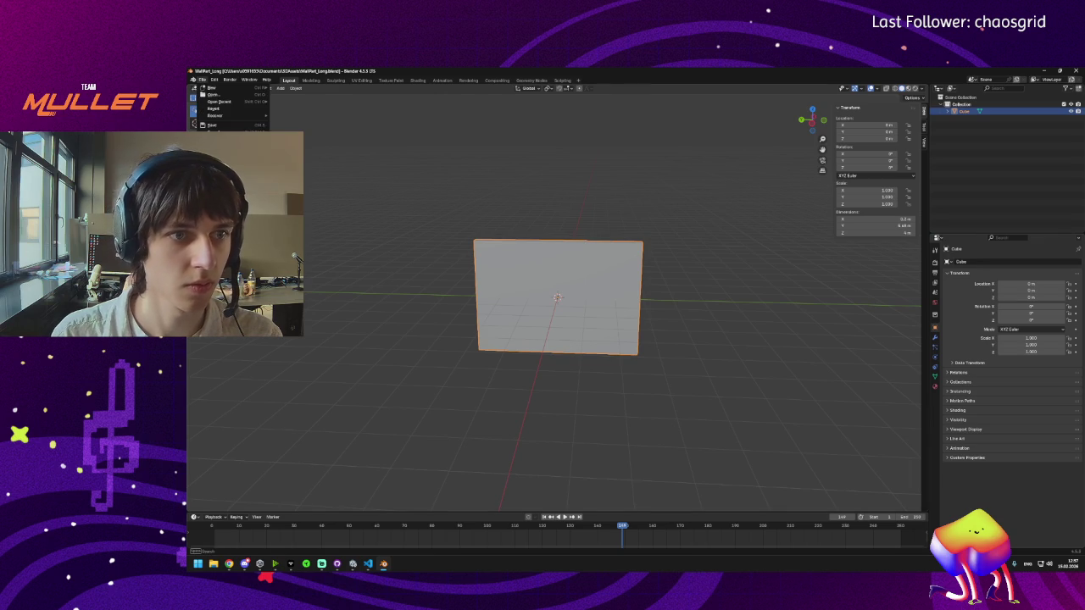
{"action": "mouse_move", "coordinate": [246, 186]}
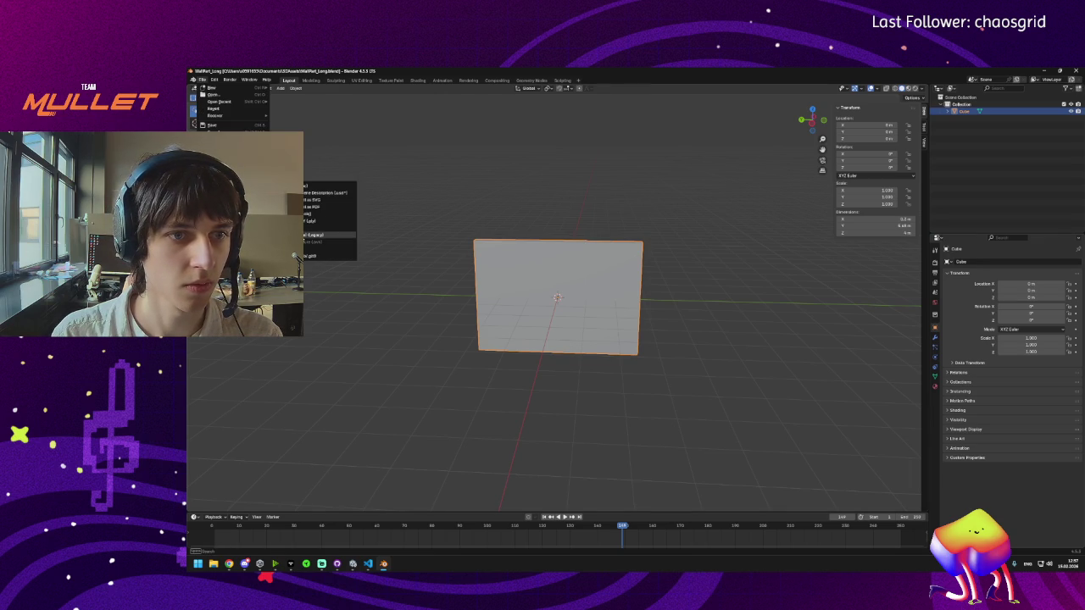
{"action": "left_click", "coordinate": [310, 215]}
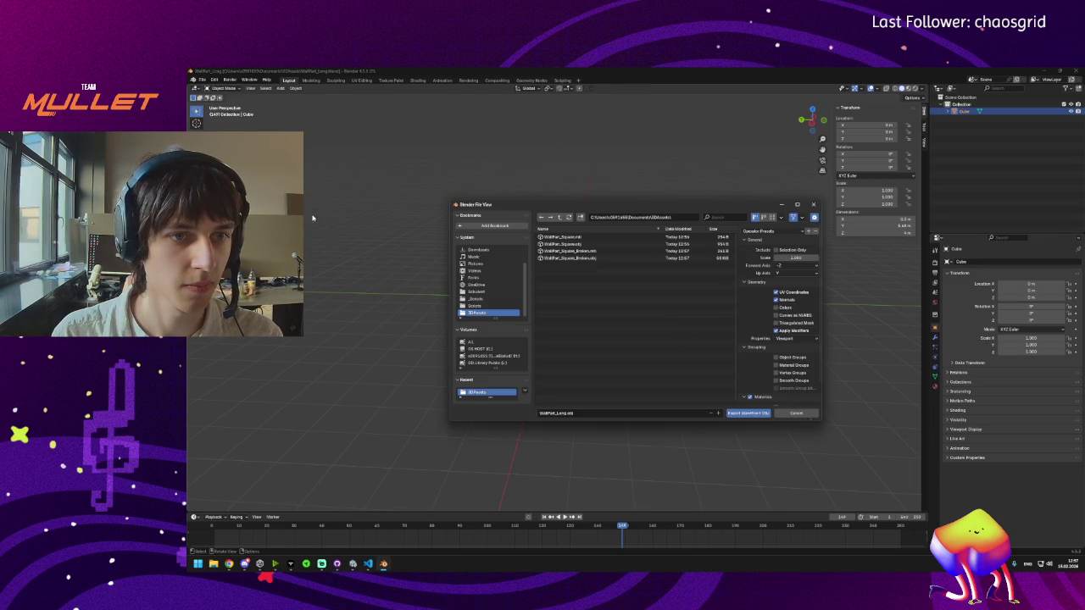
{"action": "left_click", "coordinate": [746, 414]}
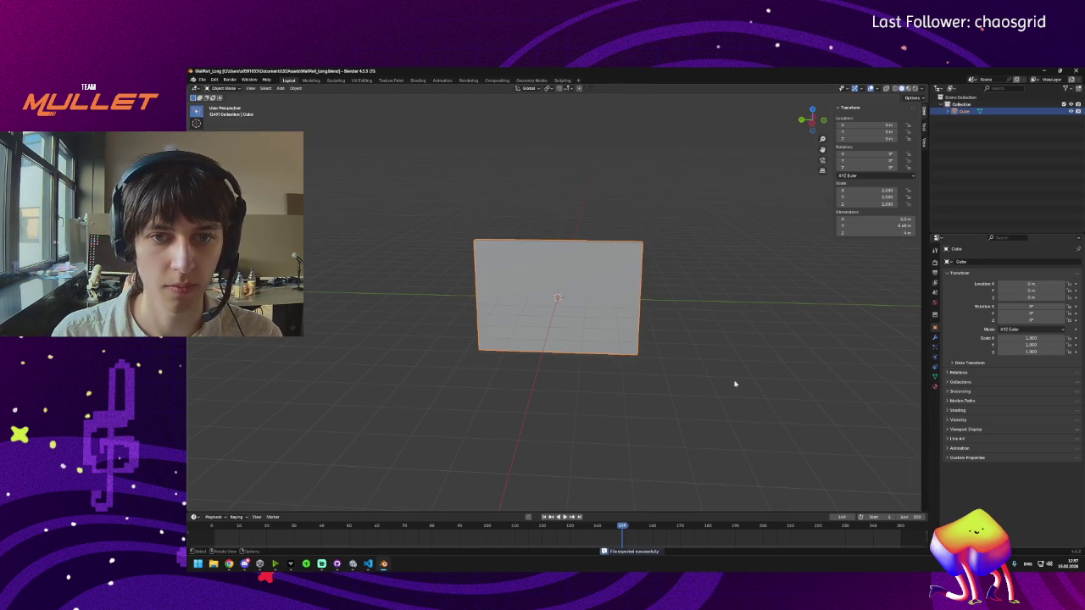
Step: Open WallPart_Long_Broken.blend and export it as a Wavefront OBJ file
{"action": "left_click", "coordinate": [202, 81]}
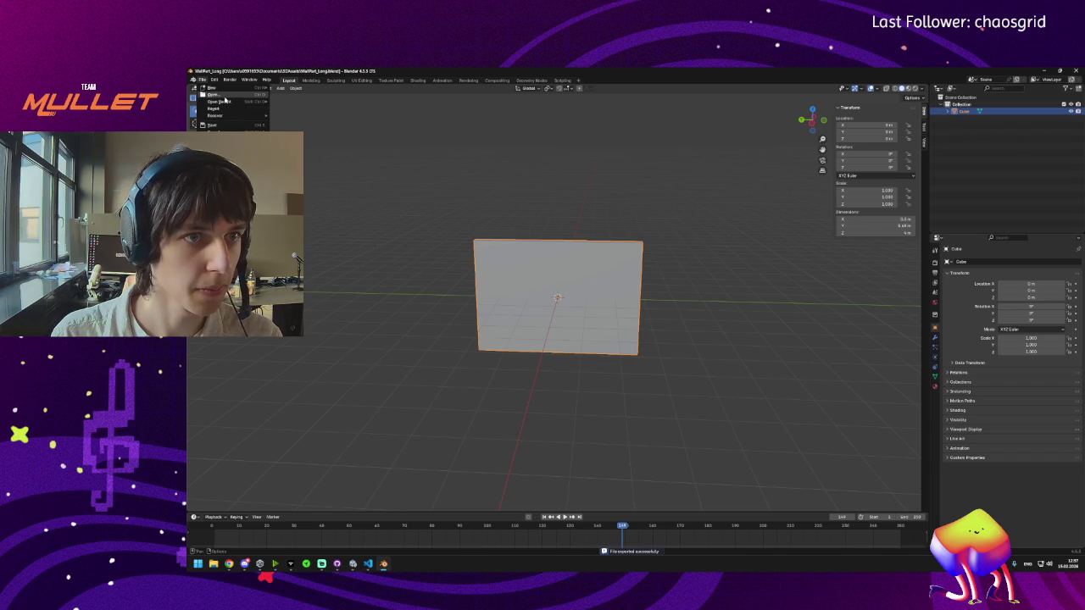
{"action": "left_click", "coordinate": [212, 94]}
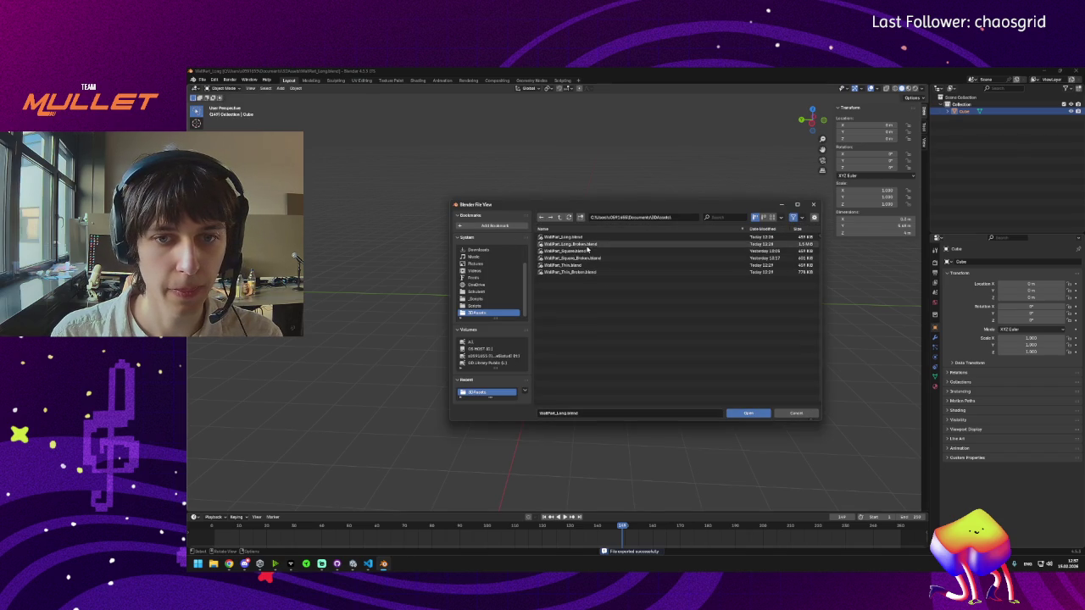
{"action": "double_click", "coordinate": [584, 244]}
{"action": "left_click", "coordinate": [201, 80]}
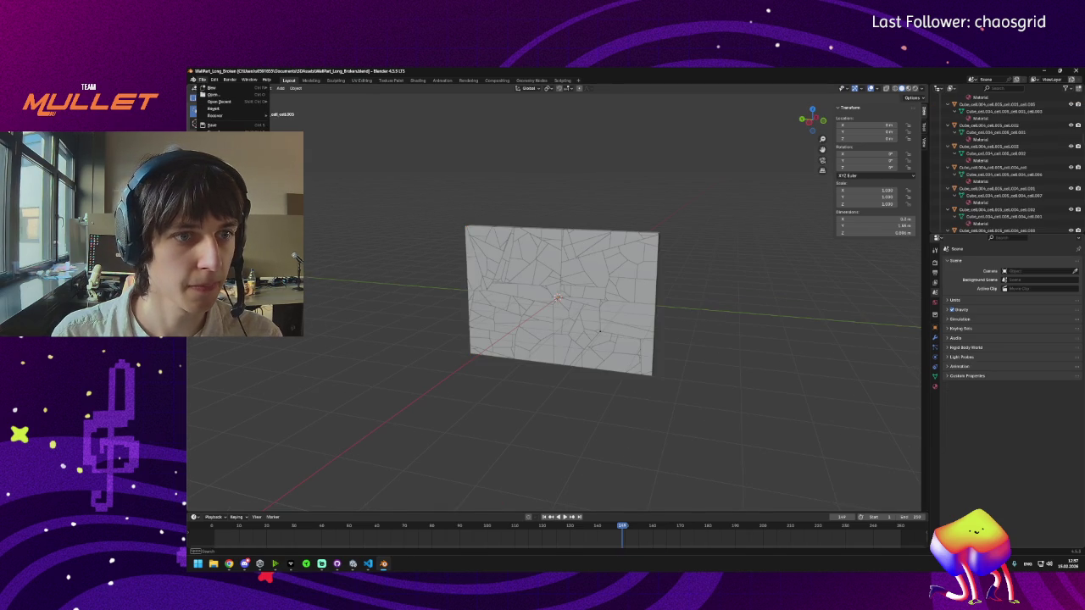
{"action": "mouse_move", "coordinate": [263, 188]}
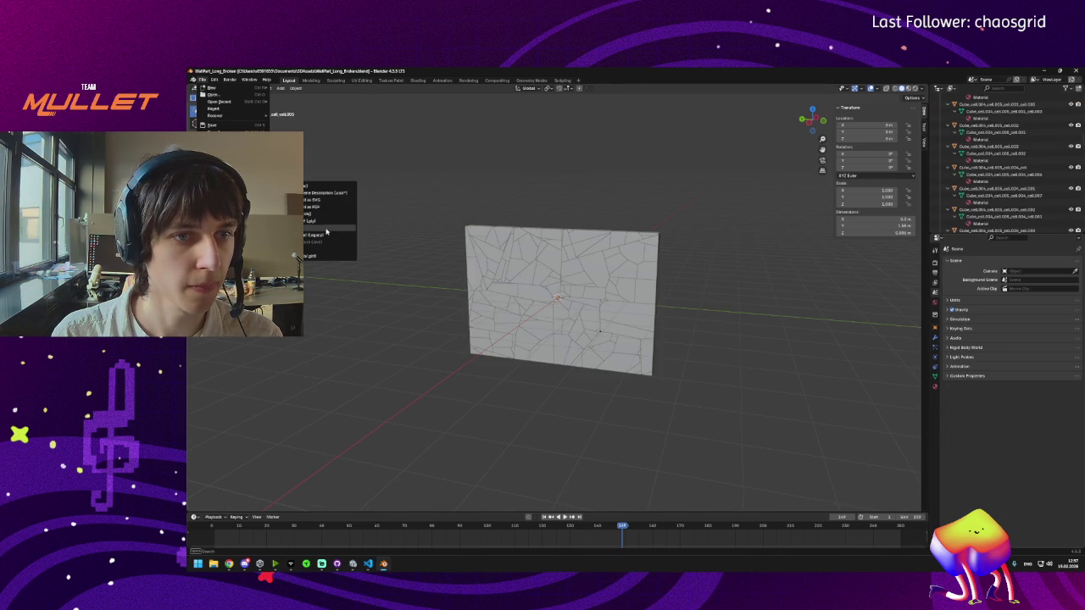
{"action": "left_click", "coordinate": [330, 221]}
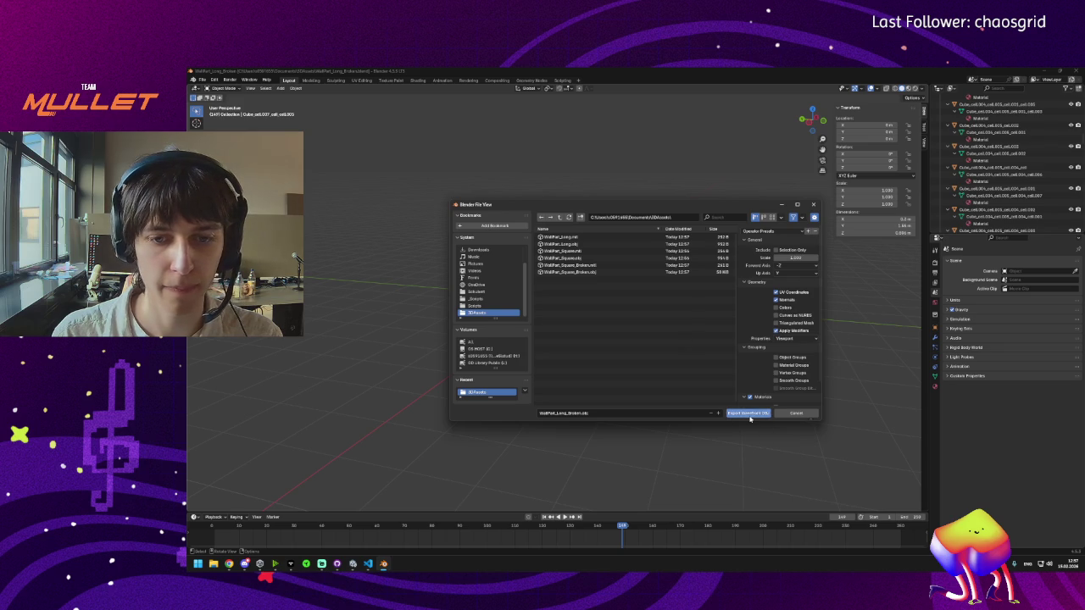
{"action": "key", "text": "Return"}
{"action": "left_click", "coordinate": [202, 79]}
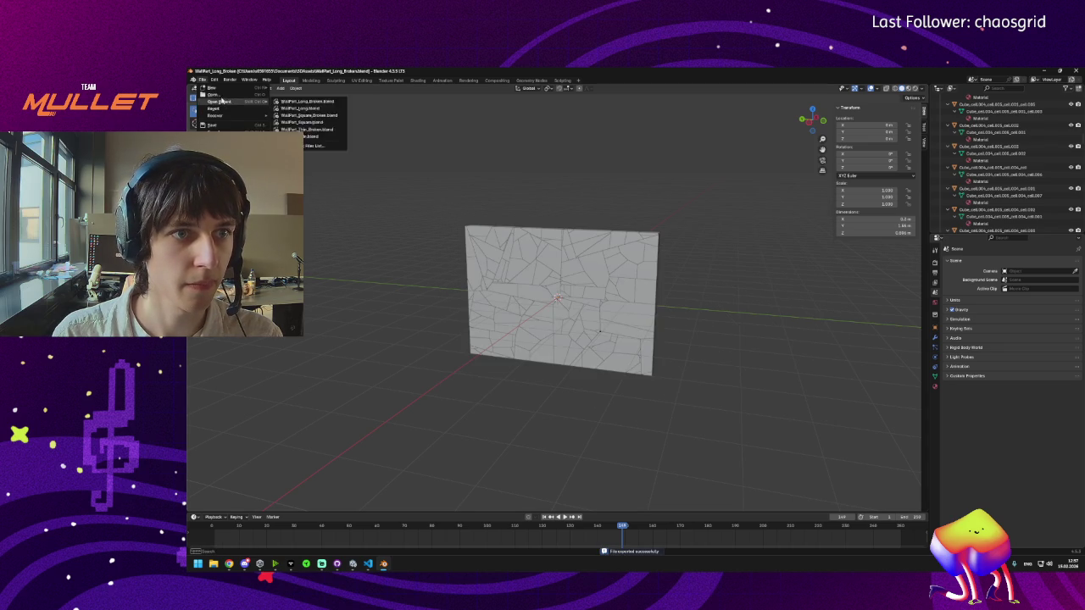
Step: Open WallPart_Thin.blend and export it as a Wavefront OBJ file
{"action": "left_click", "coordinate": [220, 96]}
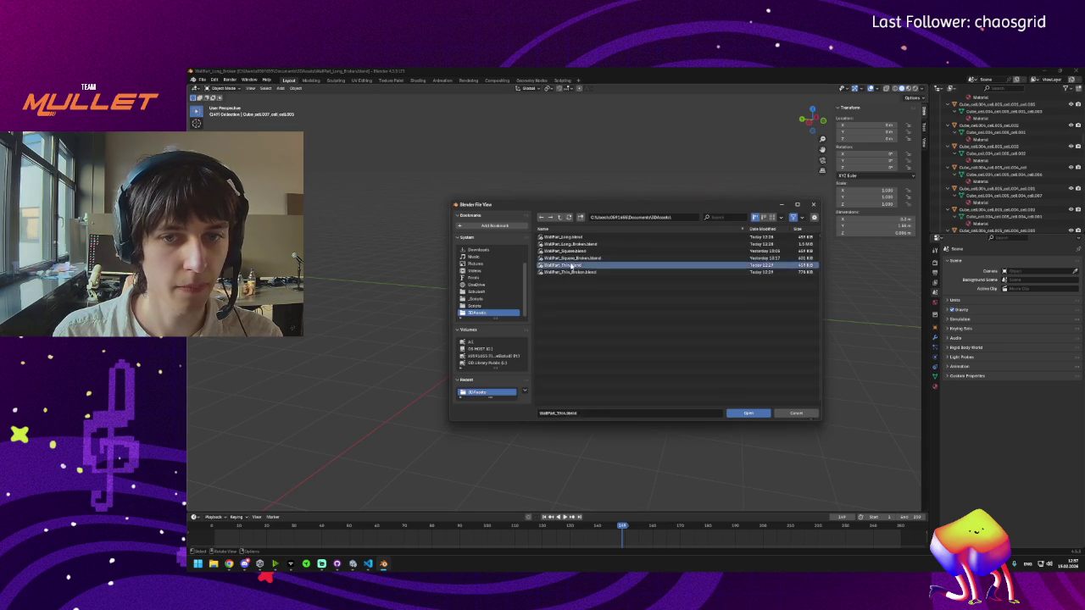
{"action": "double_click", "coordinate": [568, 267]}
{"action": "left_click", "coordinate": [202, 80]}
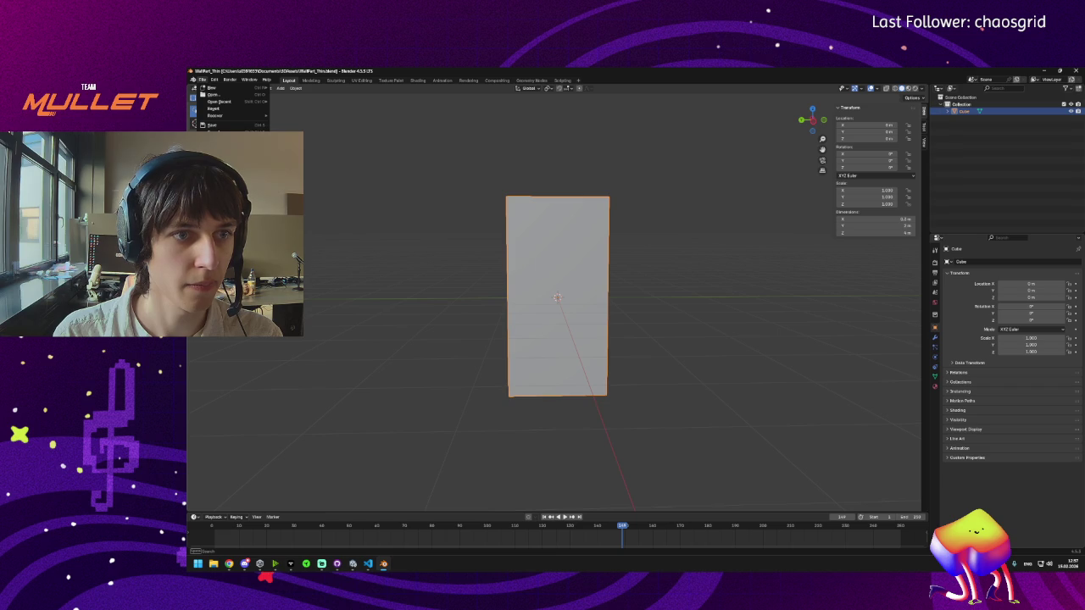
{"action": "mouse_move", "coordinate": [229, 185]}
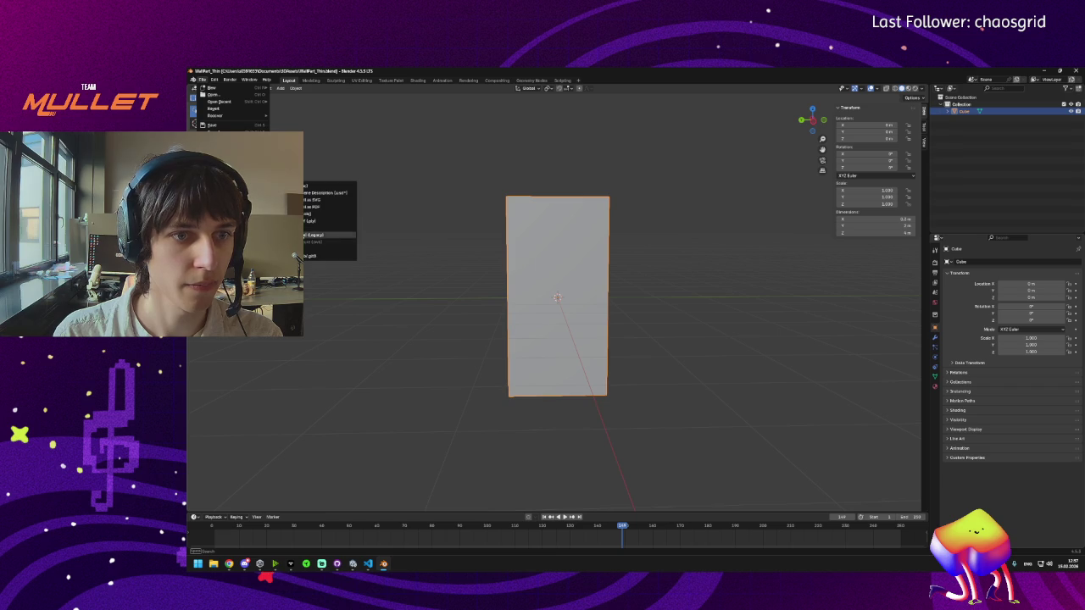
{"action": "left_click", "coordinate": [315, 216]}
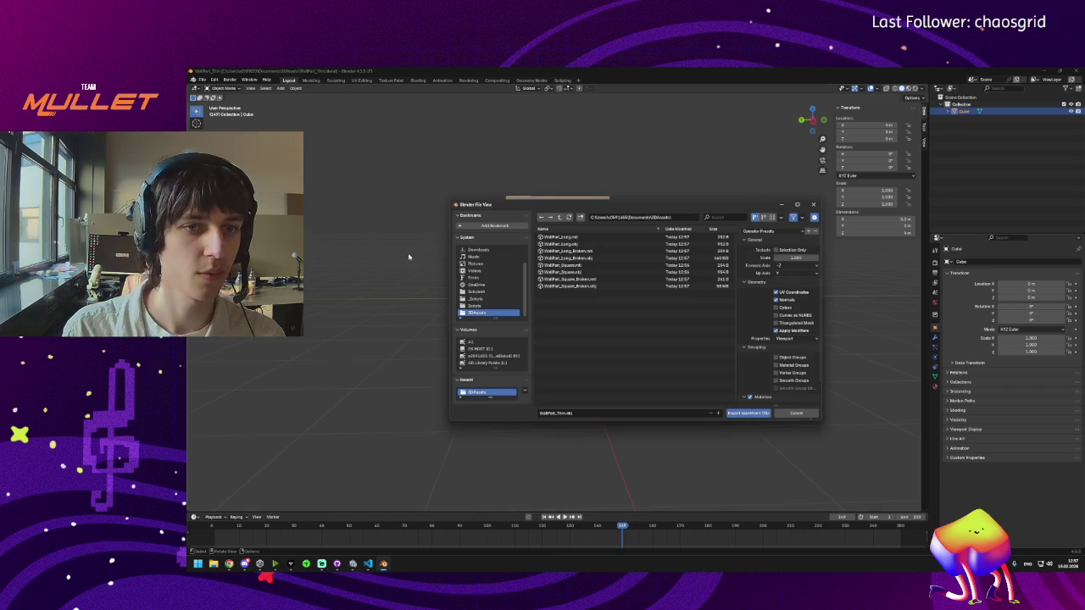
{"action": "left_click", "coordinate": [747, 413]}
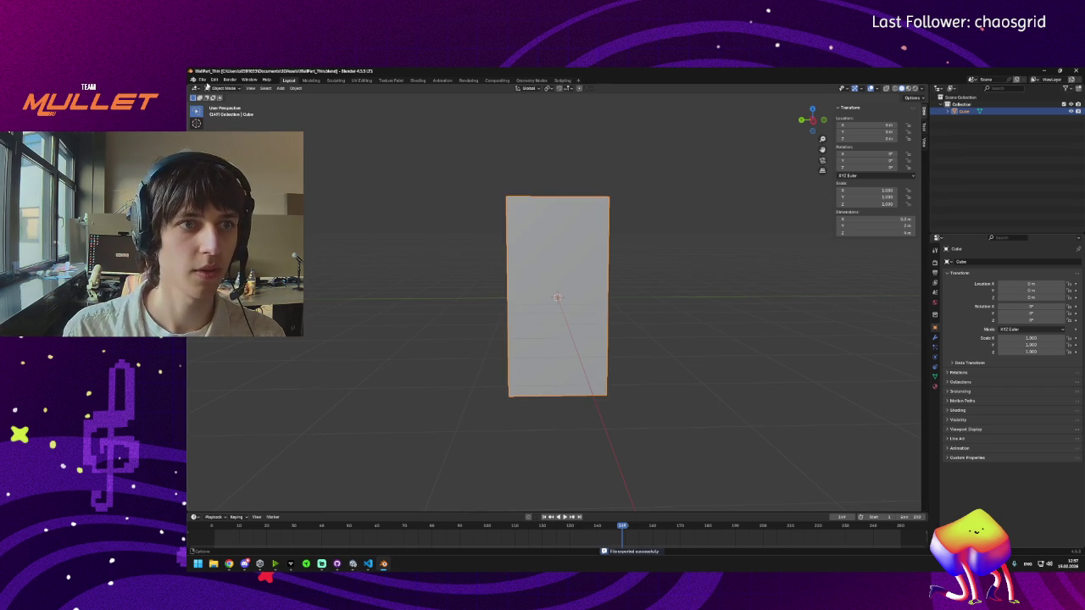
Step: Export WallPart_Thin_Broken.blend as OBJ, then open a new File Explorer window with Win+E
{"action": "left_click", "coordinate": [202, 80]}
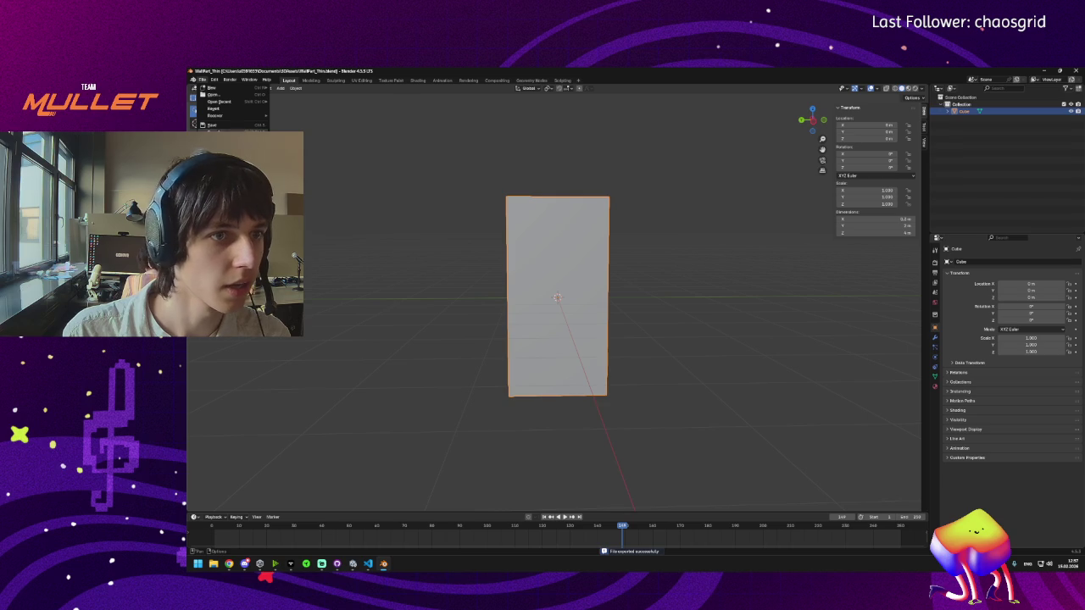
{"action": "mouse_move", "coordinate": [246, 189]}
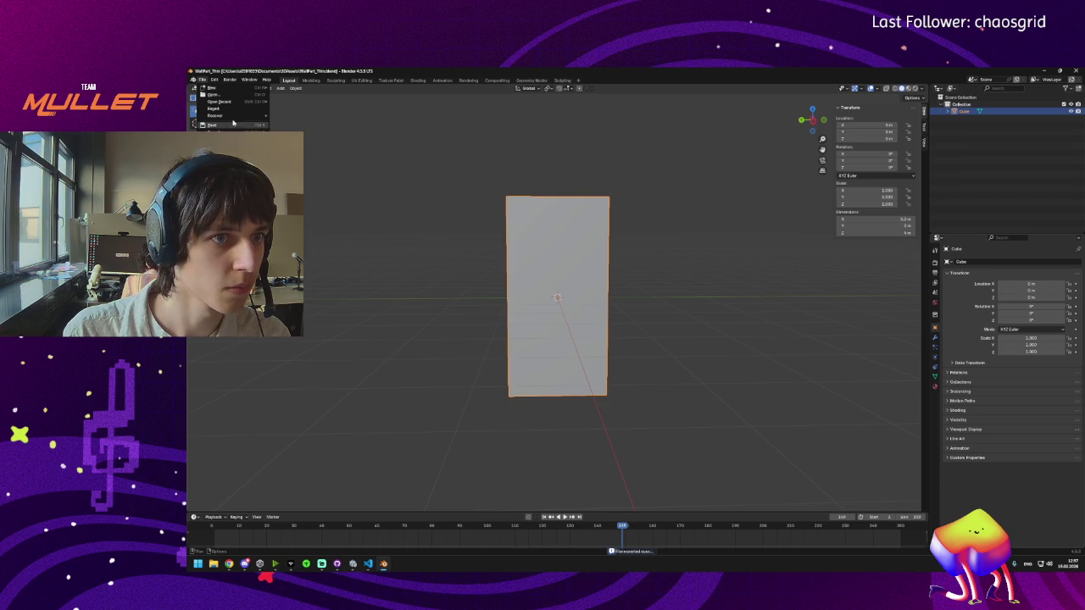
{"action": "left_click", "coordinate": [227, 96]}
{"action": "double_click", "coordinate": [577, 272]}
{"action": "left_click", "coordinate": [201, 80]}
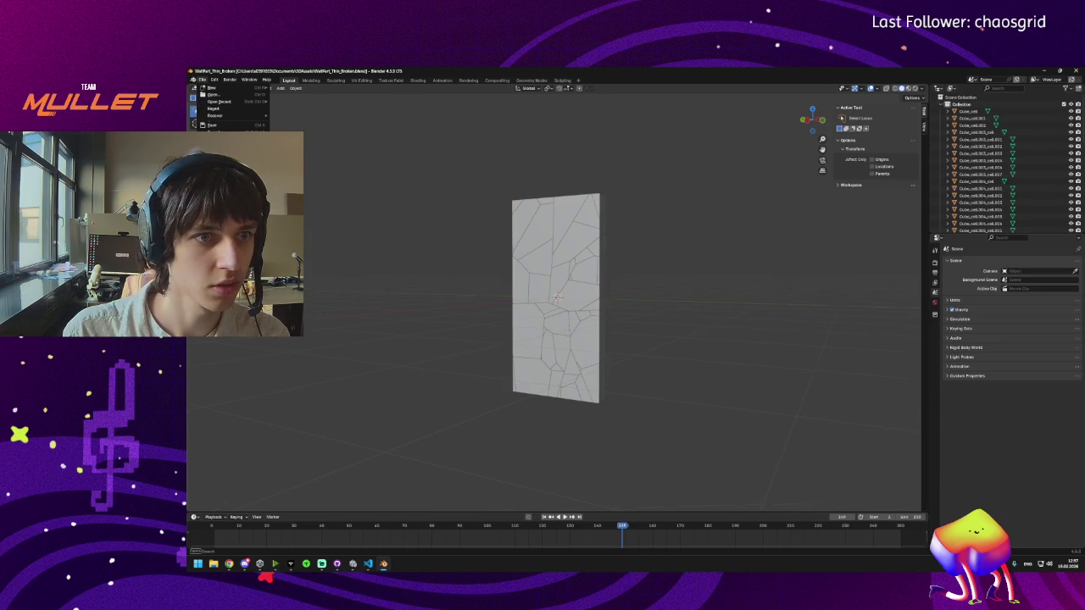
{"action": "mouse_move", "coordinate": [237, 184]}
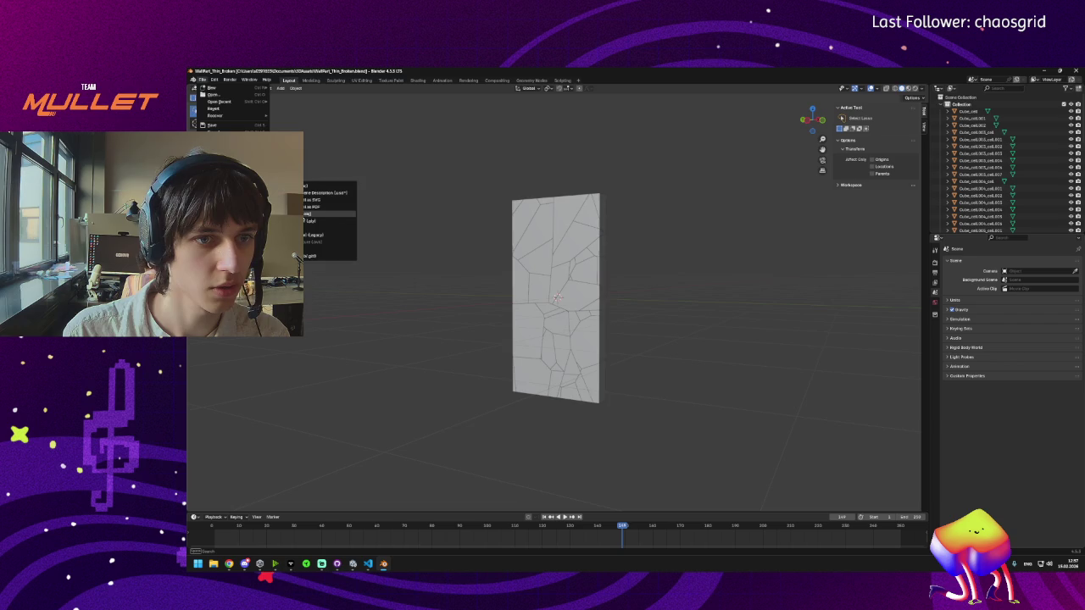
{"action": "left_click", "coordinate": [322, 213]}
{"action": "left_click", "coordinate": [748, 416]}
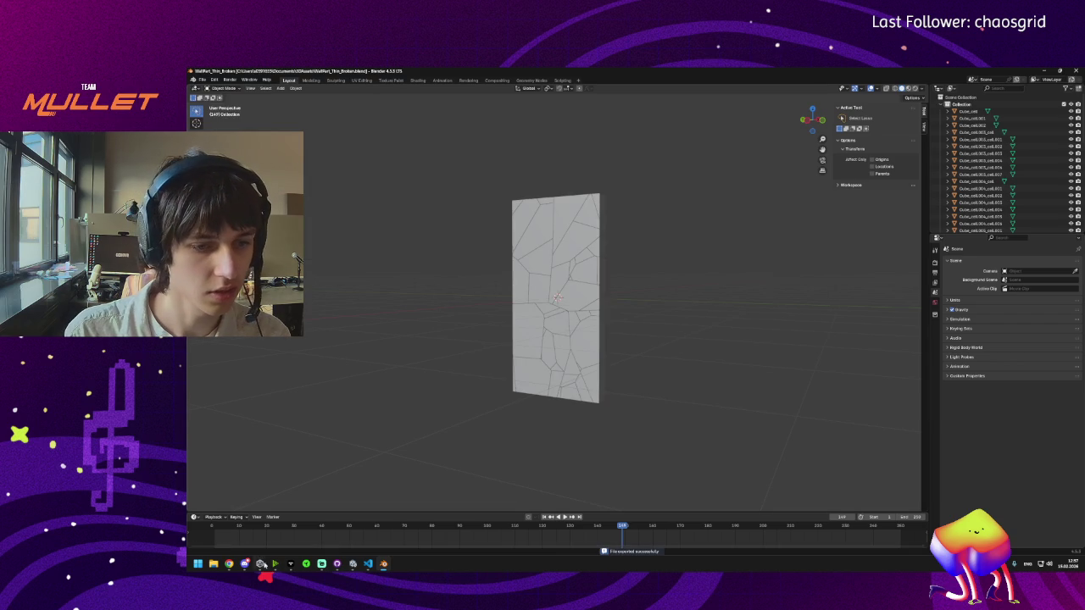
{"action": "left_click", "coordinate": [245, 566]}
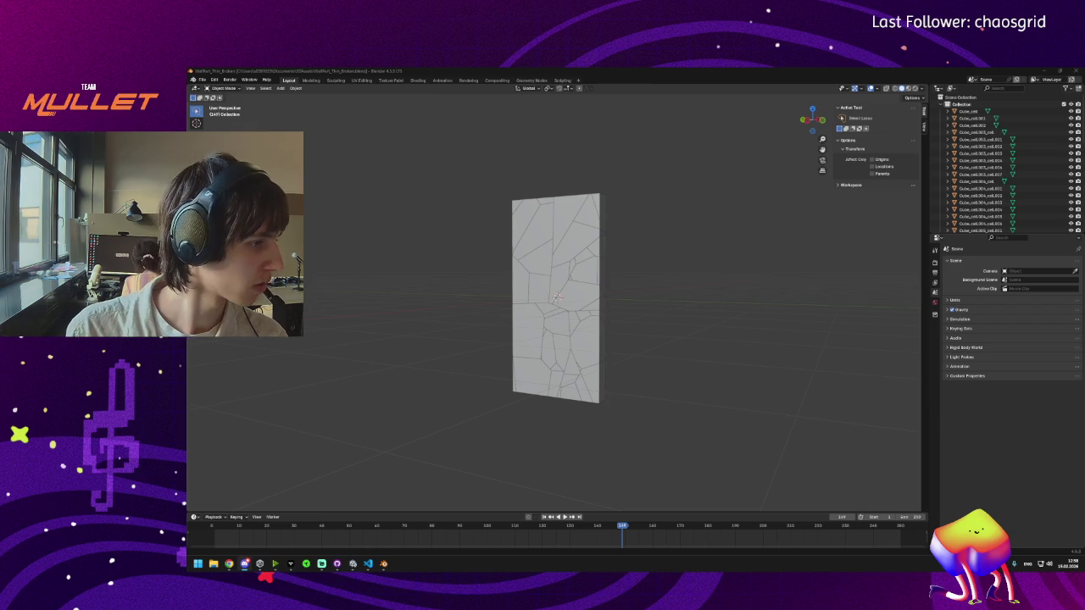
{"action": "key", "text": "super+e"}
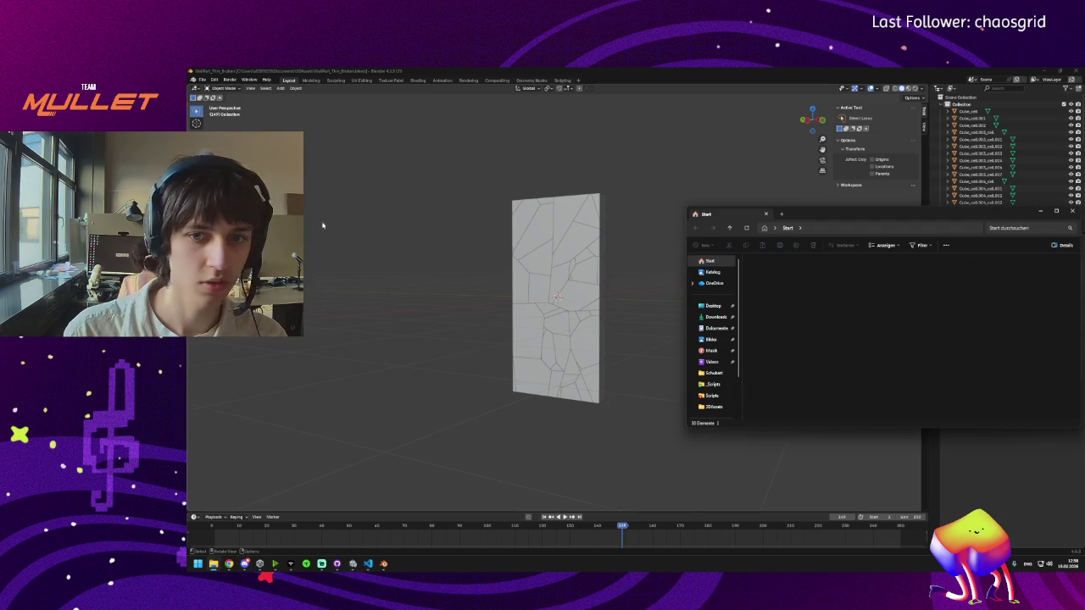
Step: Open the Dokumente > 3DAssets folder and move the Explorer window further left
{"action": "left_click", "coordinate": [706, 330]}
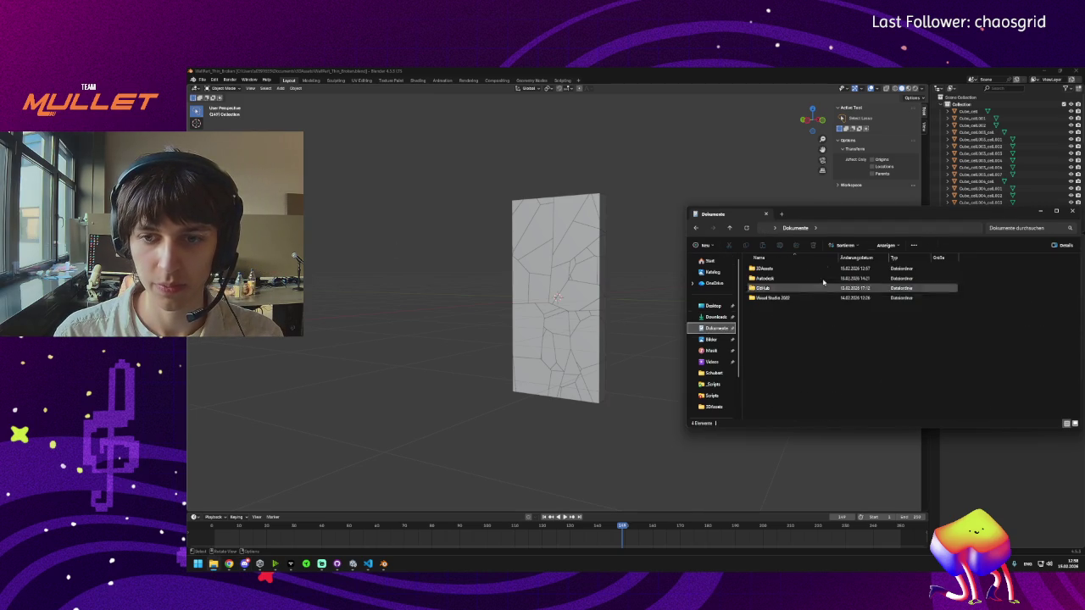
{"action": "double_click", "coordinate": [763, 268]}
{"action": "mouse_move", "coordinate": [804, 213]}
{"action": "left_mouse_down"}
{"action": "mouse_move", "coordinate": [499, 210]}
{"action": "mouse_move", "coordinate": [401, 197]}
{"action": "left_mouse_up"}
Step: Select the six WallPart OBJ files: Long, Square and Thin, plus their Broken versions
{"action": "left_click", "coordinate": [382, 291]}
{"action": "left_click", "coordinate": [373, 340], "text": "ctrl"}
{"action": "left_click", "coordinate": [373, 389], "text": "ctrl"}
{"action": "scroll", "coordinate": [366, 381], "scroll_direction": "down", "scroll_amount": 5}
{"action": "left_click", "coordinate": [373, 300], "text": "ctrl"}
{"action": "left_click", "coordinate": [372, 349], "text": "ctrl"}
{"action": "left_click", "coordinate": [365, 397], "text": "ctrl"}
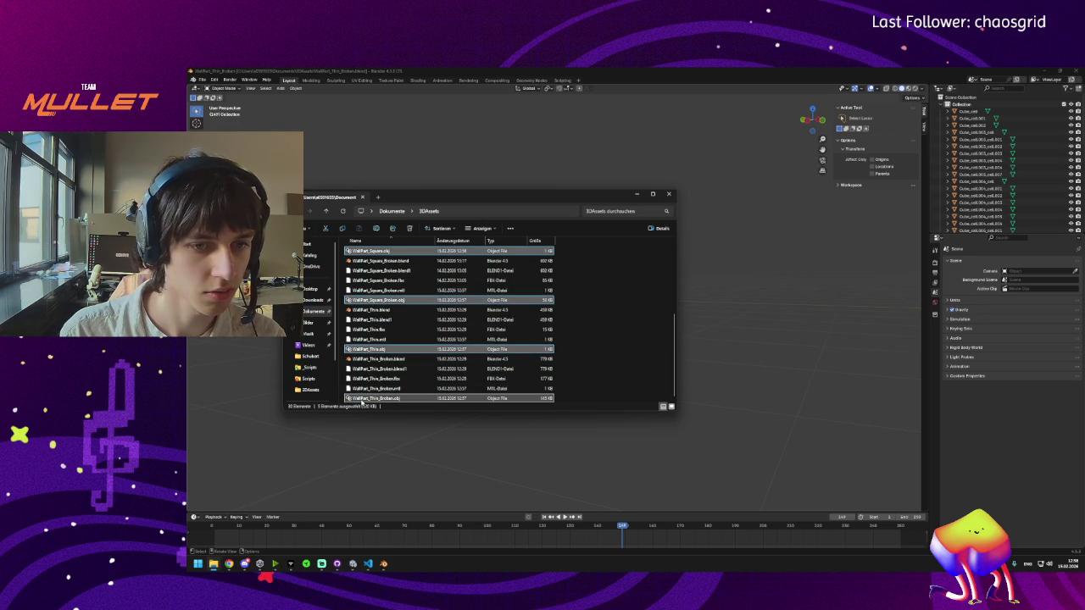
{"action": "scroll", "coordinate": [364, 373], "scroll_direction": "up", "scroll_amount": 1}
{"action": "left_click", "coordinate": [368, 339], "text": "ctrl"}
{"action": "scroll", "coordinate": [368, 339], "scroll_direction": "up", "scroll_amount": 4}
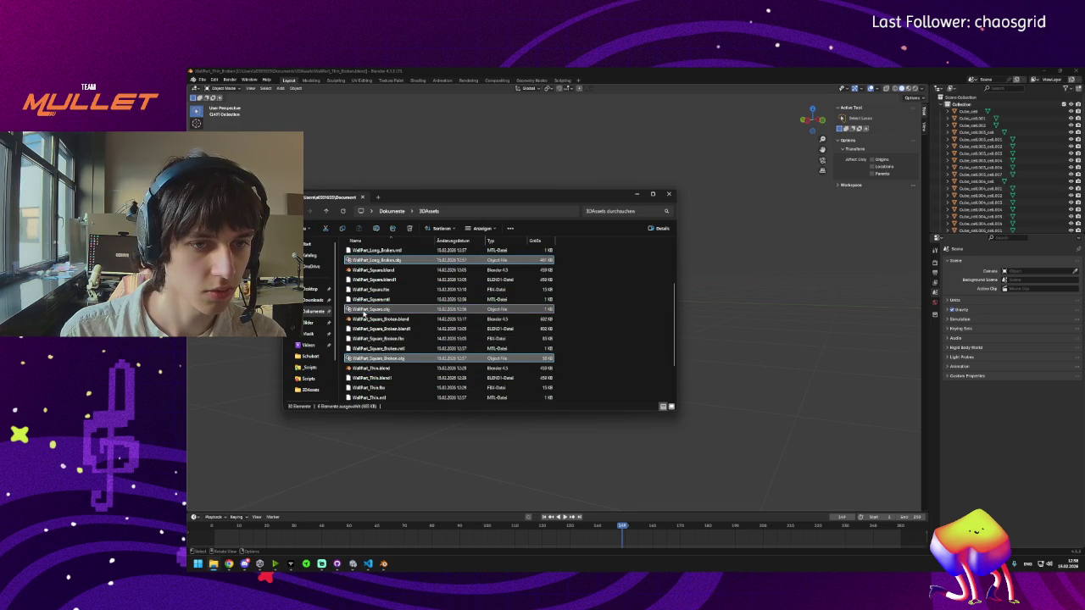
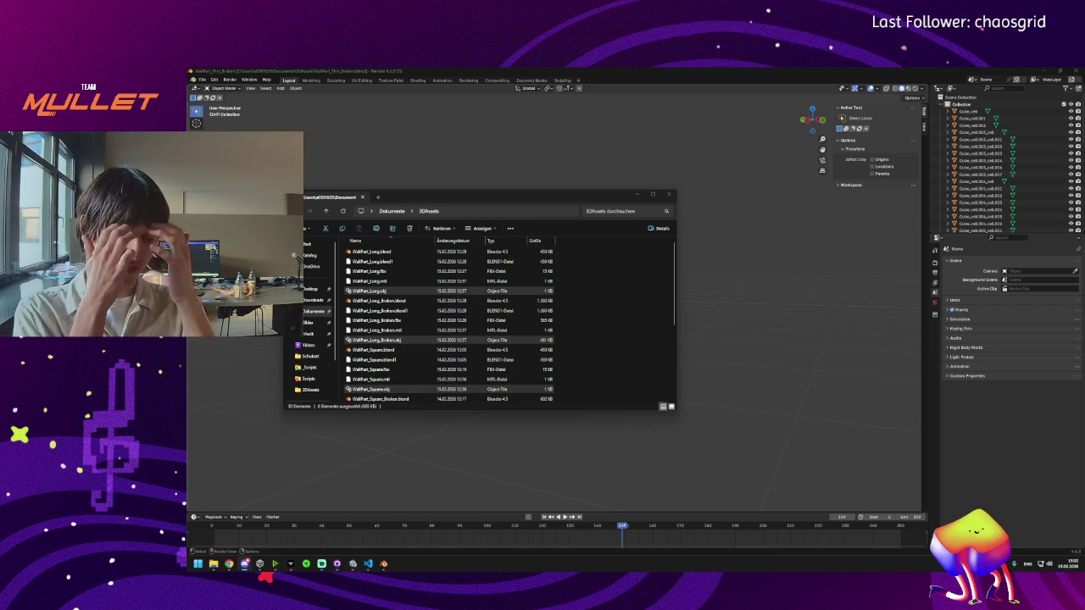
Step: Switch from the 3DAssets File Explorer window to the Unity editor
{"action": "left_click", "coordinate": [353, 564]}
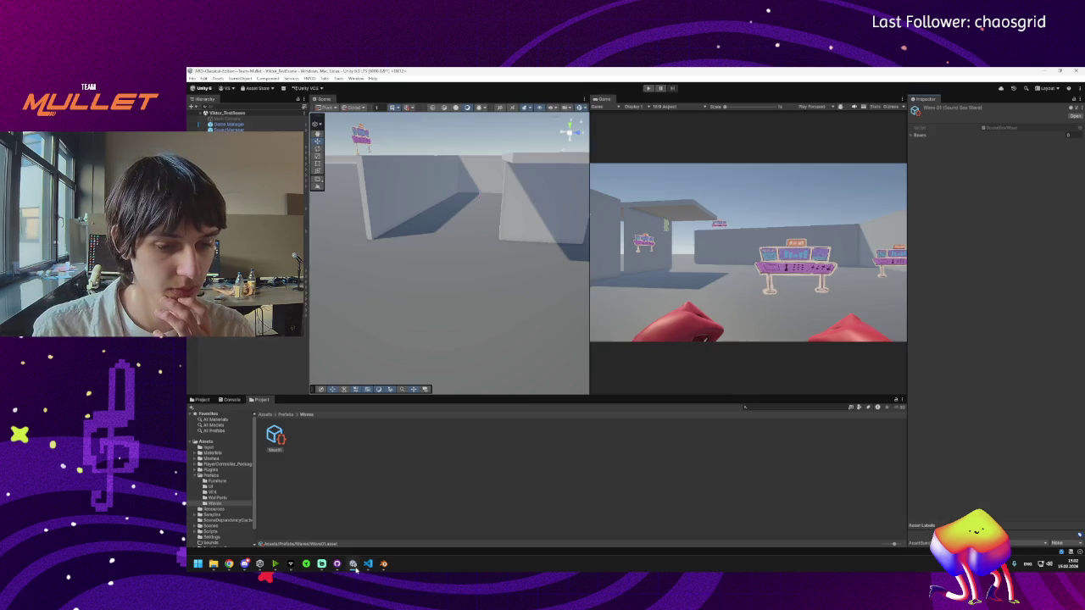
{"action": "mouse_move", "coordinate": [360, 566]}
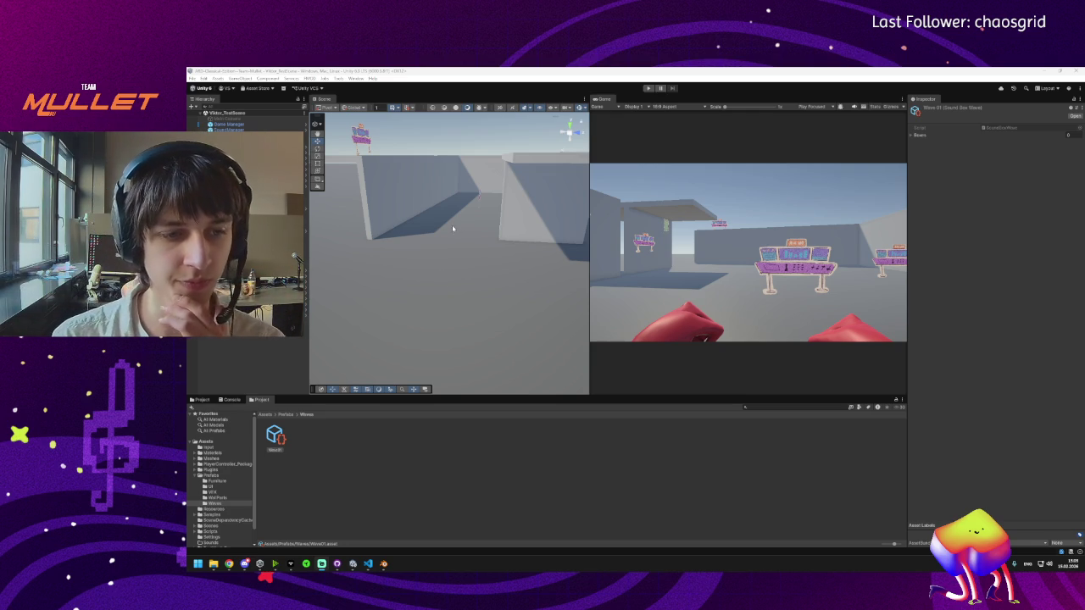
{"action": "left_click", "coordinate": [281, 439]}
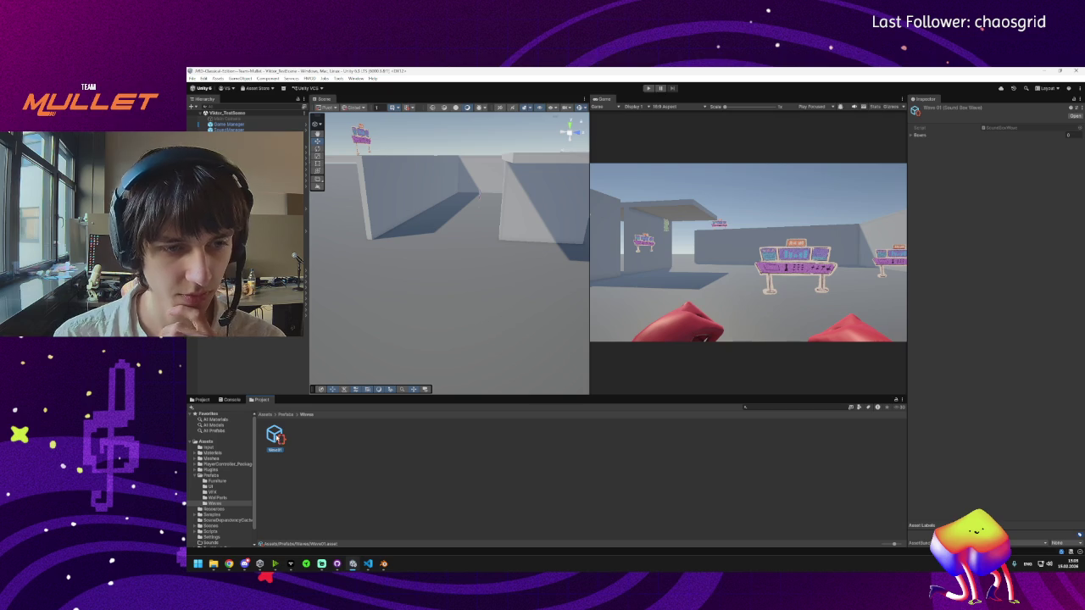
Step: Expand Wave01's Boxes list in the Inspector and add two empty entries
{"action": "left_click", "coordinate": [919, 136]}
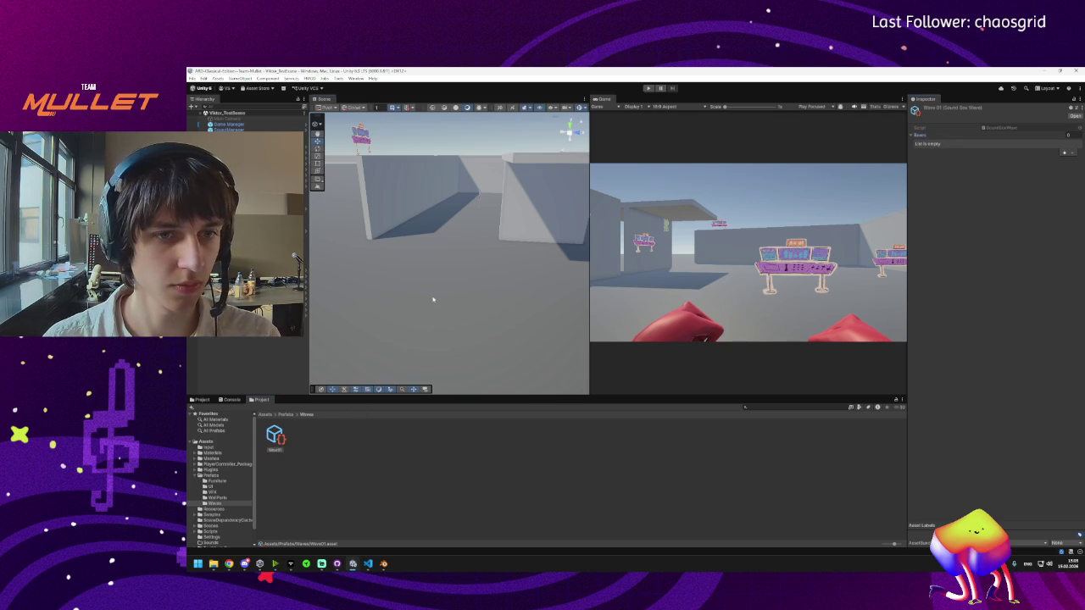
{"action": "scroll", "coordinate": [433, 300], "scroll_direction": "down", "scroll_amount": 10}
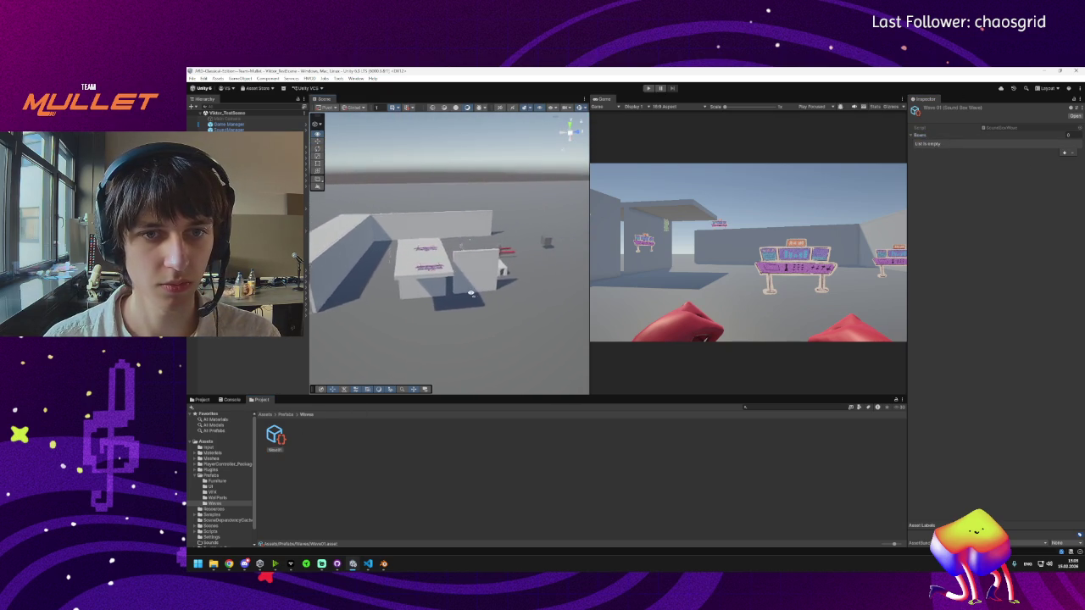
{"action": "scroll", "coordinate": [471, 293], "scroll_direction": "down", "scroll_amount": 5}
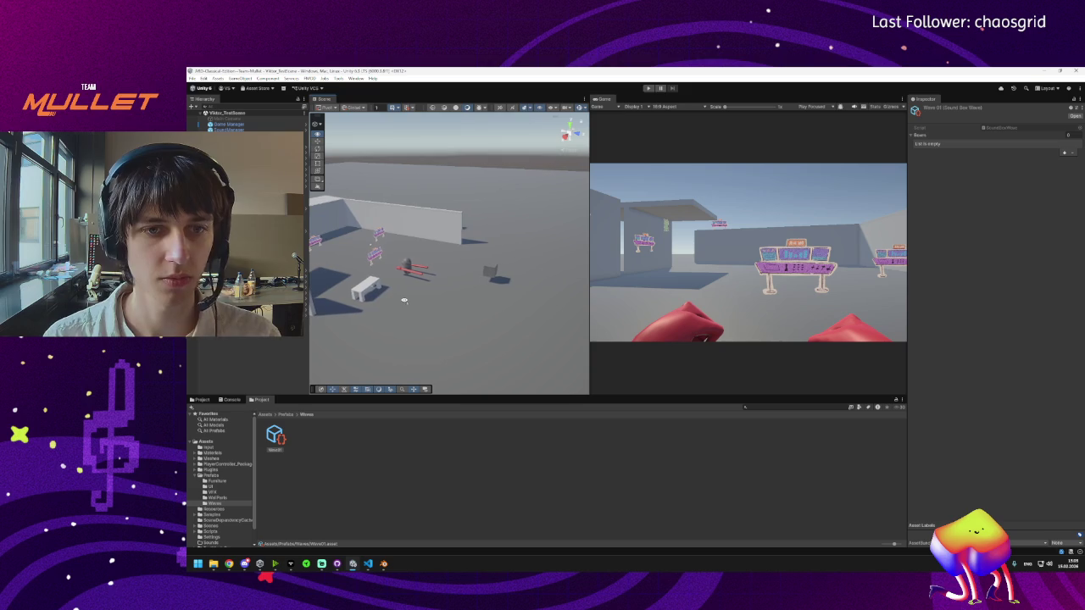
{"action": "scroll", "coordinate": [404, 301], "scroll_direction": "down", "scroll_amount": 1}
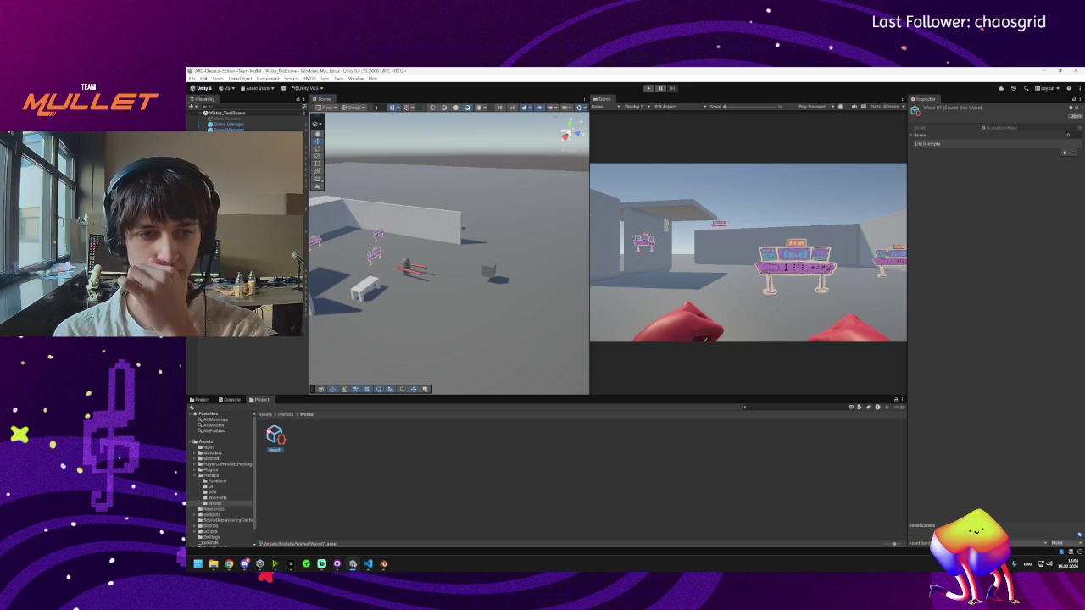
{"action": "left_click", "coordinate": [1064, 153]}
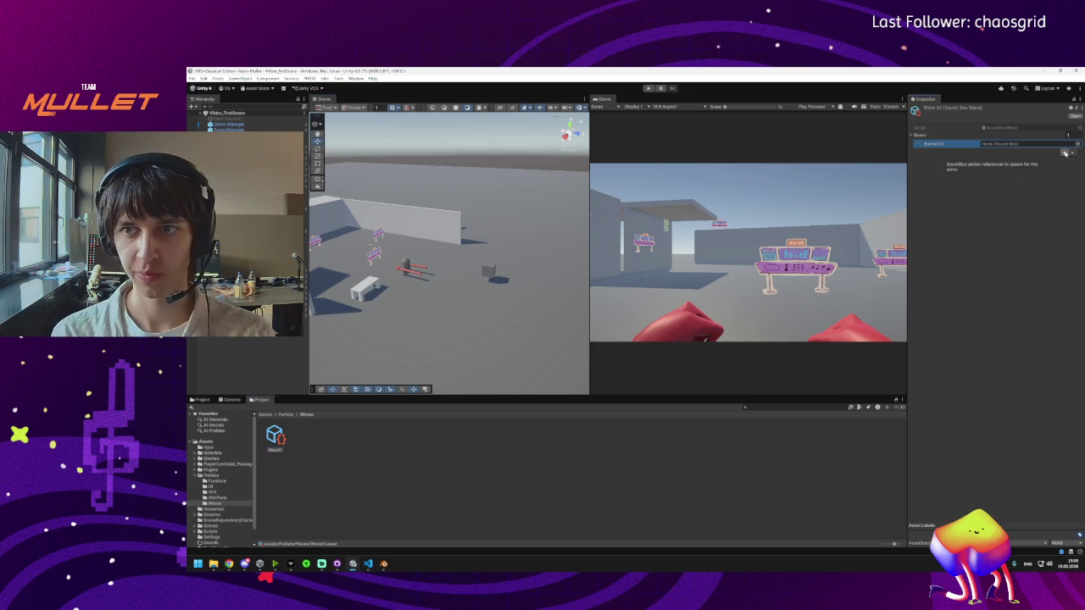
{"action": "left_click", "coordinate": [1064, 153]}
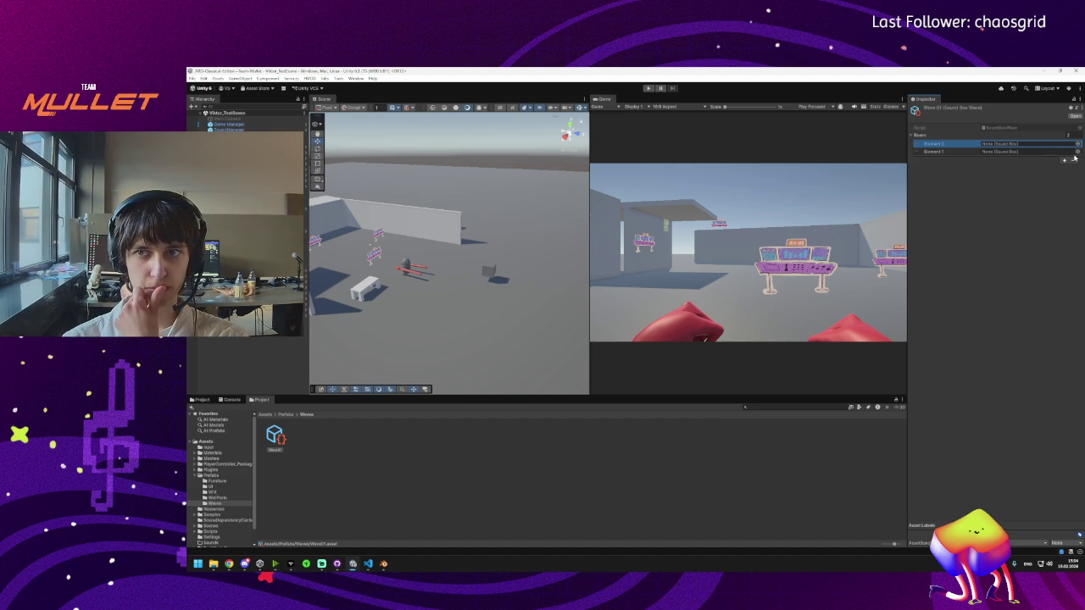
Step: Remove both Boxes entries to leave the list empty, then switch to Visual Studio Code
{"action": "left_click", "coordinate": [1072, 160]}
{"action": "left_click", "coordinate": [1071, 154]}
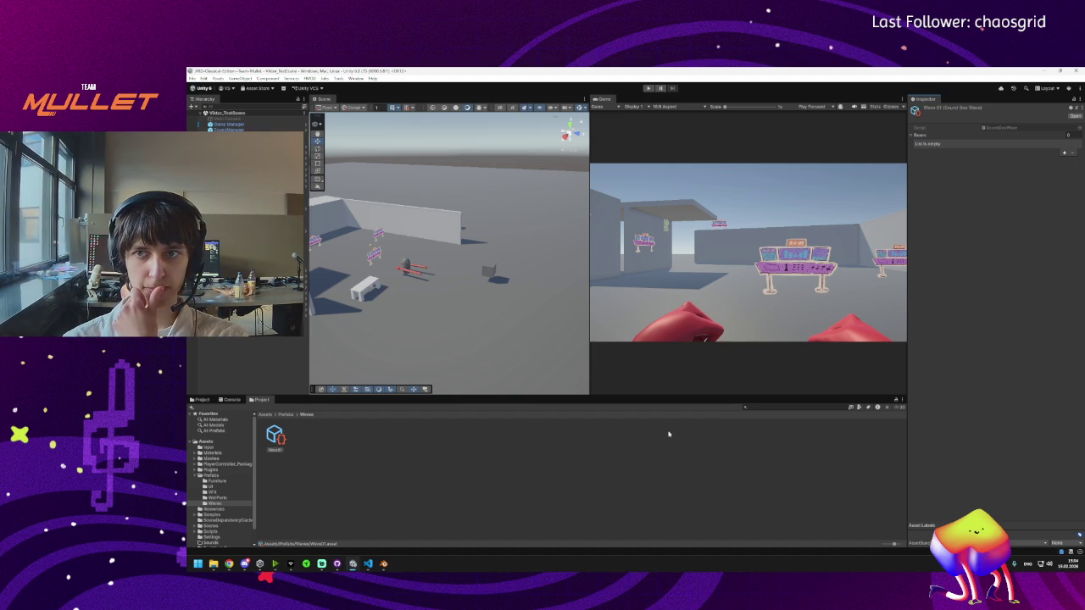
{"action": "left_click", "coordinate": [368, 563]}
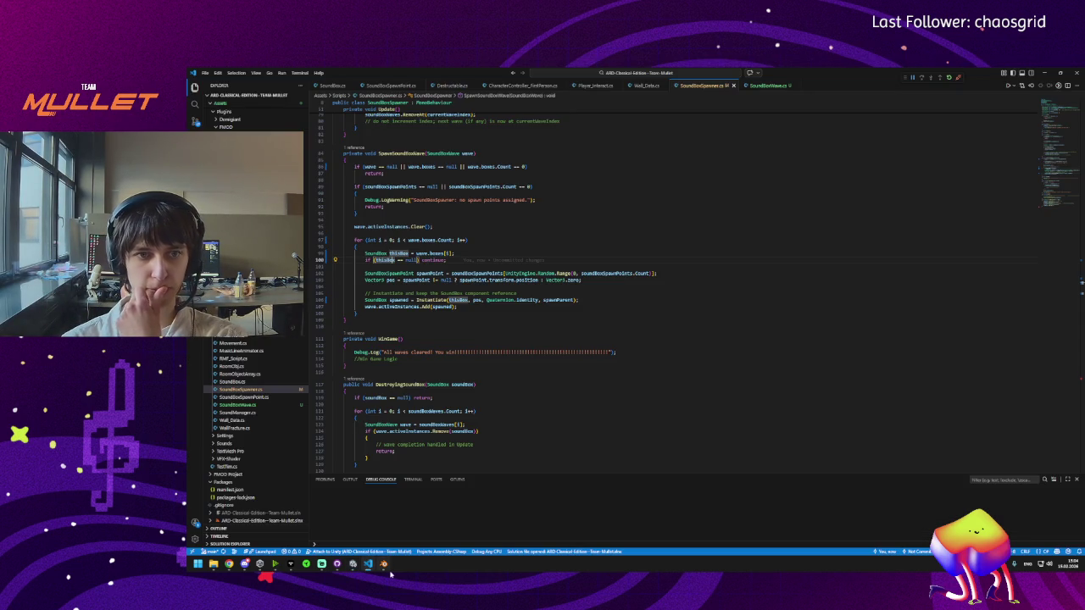
Step: In SoundBoxWave.cs, add 'public int spawnNumber;' below the boxes list and save
{"action": "left_click", "coordinate": [773, 86]}
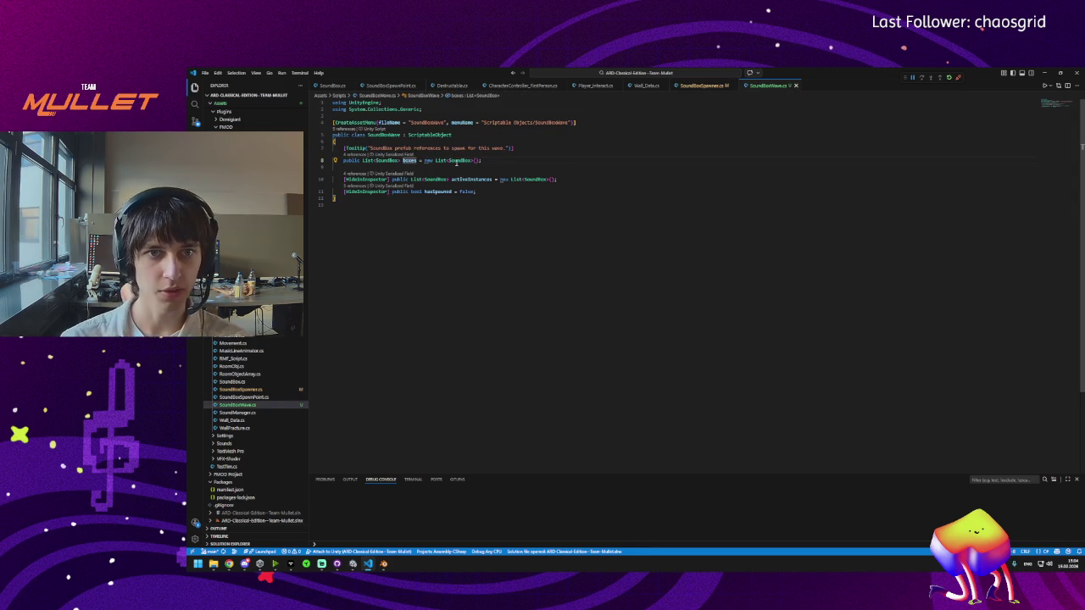
{"action": "left_click", "coordinate": [493, 160]}
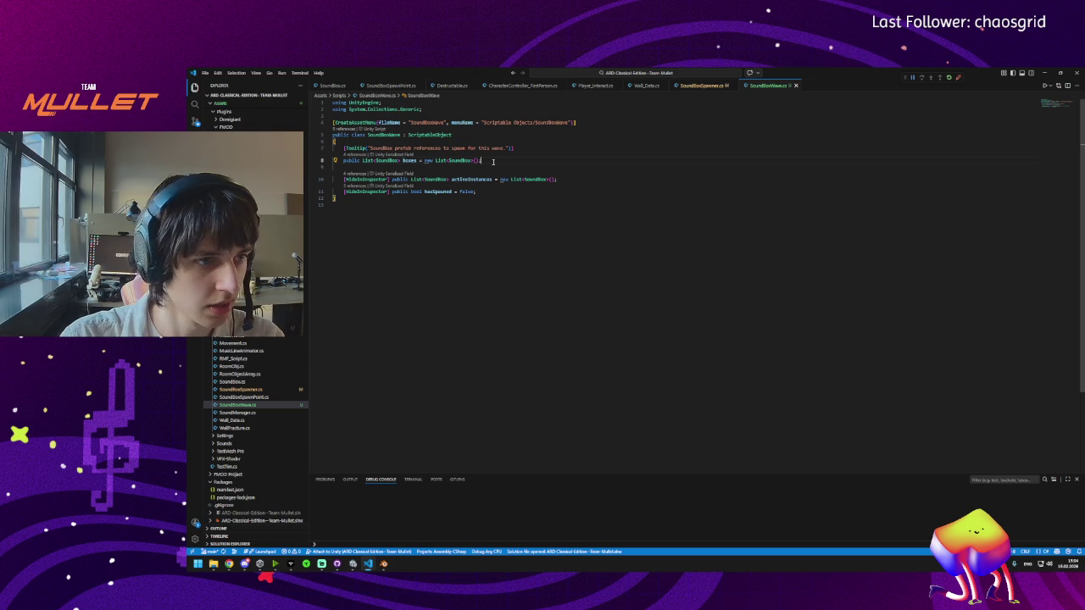
{"action": "key", "text": "Return"}
{"action": "type", "text": "p"}
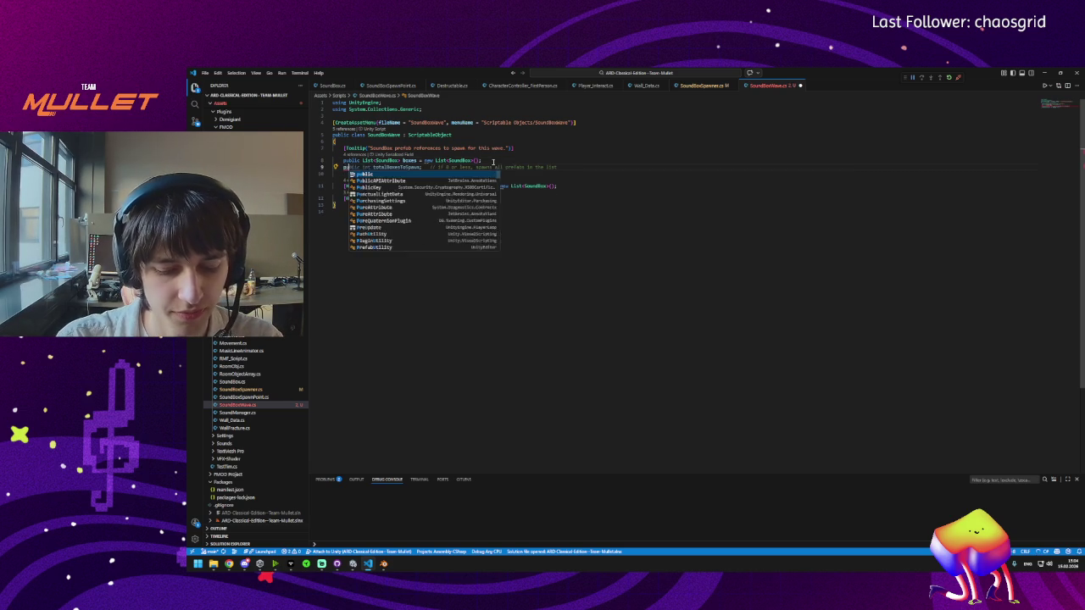
{"action": "type", "text": "ublic int totalBoxesToSpawn"}
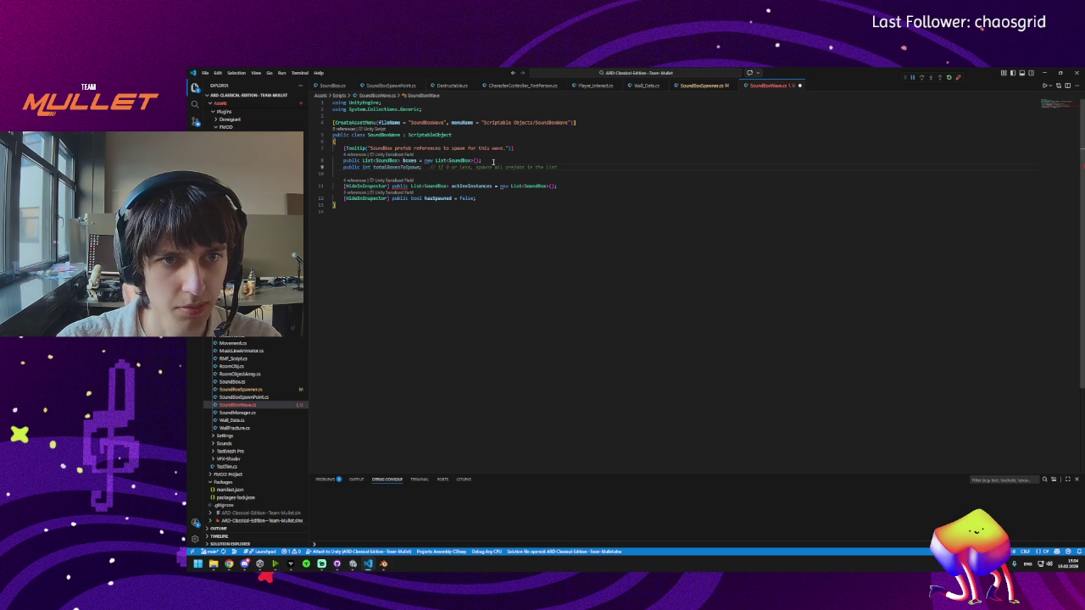
{"action": "type", "text": "t"}
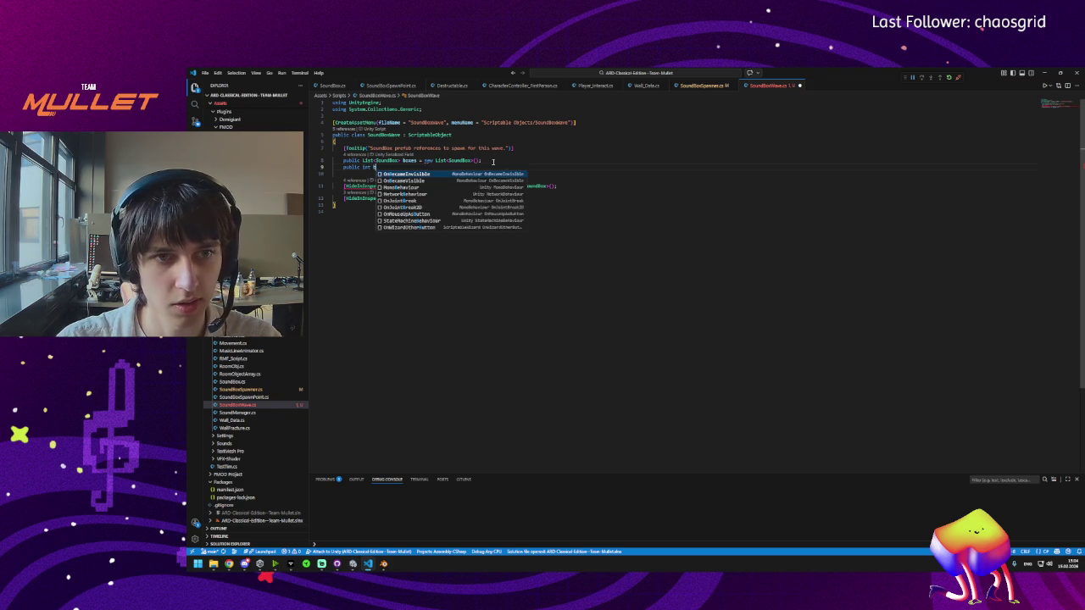
{"action": "key", "text": "BackSpace"}
{"action": "type", "text": "t"}
{"action": "key", "text": "BackSpace"}
{"action": "type", "text": "s"}
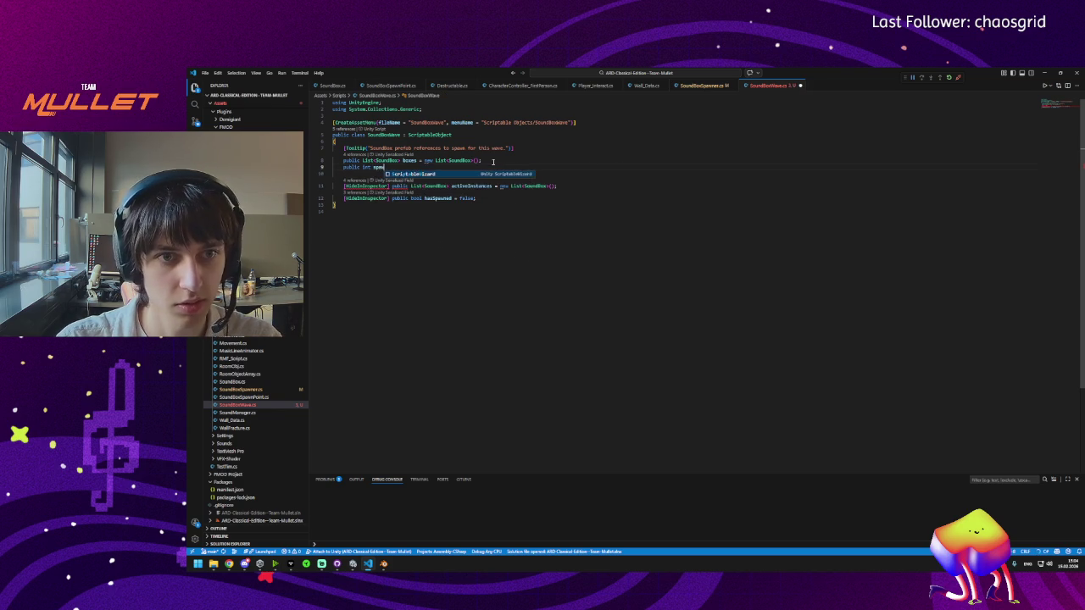
{"action": "key", "text": "Tab"}
{"action": "type", "text": "Number"}
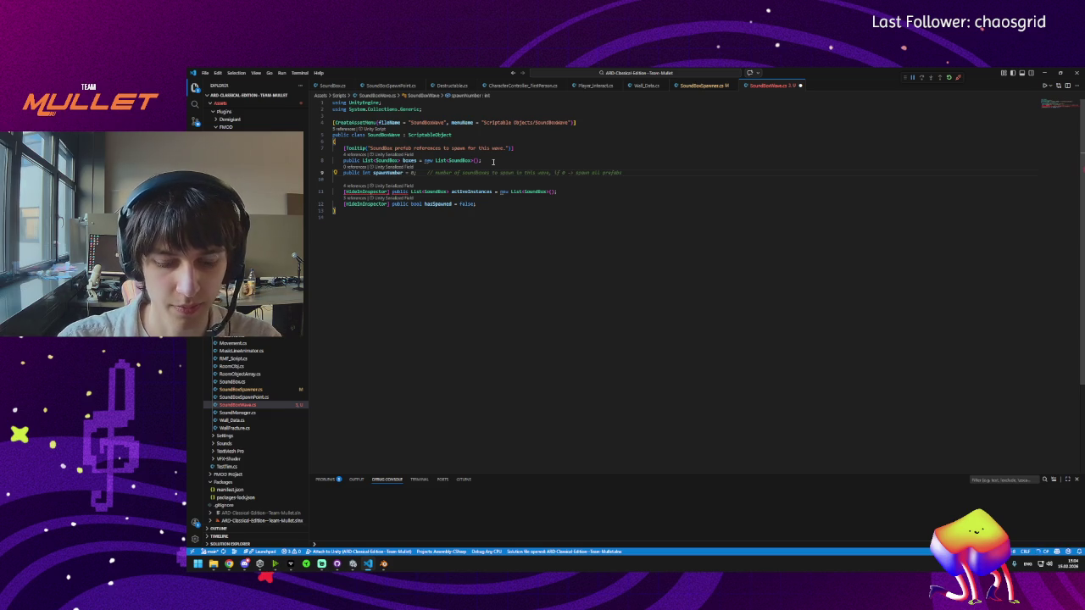
{"action": "key", "text": "ctrl+s"}
{"action": "type", "text": ";"}
{"action": "key", "text": "ctrl+s"}
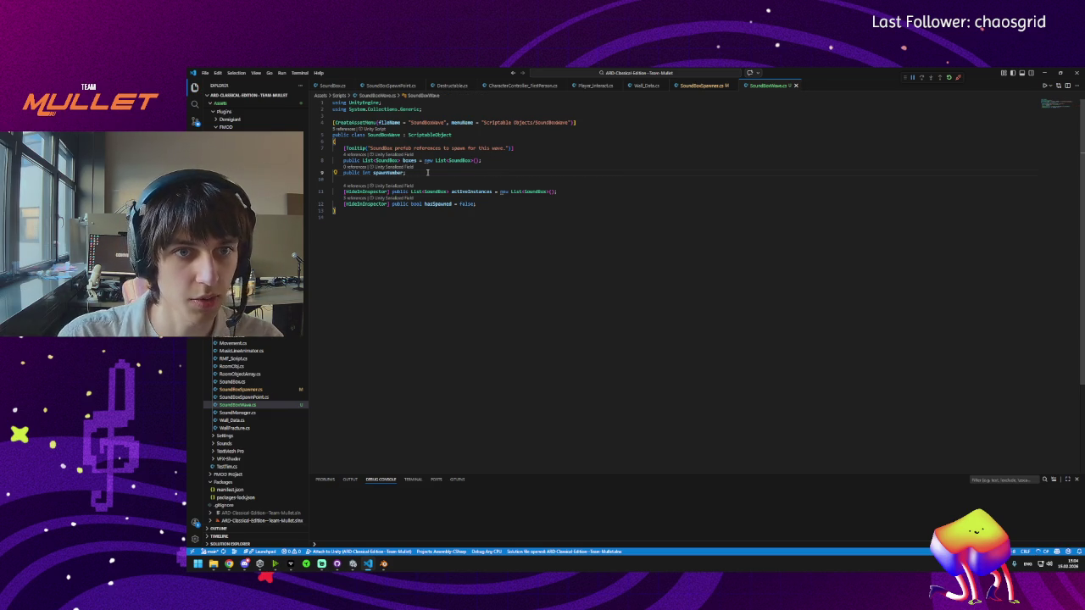
{"action": "key", "text": "Return"}
{"action": "key", "text": "Return"}
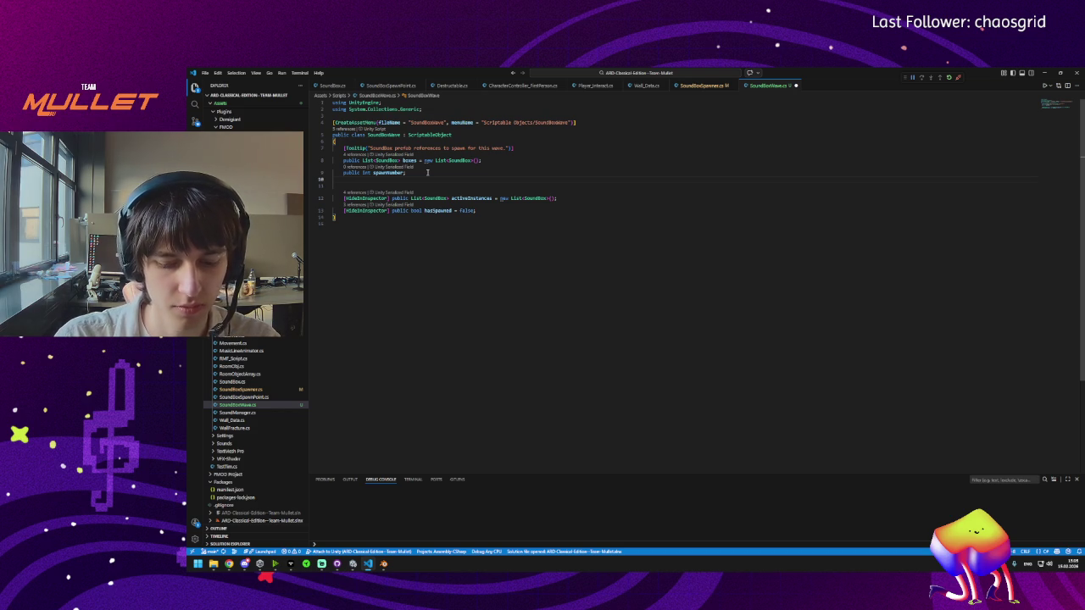
Step: Add an Instrument enum (Guitar, Drums, Bass, Vocals) and a public instrument field, saving the script
{"action": "type", "text": "publ"}
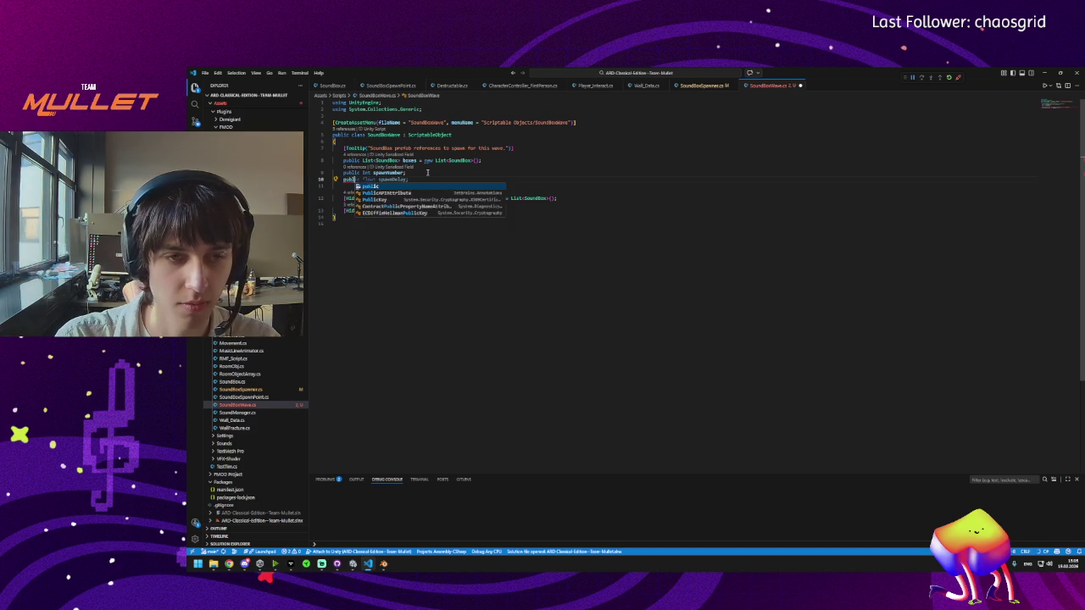
{"action": "type", "text": "ic enum "}
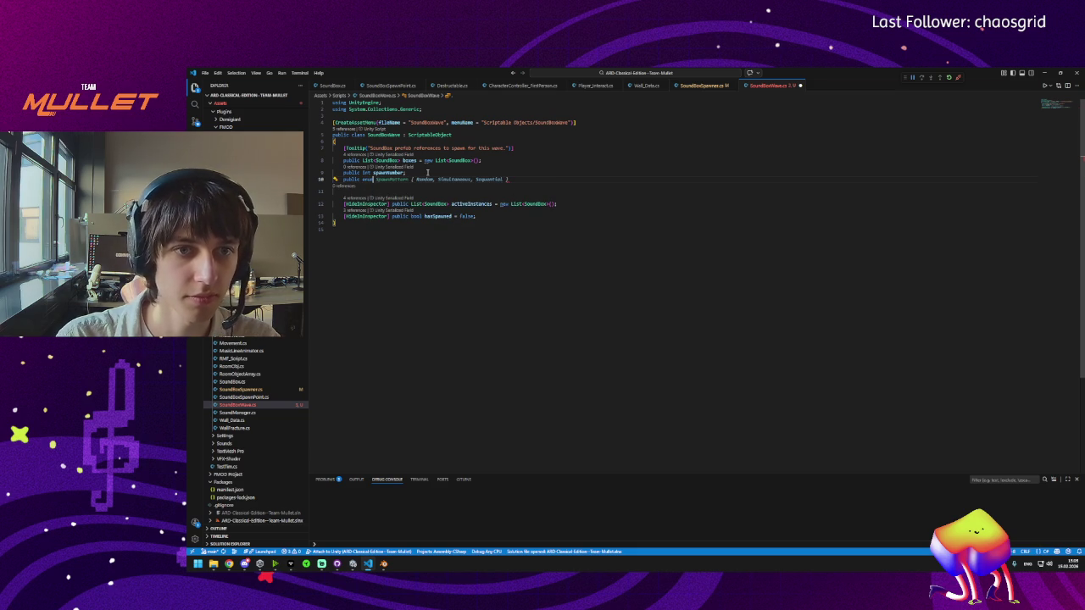
{"action": "type", "text": "I"}
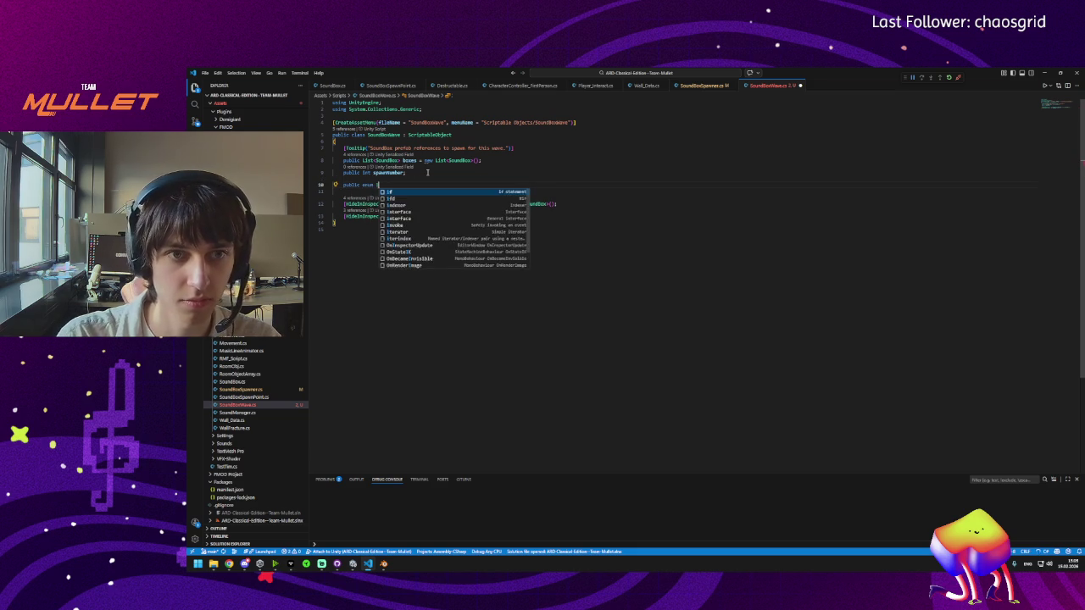
{"action": "type", "text": "nstrument"}
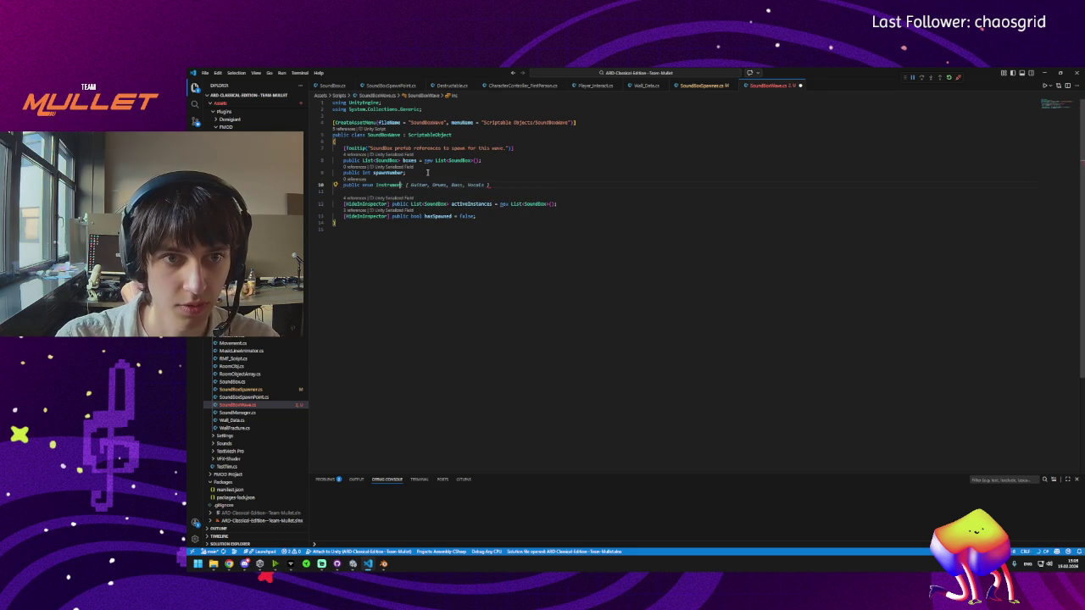
{"action": "key", "text": "Tab"}
{"action": "key", "text": "ctrl+s"}
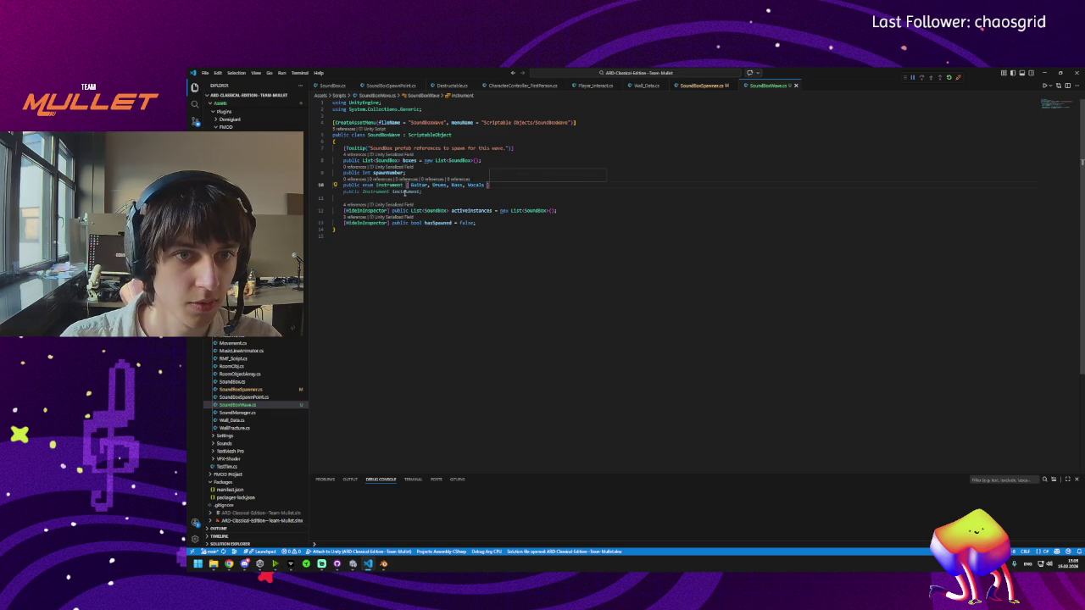
{"action": "key", "text": "Tab"}
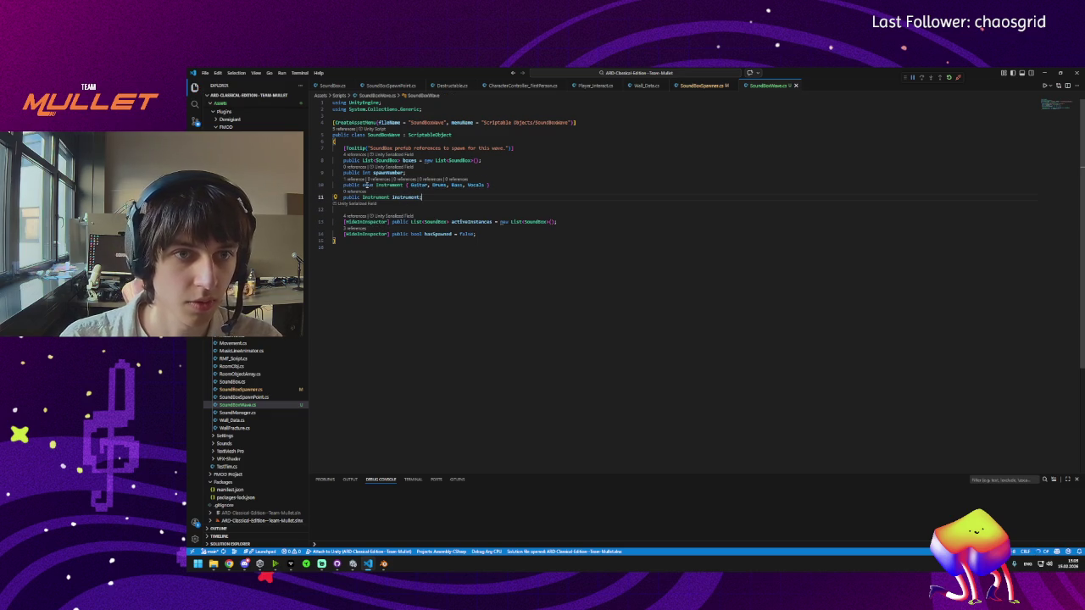
{"action": "double_click", "coordinate": [419, 185]}
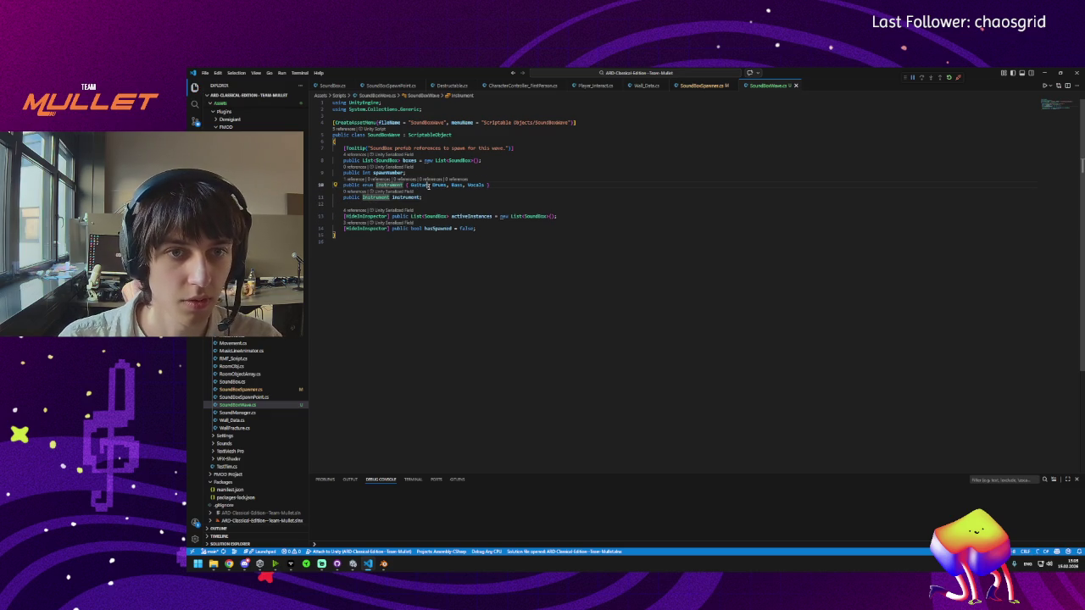
Step: Cycle through the open script tabs, ending on SoundBoxWave.cs
{"action": "left_click", "coordinate": [521, 86]}
{"action": "left_click", "coordinate": [596, 85]}
{"action": "left_click", "coordinate": [452, 86]}
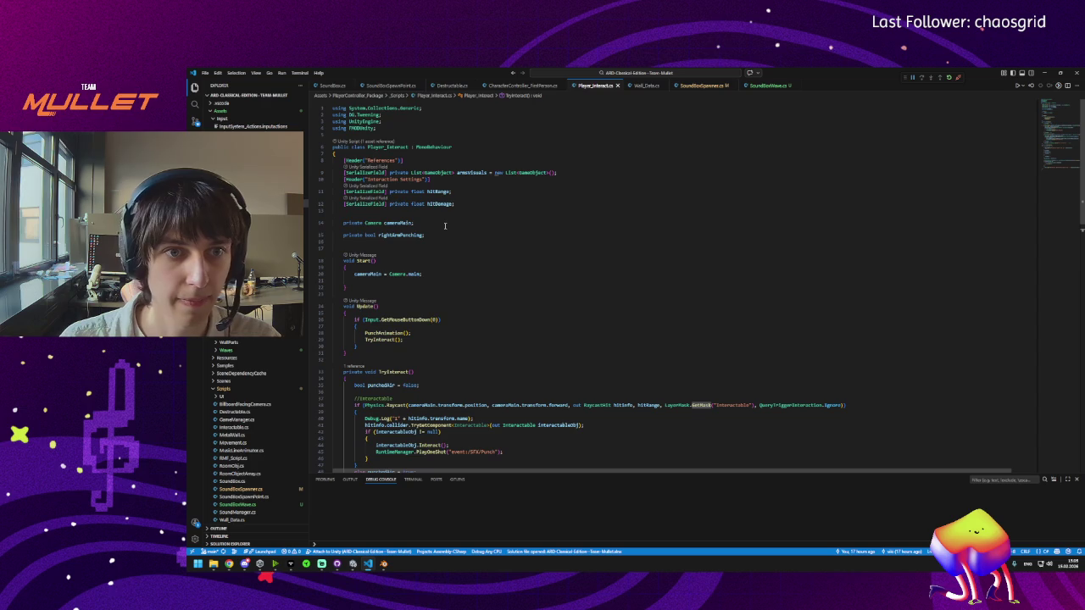
{"action": "left_click", "coordinate": [646, 85]}
{"action": "left_click", "coordinate": [697, 85]}
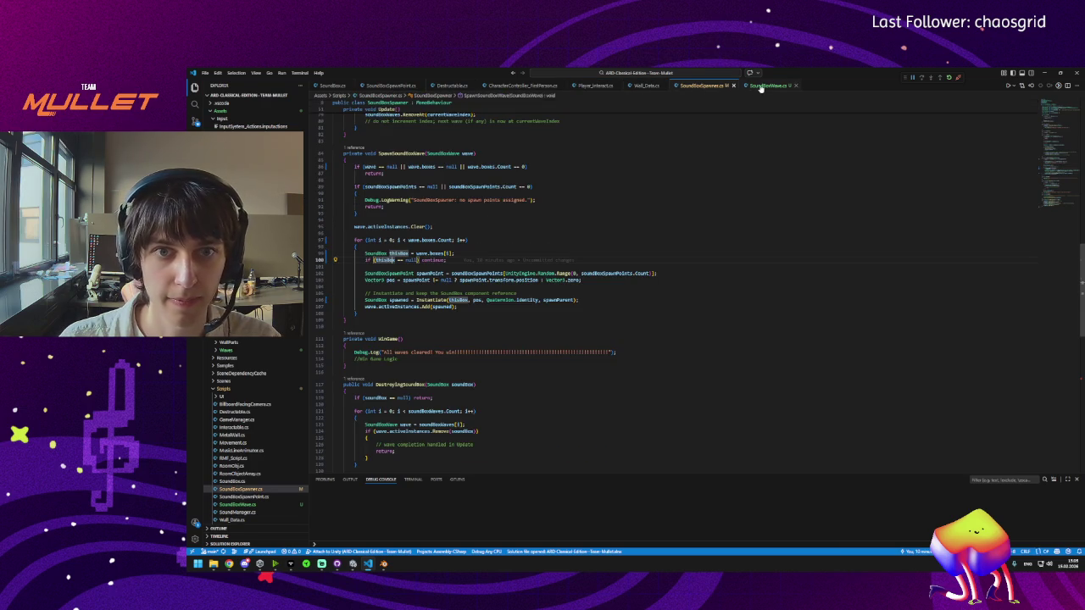
{"action": "left_click", "coordinate": [768, 85]}
{"action": "left_click", "coordinate": [704, 85]}
{"action": "scroll", "coordinate": [447, 231], "scroll_direction": "up", "scroll_amount": 15}
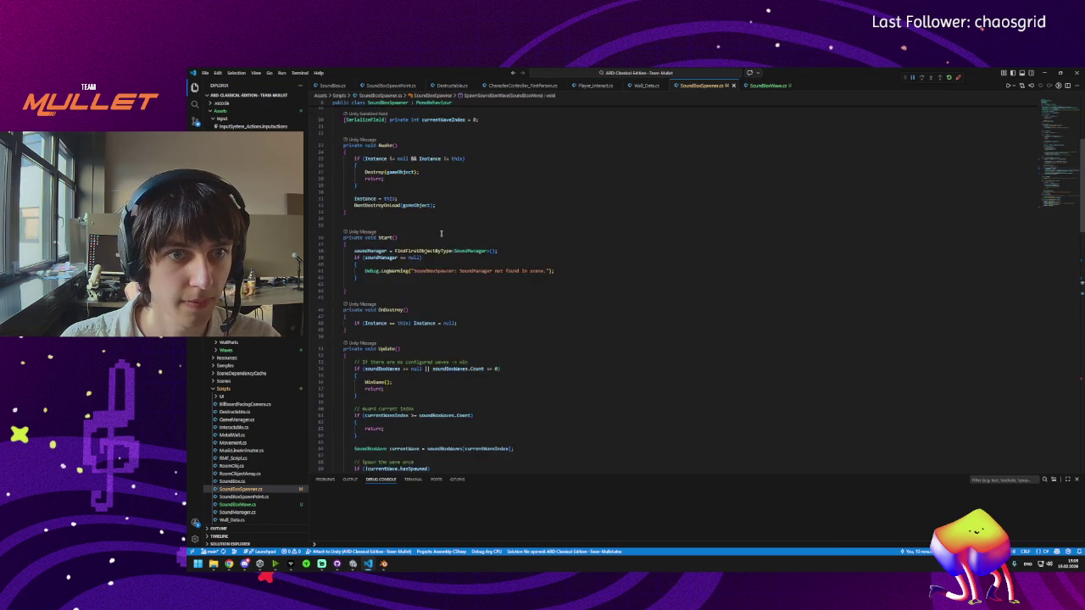
{"action": "left_click", "coordinate": [760, 87]}
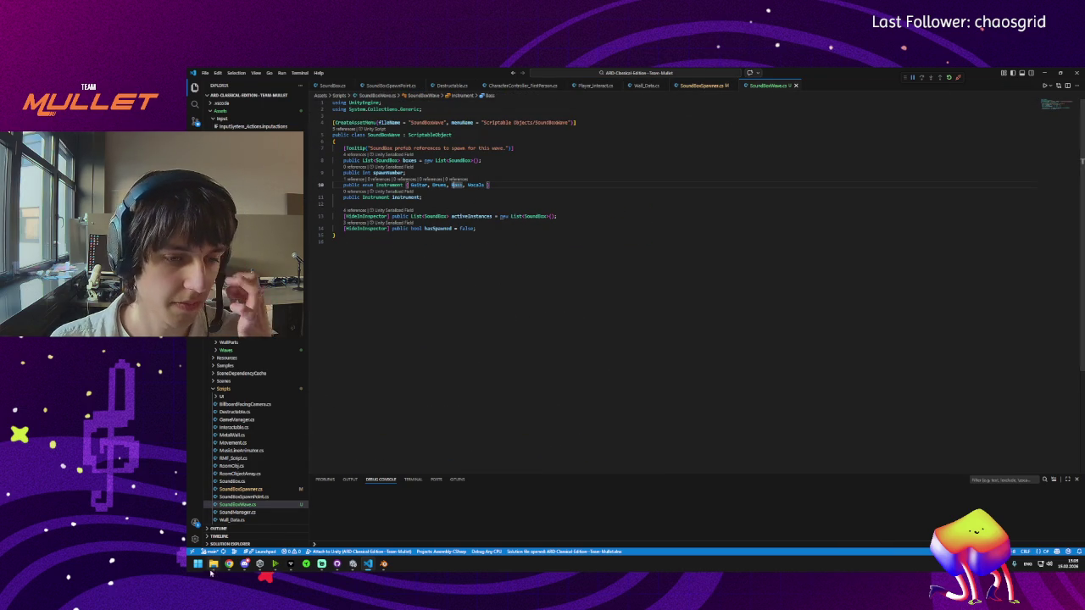
Step: Save SoundBoxWave.cs and comment out the boxes list declaration on line 8
{"action": "mouse_move", "coordinate": [244, 565]}
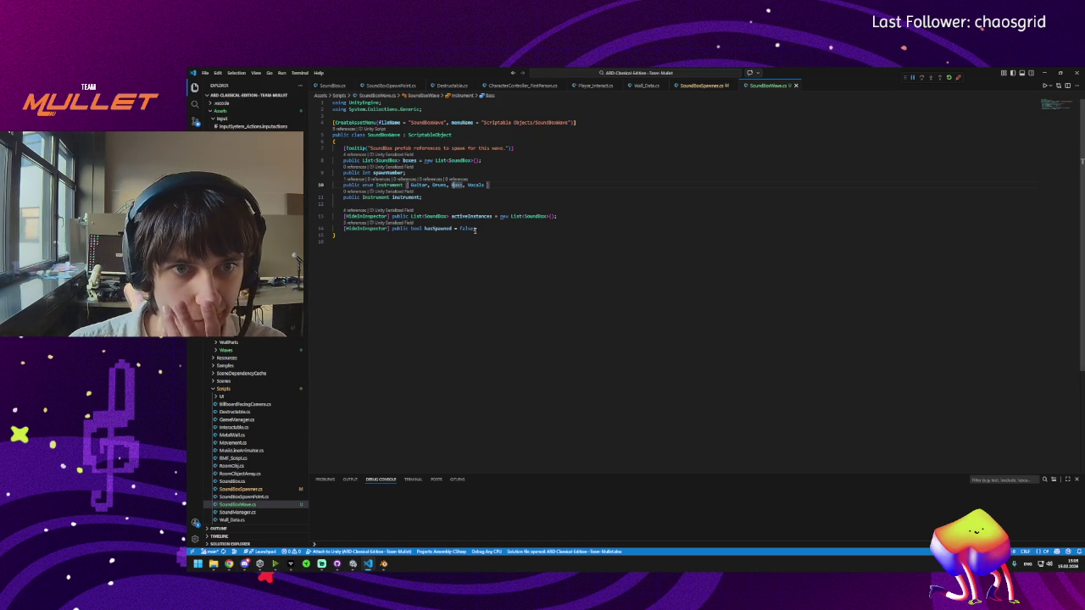
{"action": "left_click", "coordinate": [487, 185]}
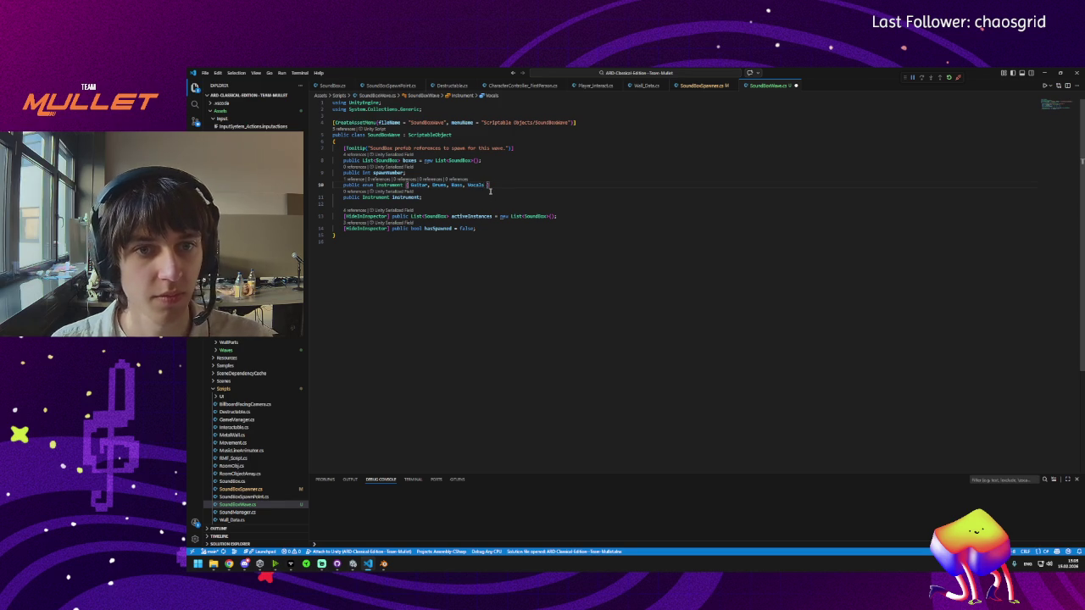
{"action": "key", "text": "ctrl+s"}
{"action": "left_click", "coordinate": [491, 201]}
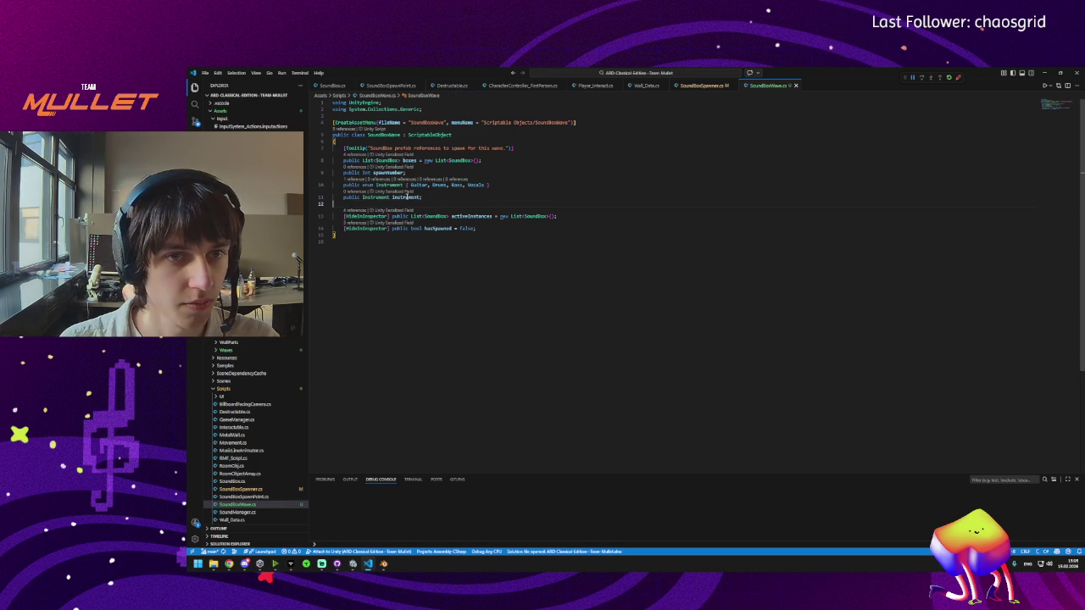
{"action": "left_click", "coordinate": [343, 160]}
{"action": "key", "text": "ctrl+slash"}
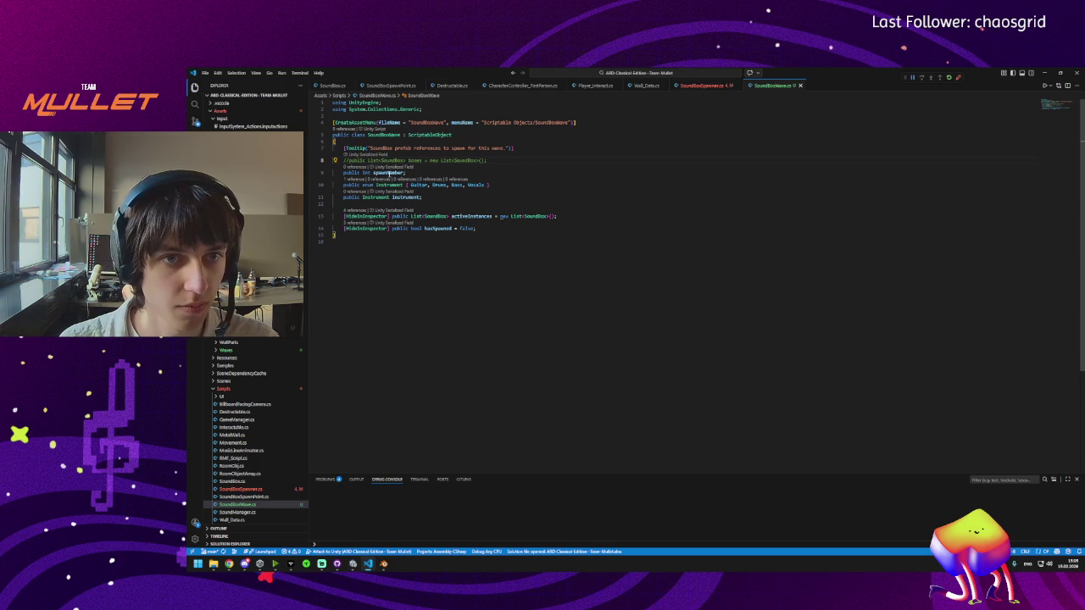
Step: Peek the references to Drums, then close Blender to return to Unity
{"action": "left_click", "coordinate": [417, 174]}
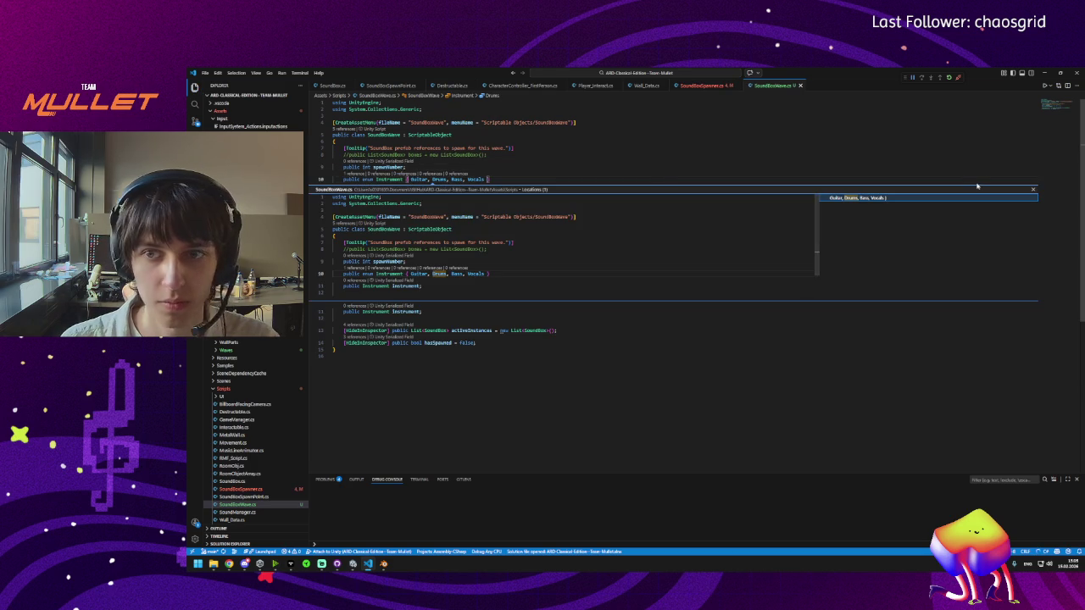
{"action": "left_click", "coordinate": [1034, 189]}
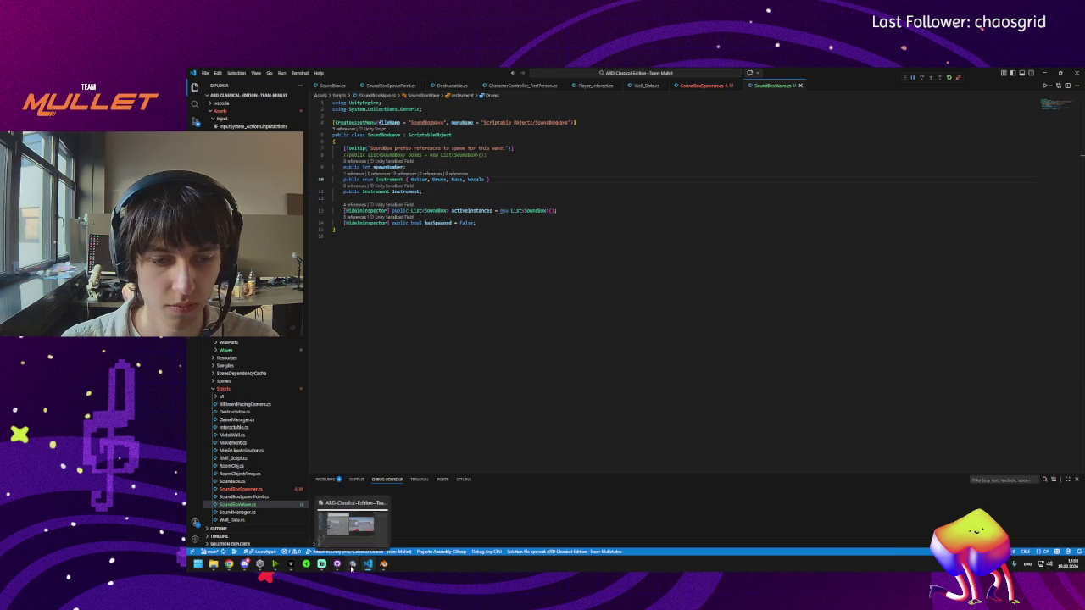
{"action": "left_click", "coordinate": [383, 564]}
{"action": "left_click", "coordinate": [1075, 72]}
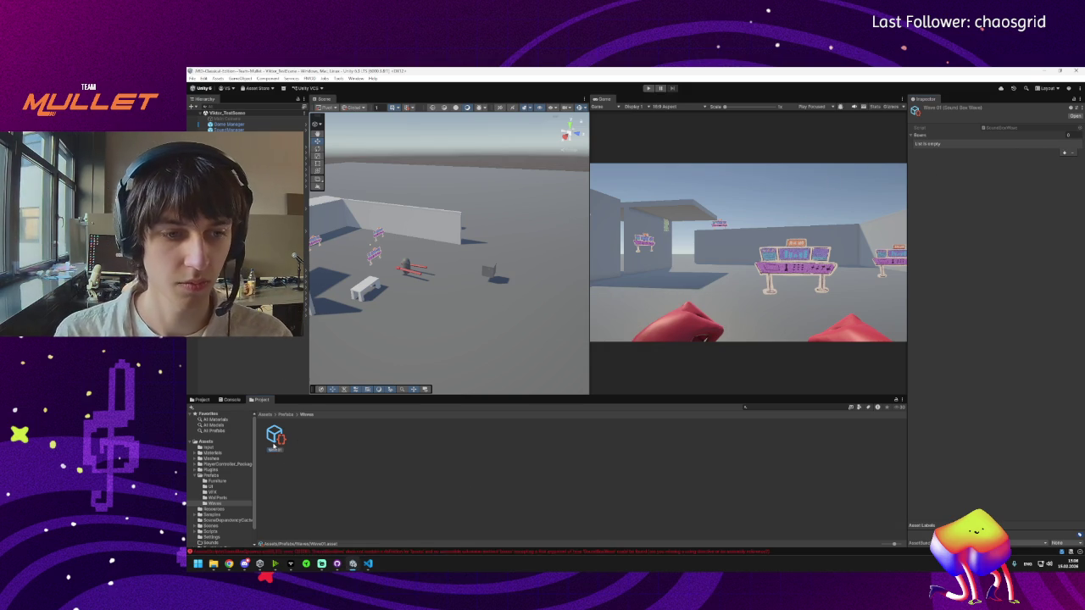
Step: Deselect Wave01 and read the CS1061 'no definition for boxes' errors in the Console
{"action": "left_click", "coordinate": [373, 479]}
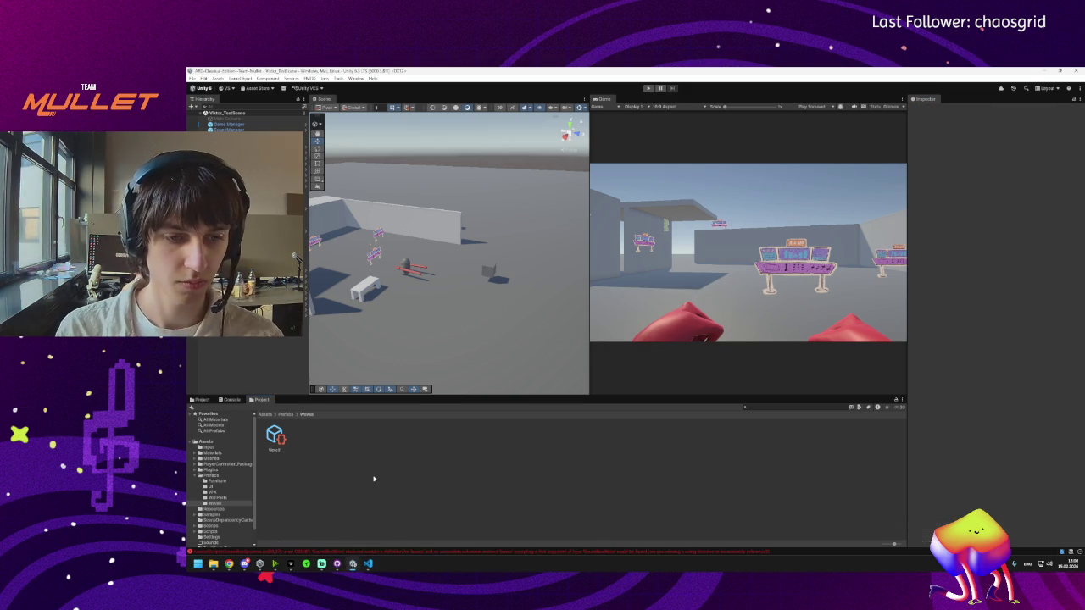
{"action": "left_click", "coordinate": [387, 553]}
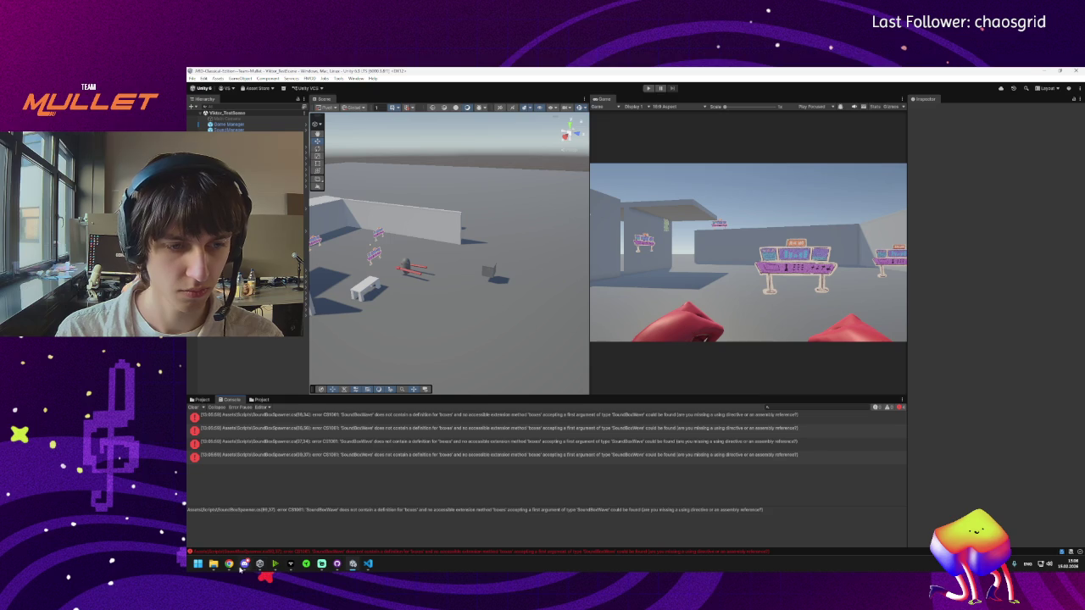
{"action": "mouse_move", "coordinate": [244, 564]}
{"action": "mouse_move", "coordinate": [235, 515]}
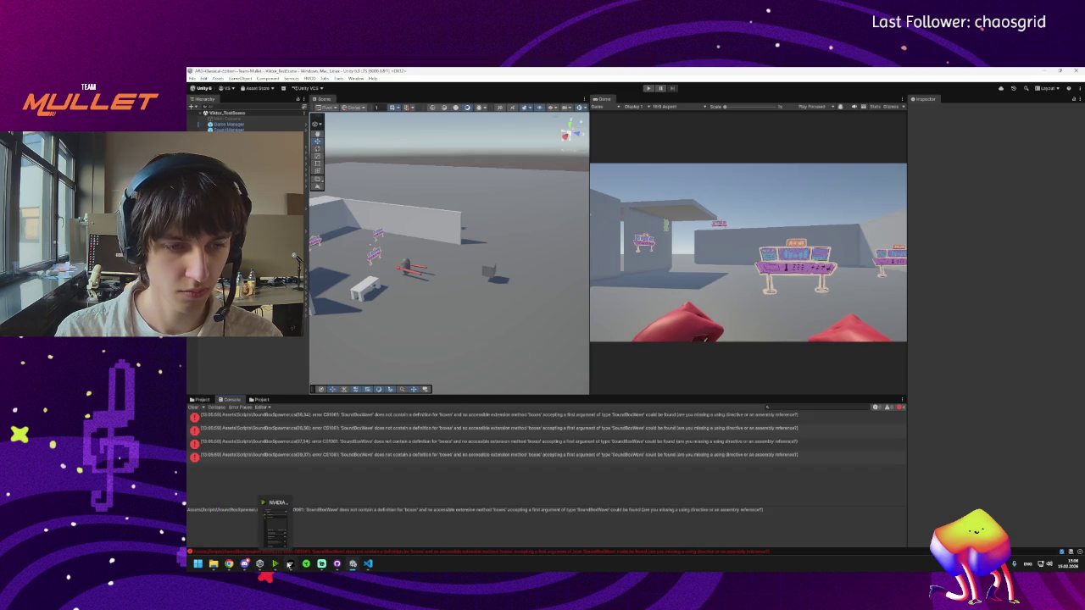
{"action": "mouse_move", "coordinate": [338, 568]}
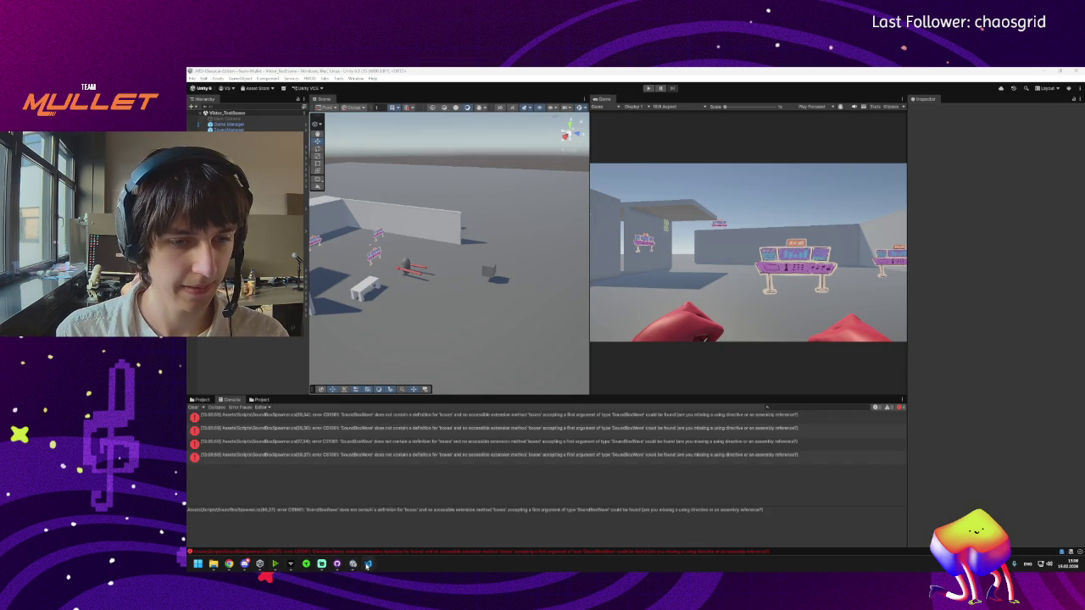
{"action": "left_click", "coordinate": [367, 565]}
Step: Back in SoundBoxWave.cs, uncomment the boxes list declaration and save
{"action": "left_click", "coordinate": [348, 573]}
{"action": "left_click", "coordinate": [368, 565]}
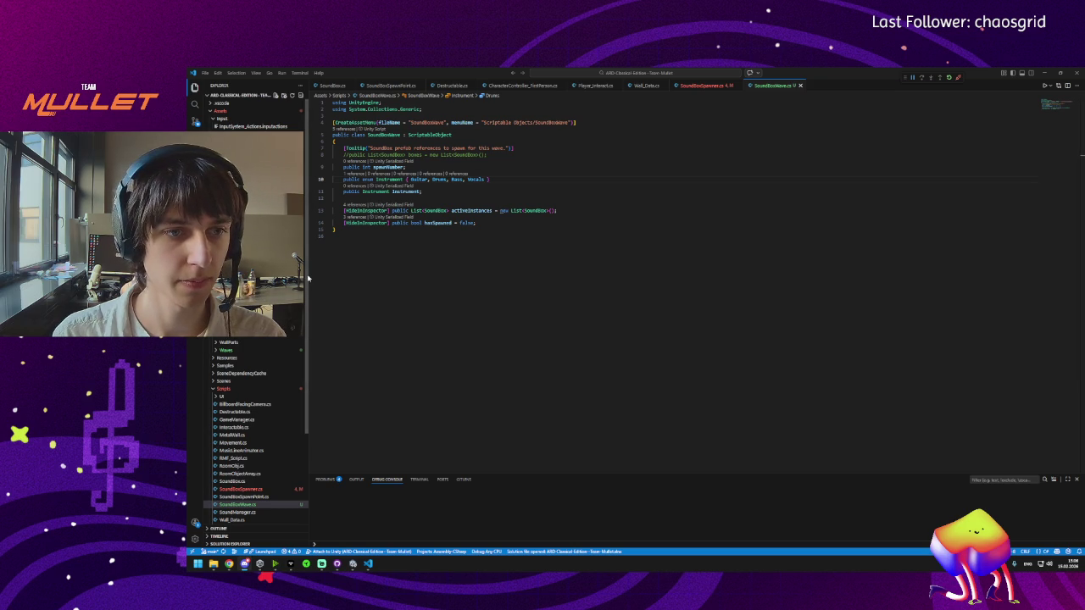
{"action": "key", "text": "ctrl+Tab"}
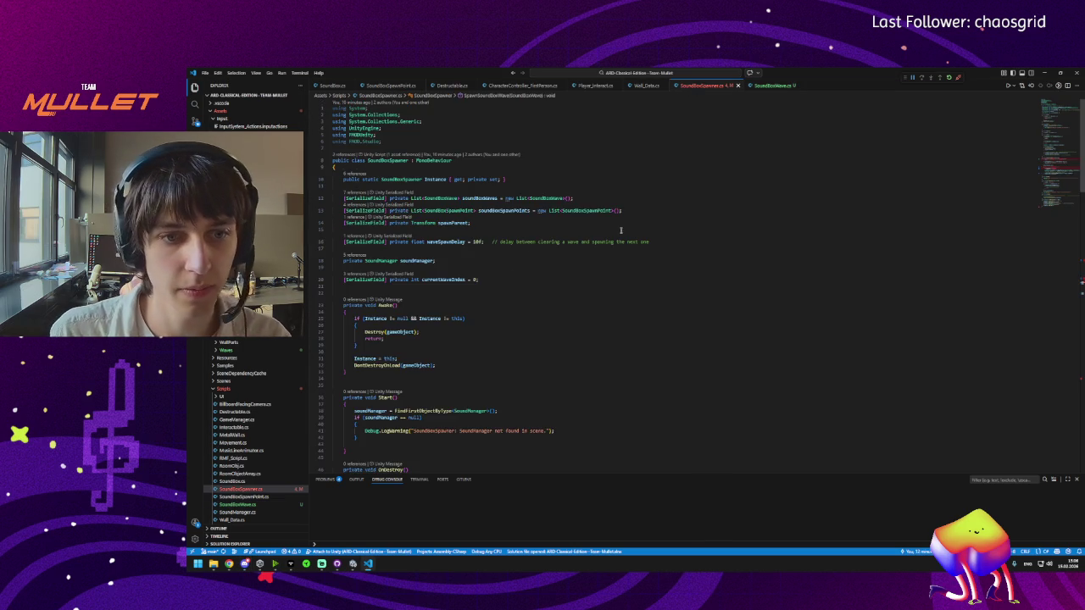
{"action": "scroll", "coordinate": [621, 230], "scroll_direction": "down", "scroll_amount": 15}
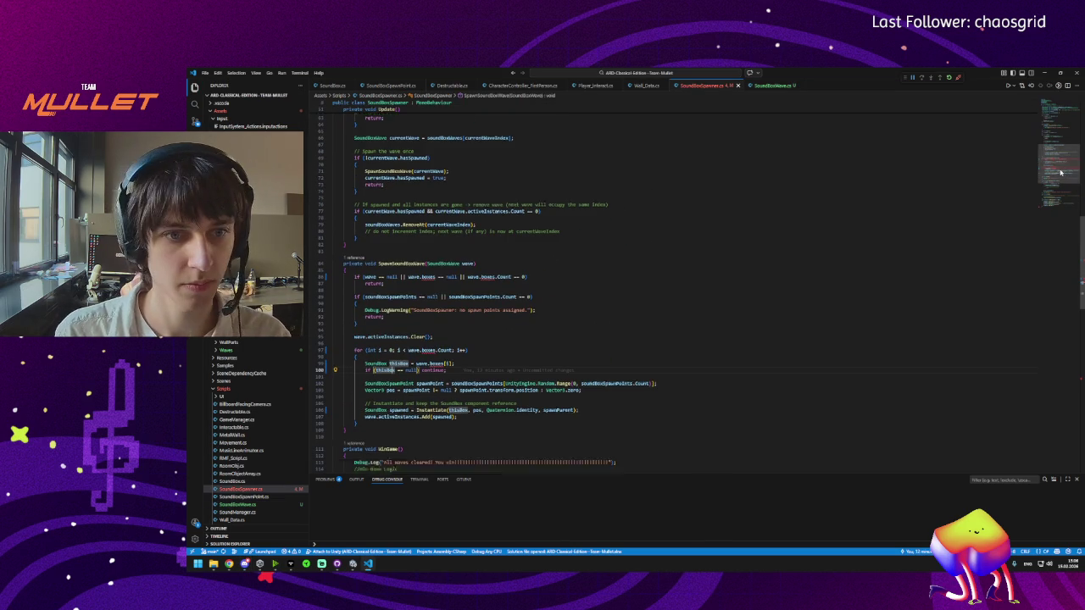
{"action": "mouse_move", "coordinate": [352, 564]}
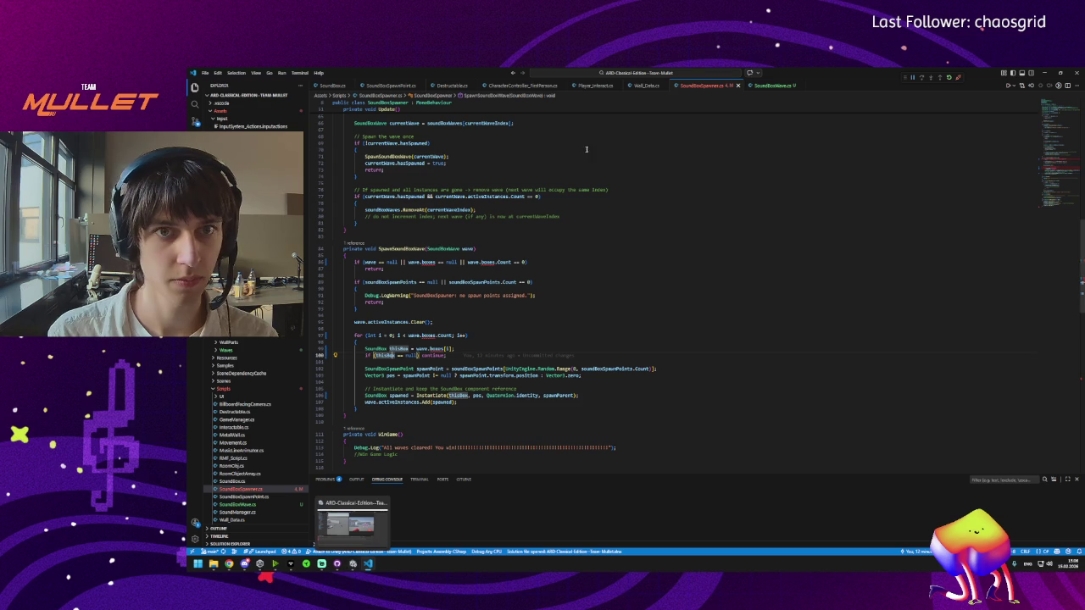
{"action": "key", "text": "ctrl+Tab"}
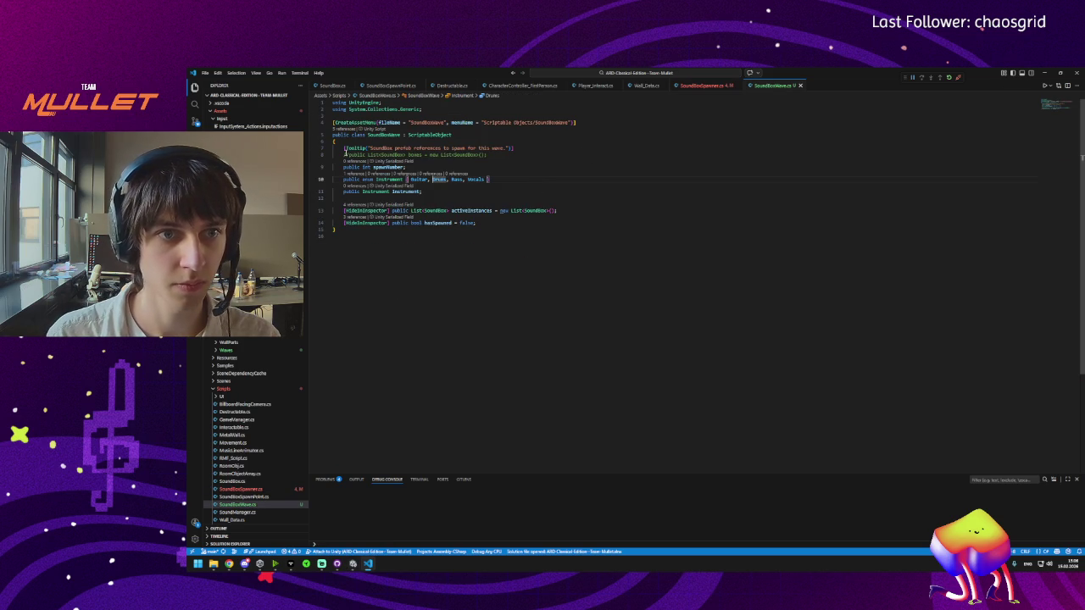
{"action": "left_click", "coordinate": [347, 155]}
{"action": "key", "text": "ctrl+slash"}
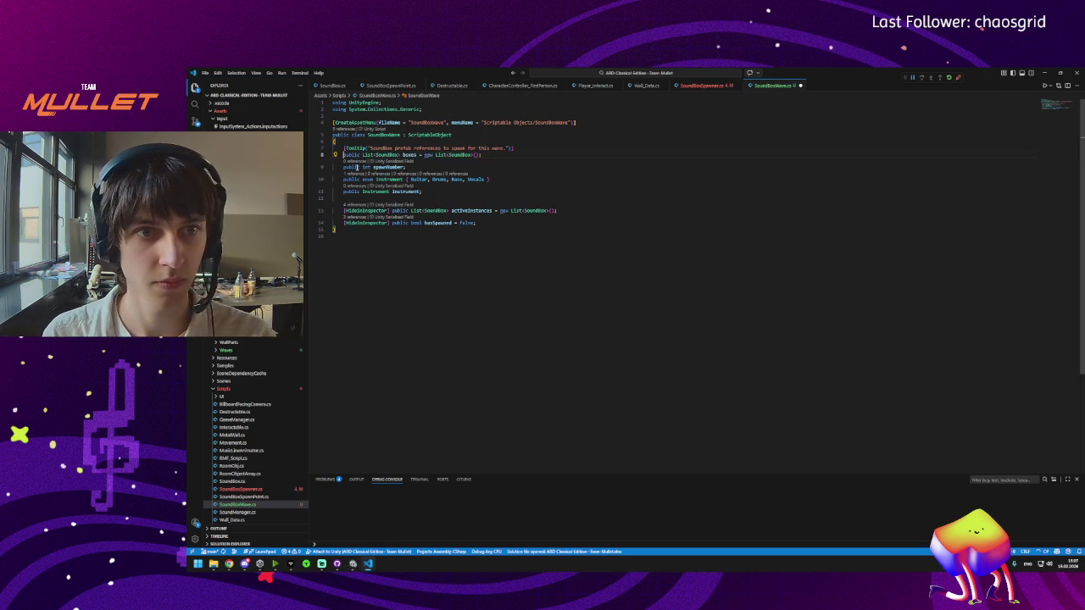
{"action": "key", "text": "ctrl+s"}
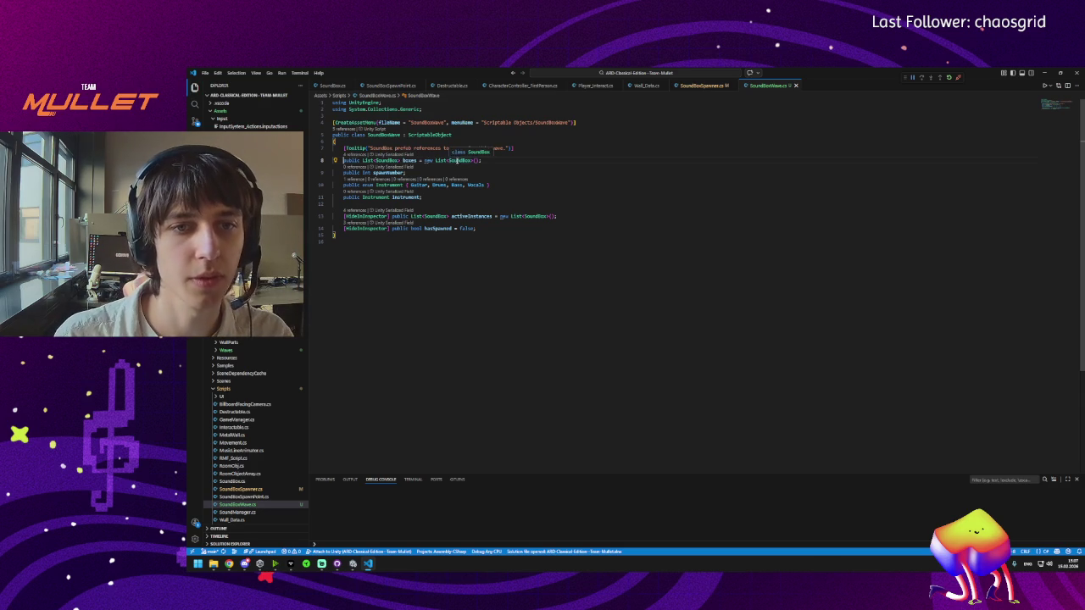
Step: Rename the spawnNumber field to spawnPosNumber and save
{"action": "left_click", "coordinate": [387, 173]}
{"action": "left_click", "coordinate": [335, 173]}
{"action": "left_click", "coordinate": [388, 173]}
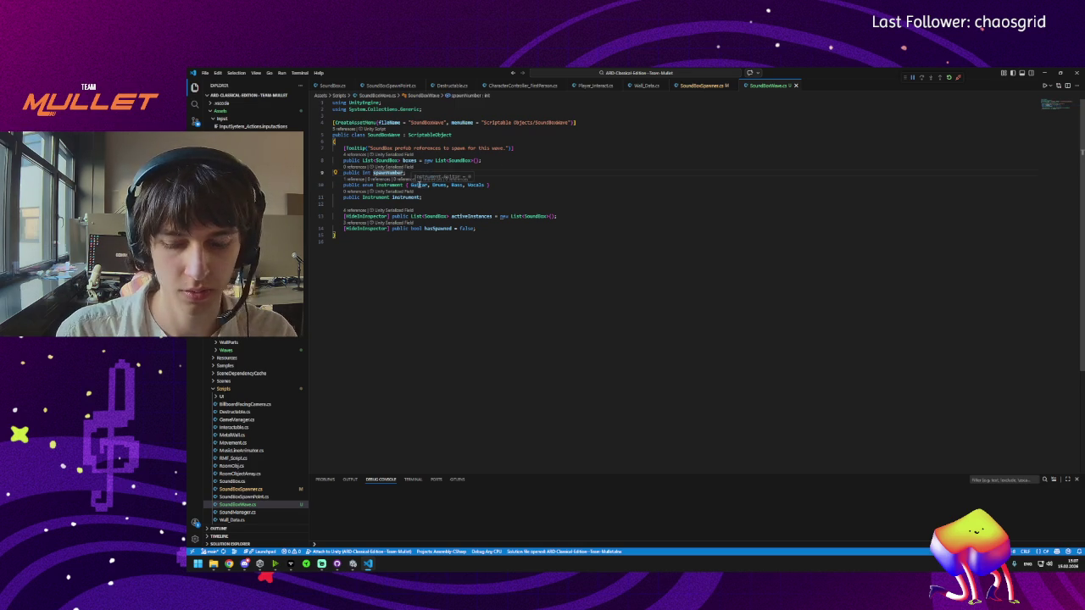
{"action": "type", "text": "sos"}
{"action": "key", "text": "ctrl+s"}
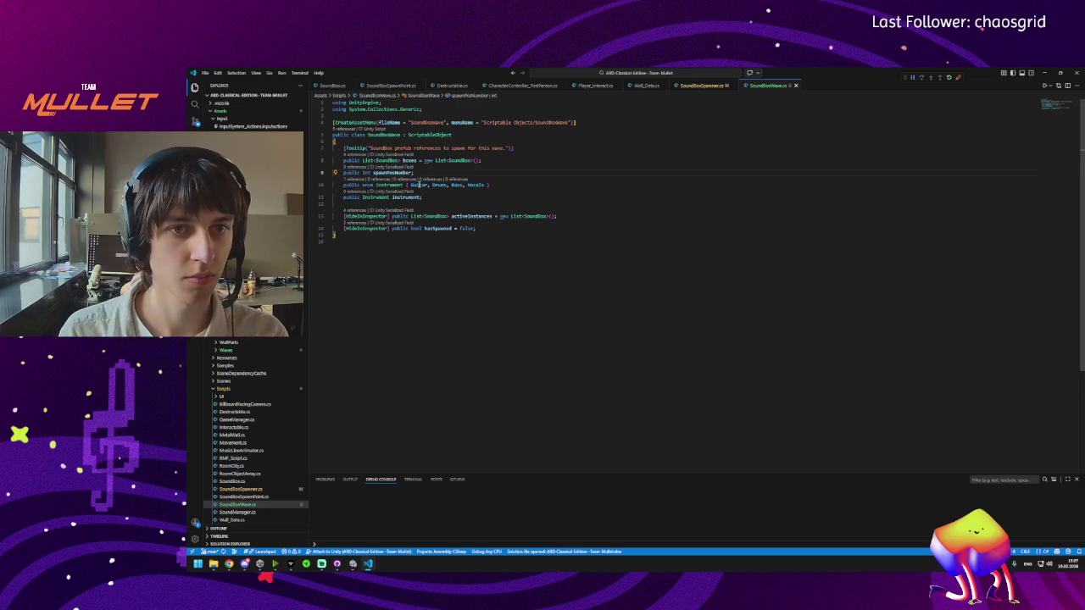
Step: Delete the Instrument enum and instrument field, then save the script
{"action": "left_click_drag", "start_coordinate": [428, 200], "coordinate": [318, 187]}
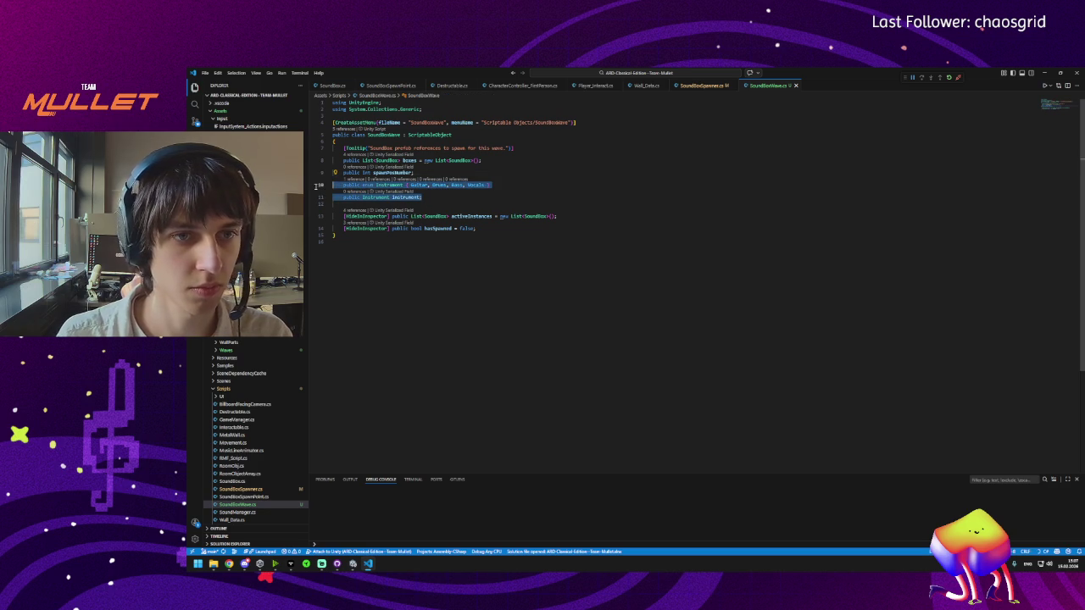
{"action": "key", "text": "BackSpace"}
{"action": "key", "text": "BackSpace"}
{"action": "key", "text": "ctrl+s"}
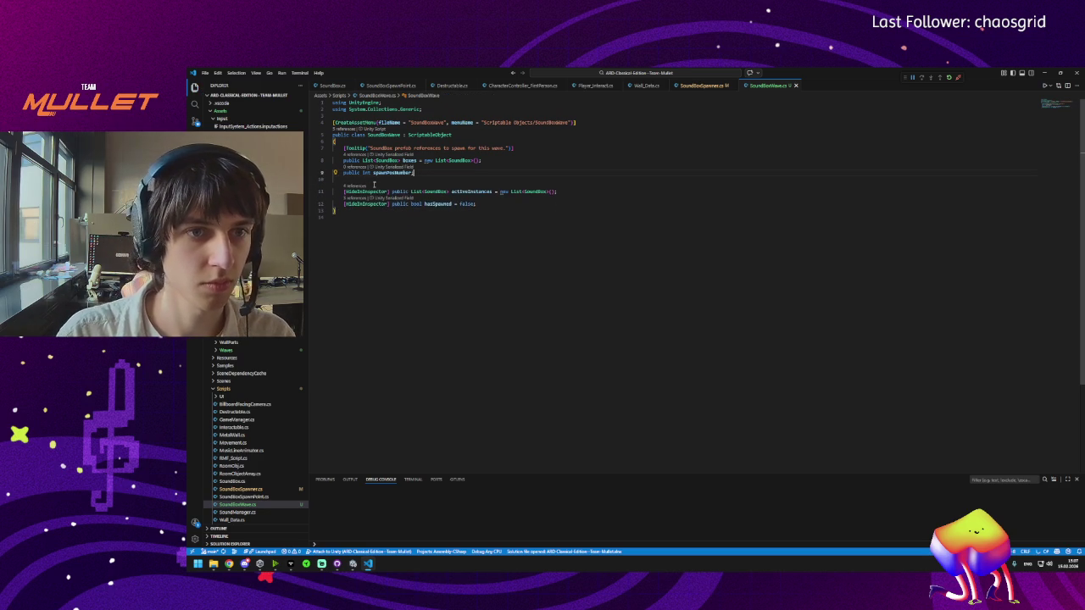
{"action": "left_click", "coordinate": [485, 192]}
{"action": "key", "text": "End"}
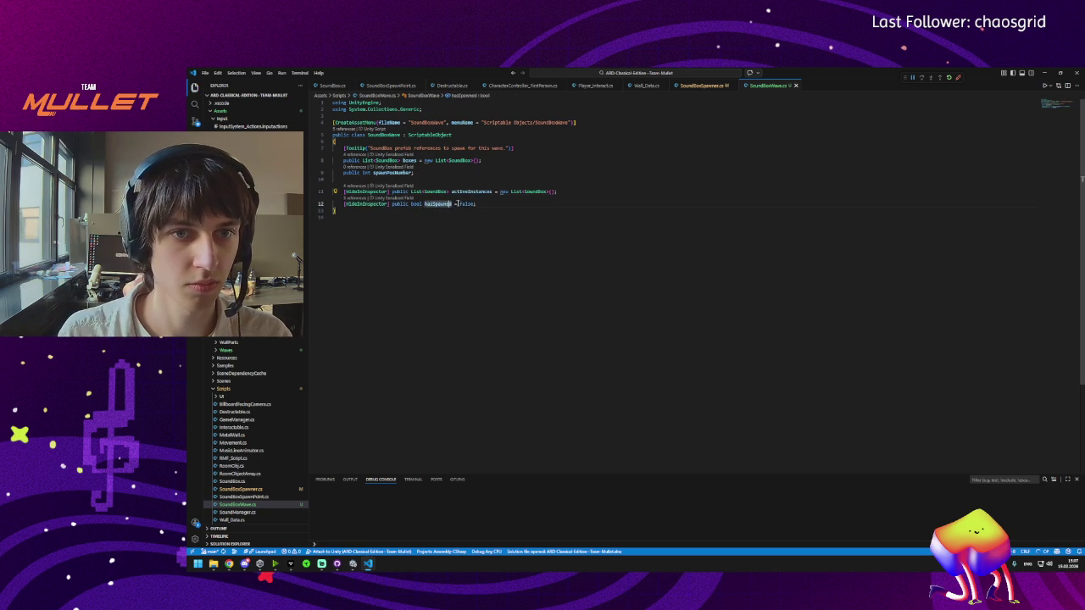
{"action": "left_click", "coordinate": [392, 173]}
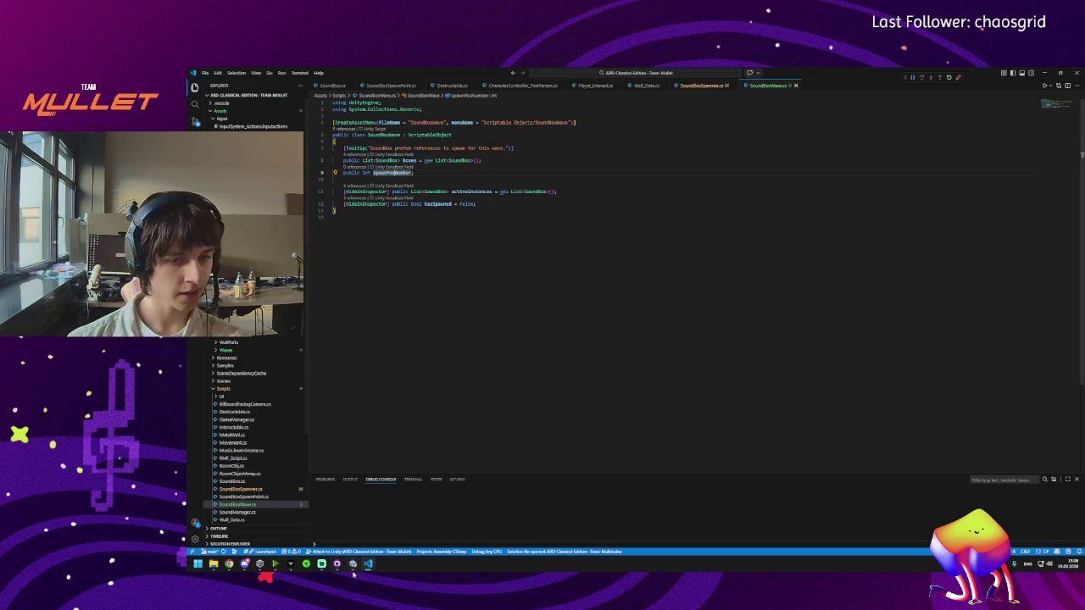
Step: Switch to Unity so the fixed scripts recompile without the CS1061 errors
{"action": "left_click", "coordinate": [353, 565]}
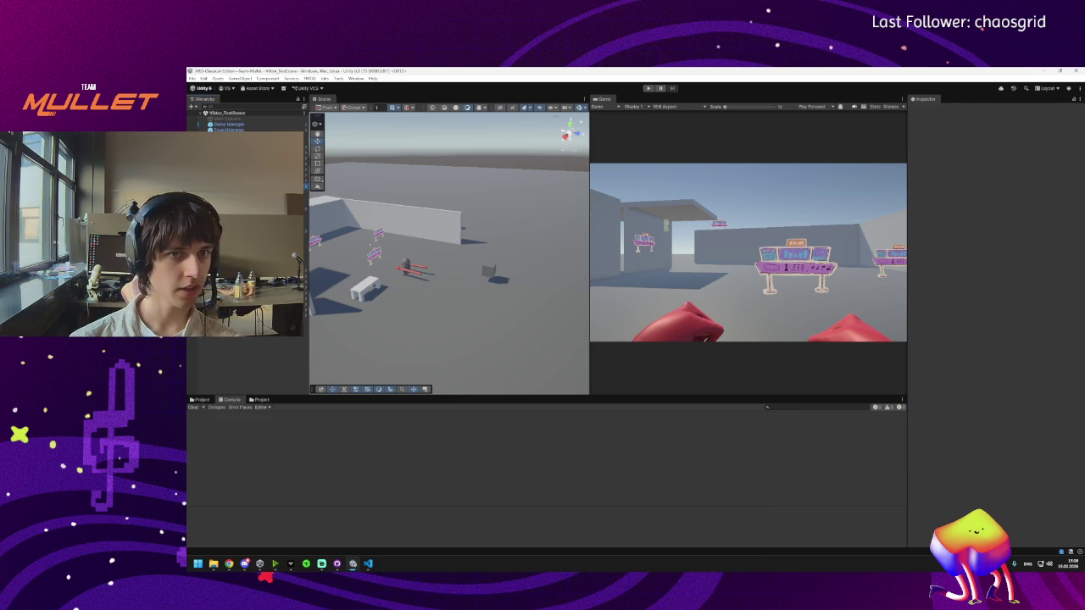
{"action": "left_click", "coordinate": [409, 268]}
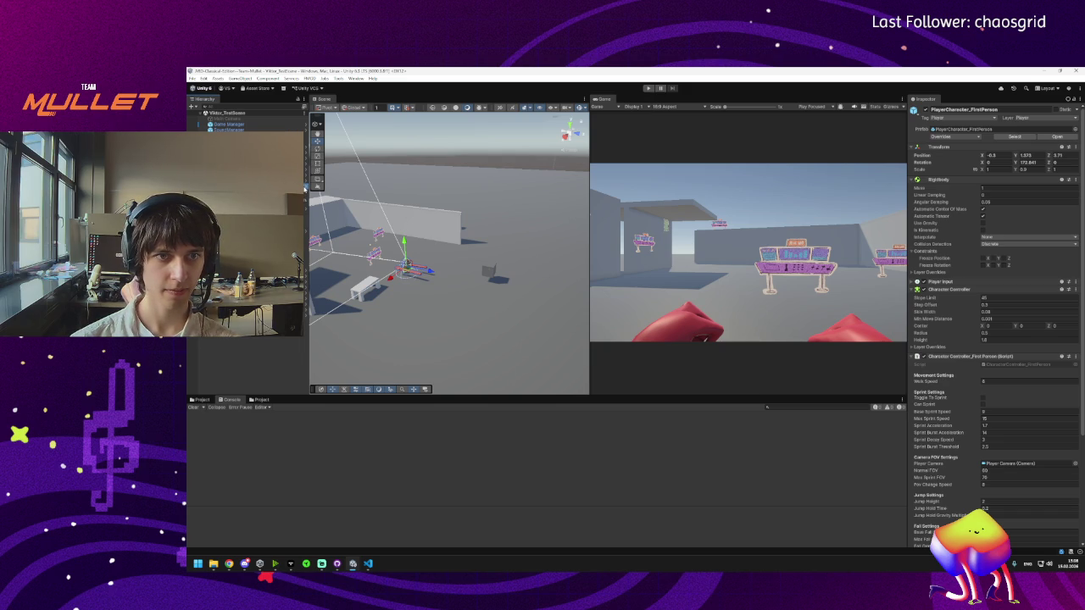
{"action": "left_click", "coordinate": [304, 188]}
{"action": "left_click", "coordinate": [234, 128]}
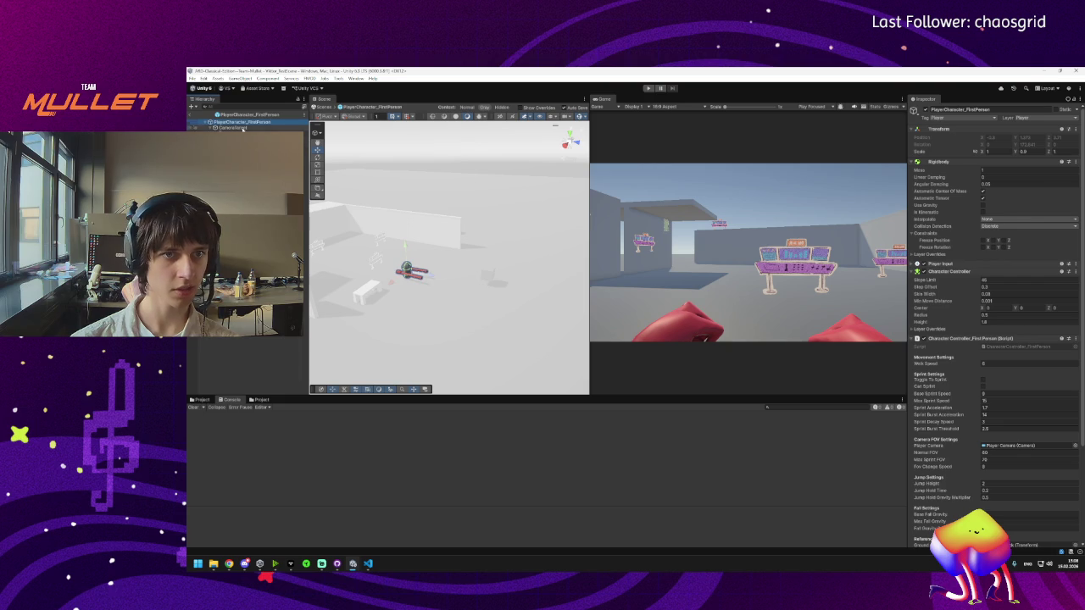
{"action": "left_click", "coordinate": [238, 121]}
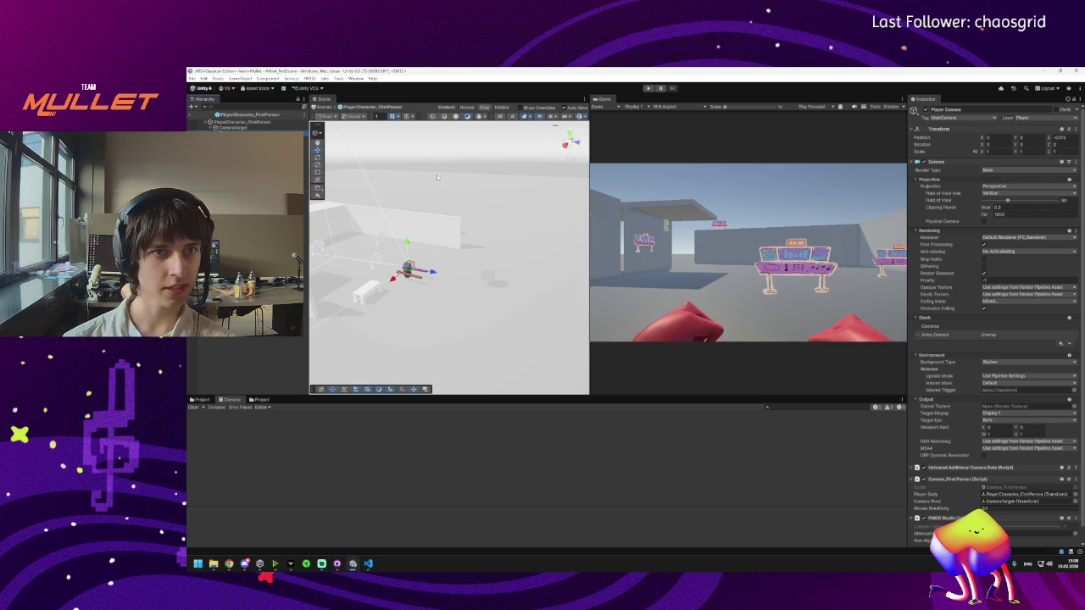
{"action": "double_click", "coordinate": [935, 334]}
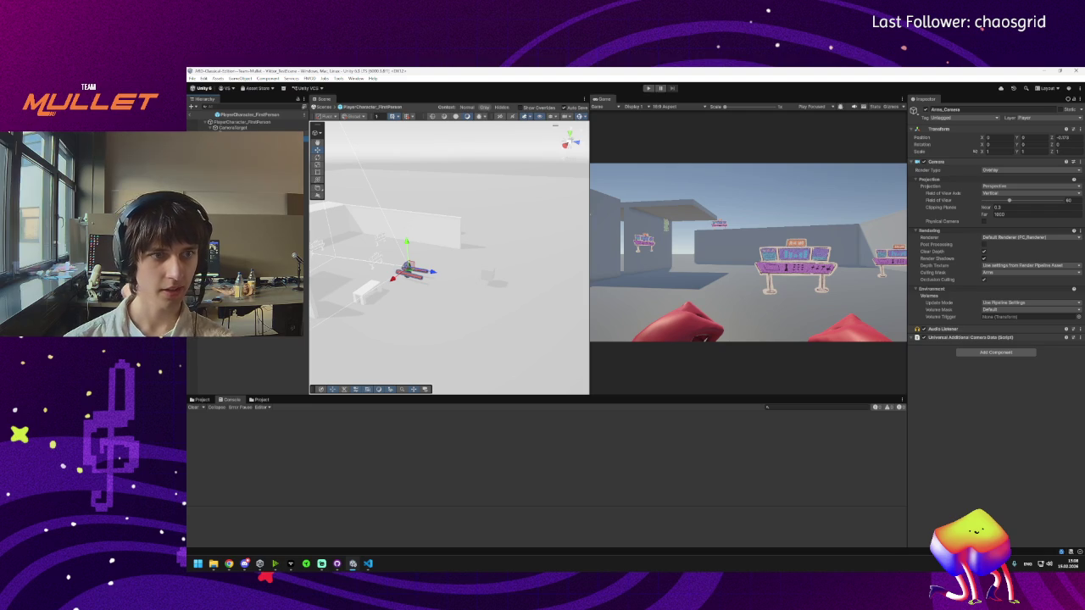
{"action": "key", "text": "ctrl+z"}
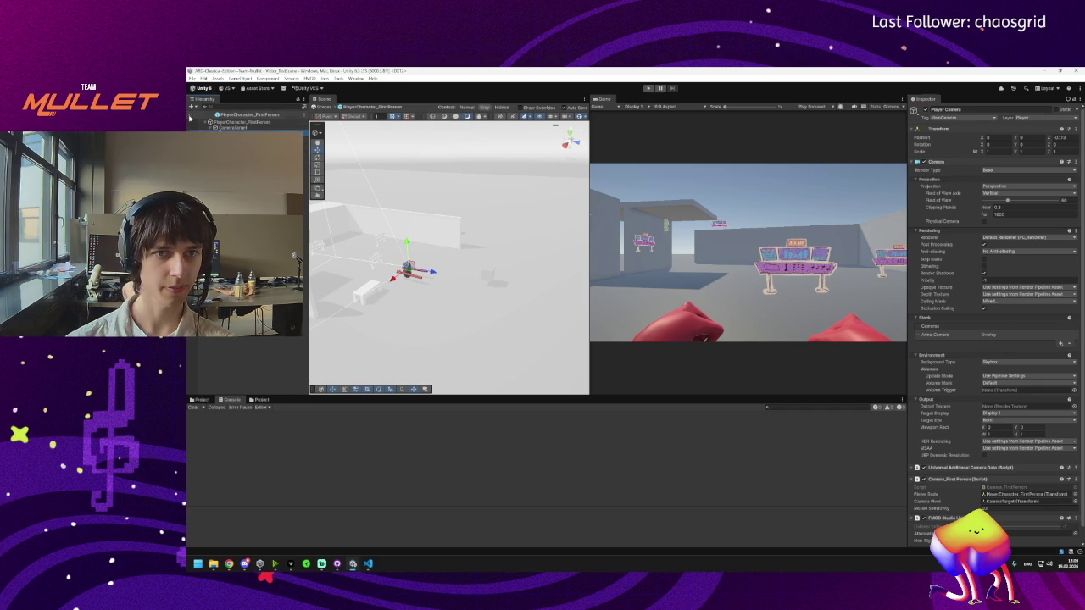
{"action": "left_click", "coordinate": [210, 113]}
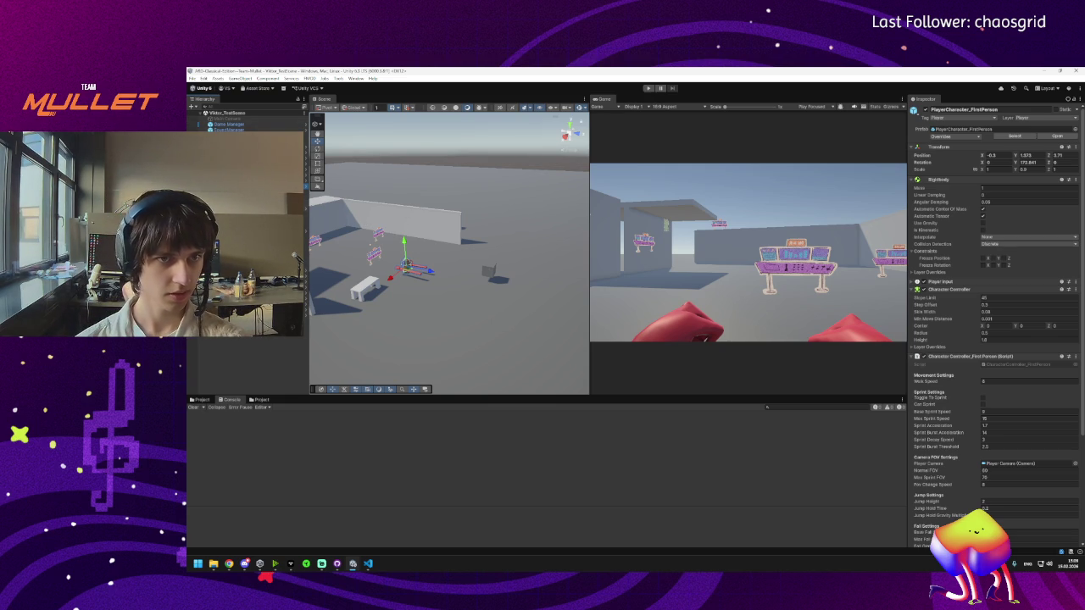
Step: Select Arms_Camera under Arms and set its Far clipping plane to 1000
{"action": "left_click", "coordinate": [229, 135]}
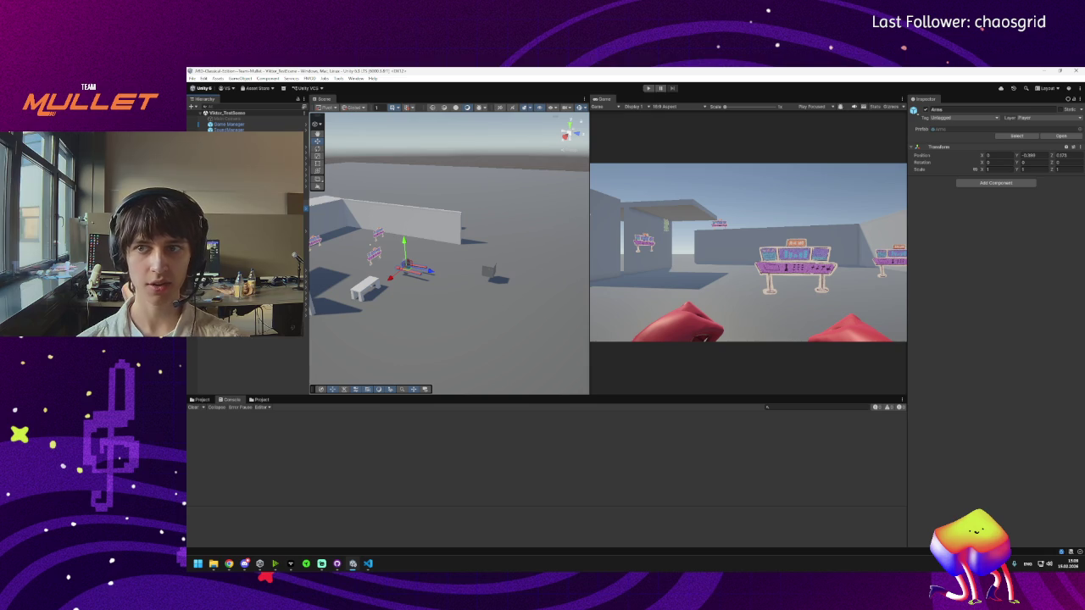
{"action": "left_click", "coordinate": [238, 144]}
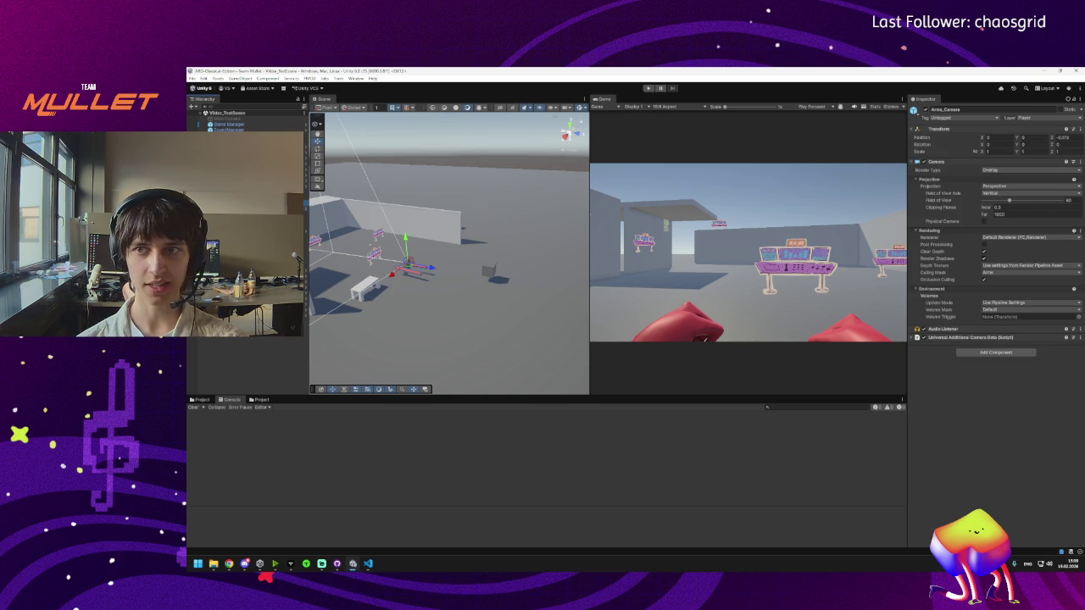
{"action": "left_click", "coordinate": [229, 135]}
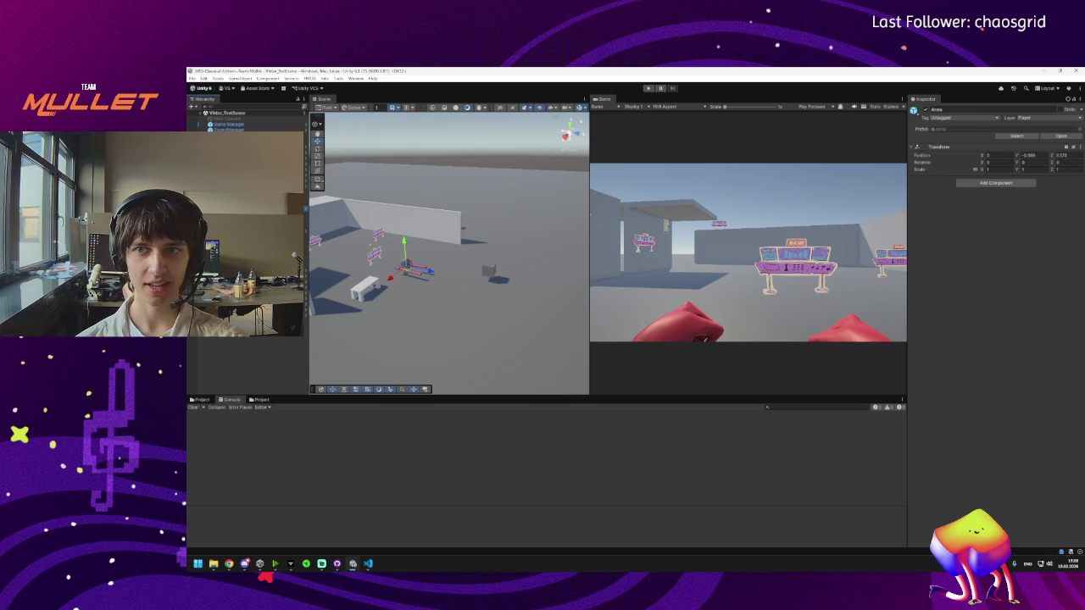
{"action": "left_click", "coordinate": [238, 144]}
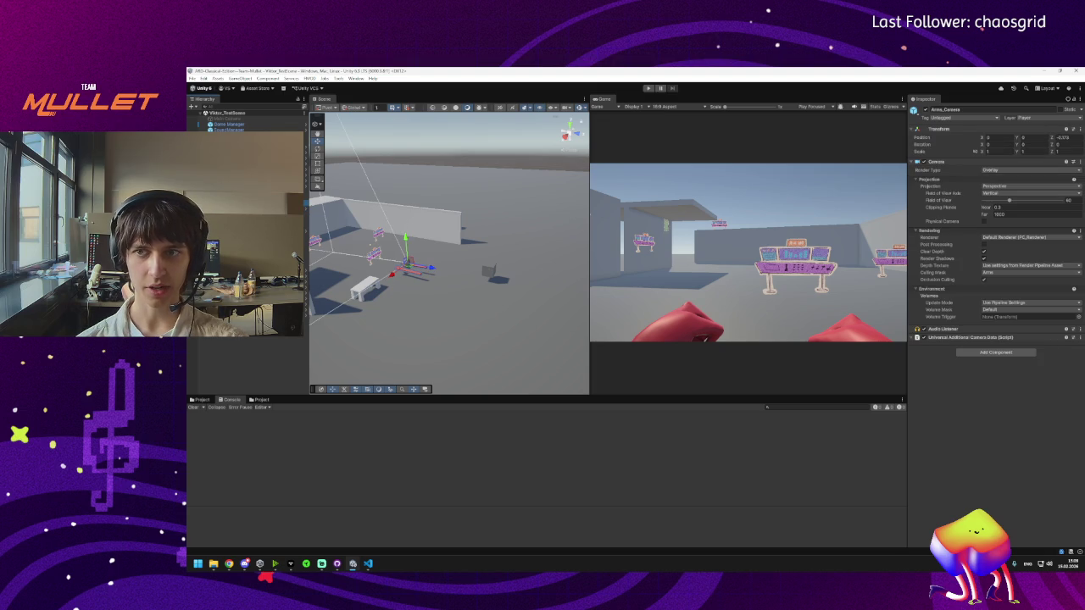
{"action": "left_click", "coordinate": [994, 215]}
{"action": "key", "text": "Return"}
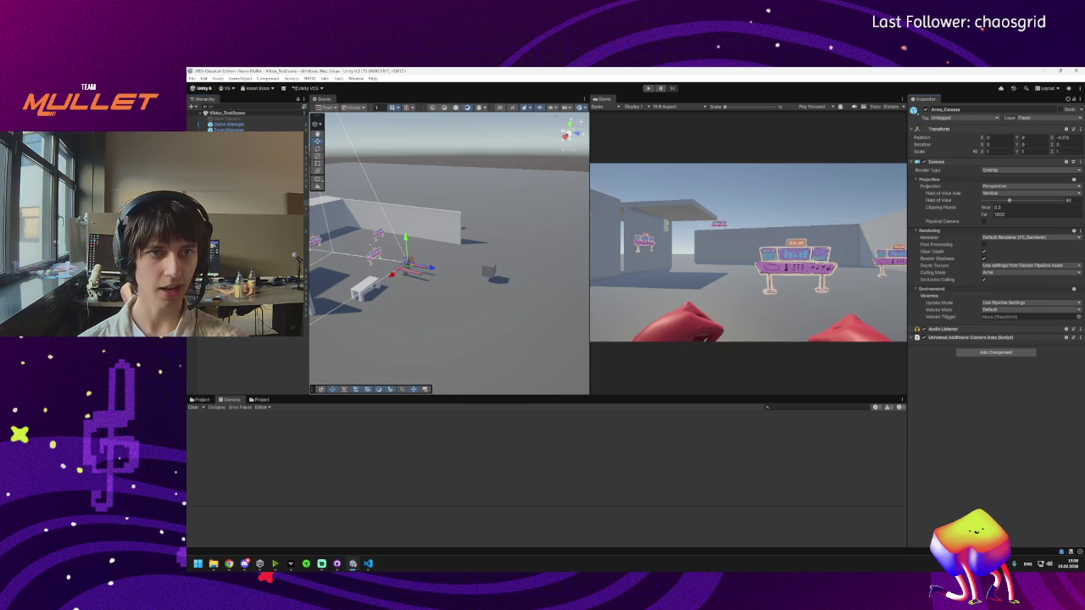
Step: Check that Arms_Camera stays on the Player layer, then return to Visual Studio Code
{"action": "left_click", "coordinate": [407, 265]}
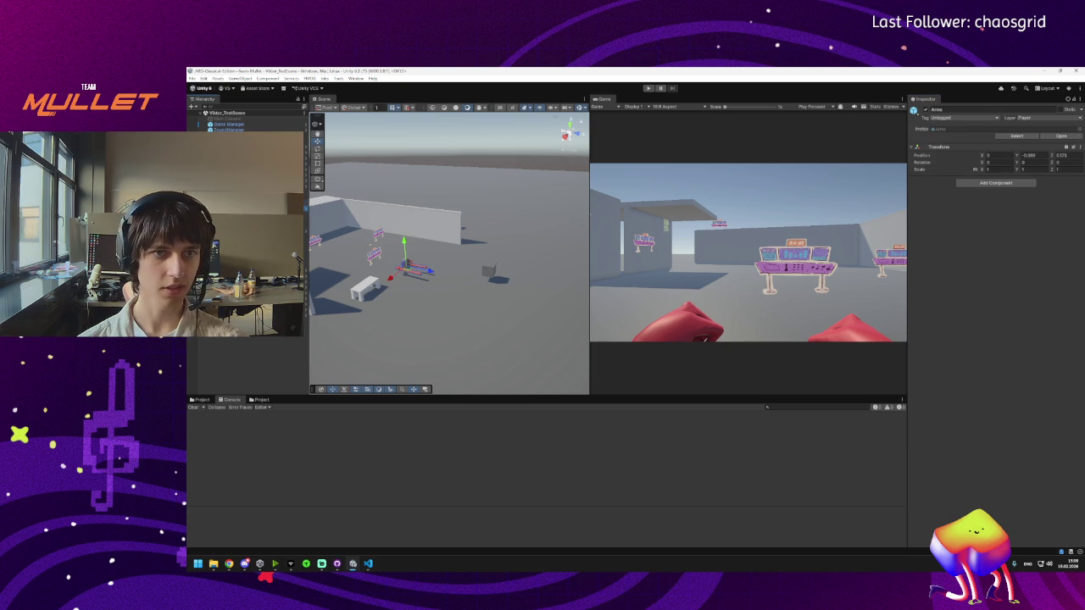
{"action": "left_click", "coordinate": [407, 265]}
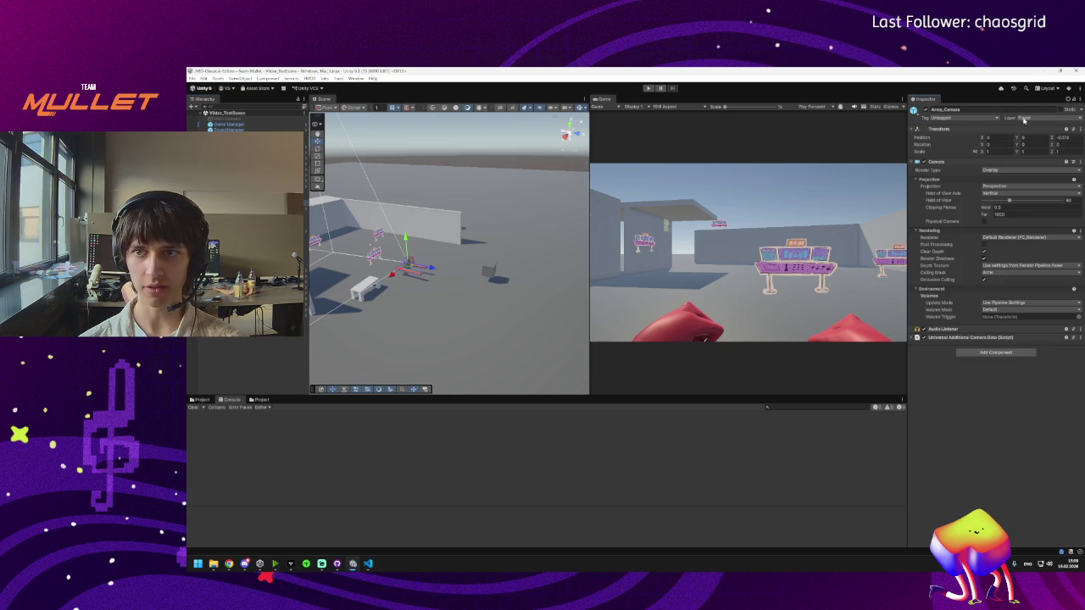
{"action": "left_click", "coordinate": [1030, 118]}
{"action": "left_click", "coordinate": [1034, 161]}
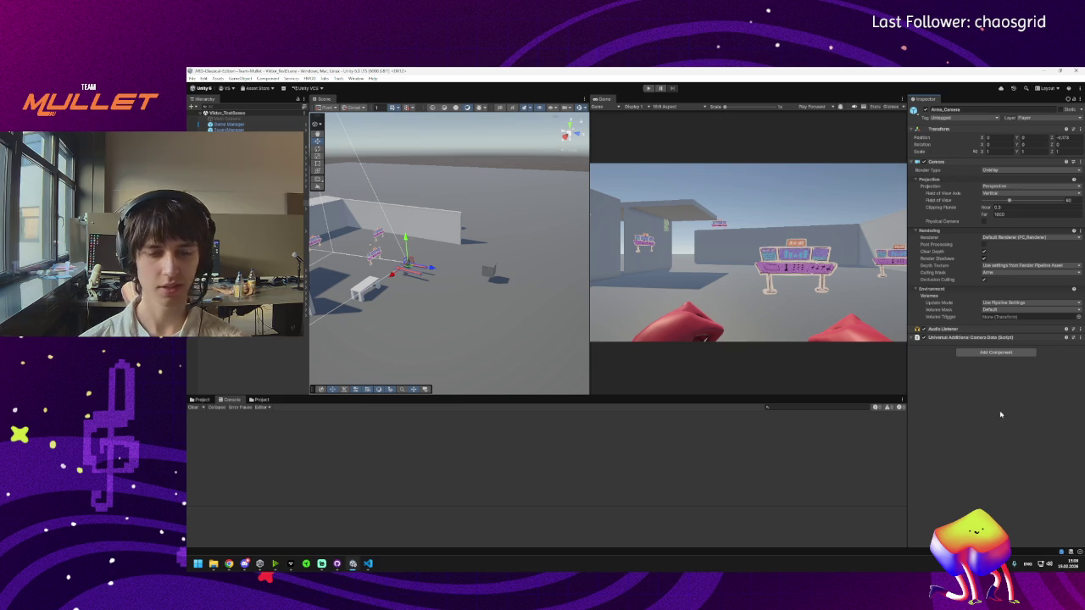
{"action": "left_click", "coordinate": [368, 564]}
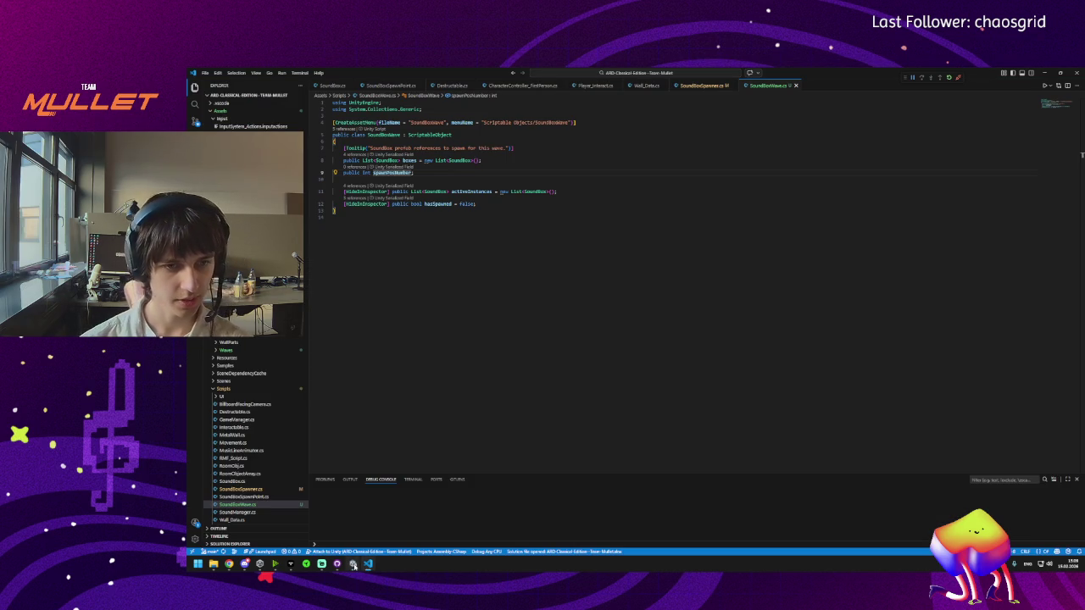
{"action": "mouse_move", "coordinate": [353, 567]}
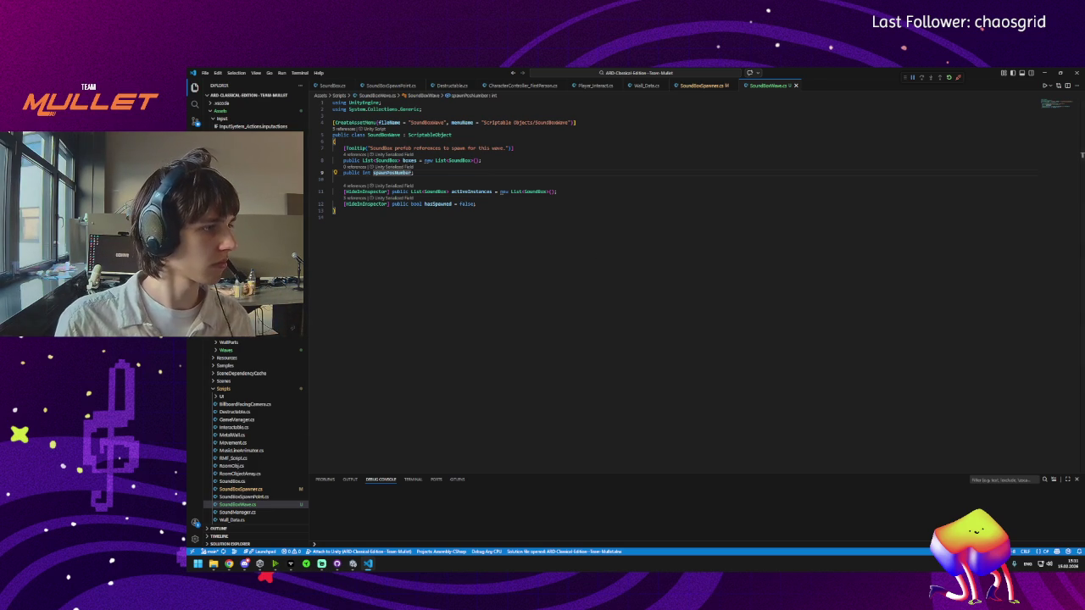
{"action": "key", "text": "alt+Tab"}
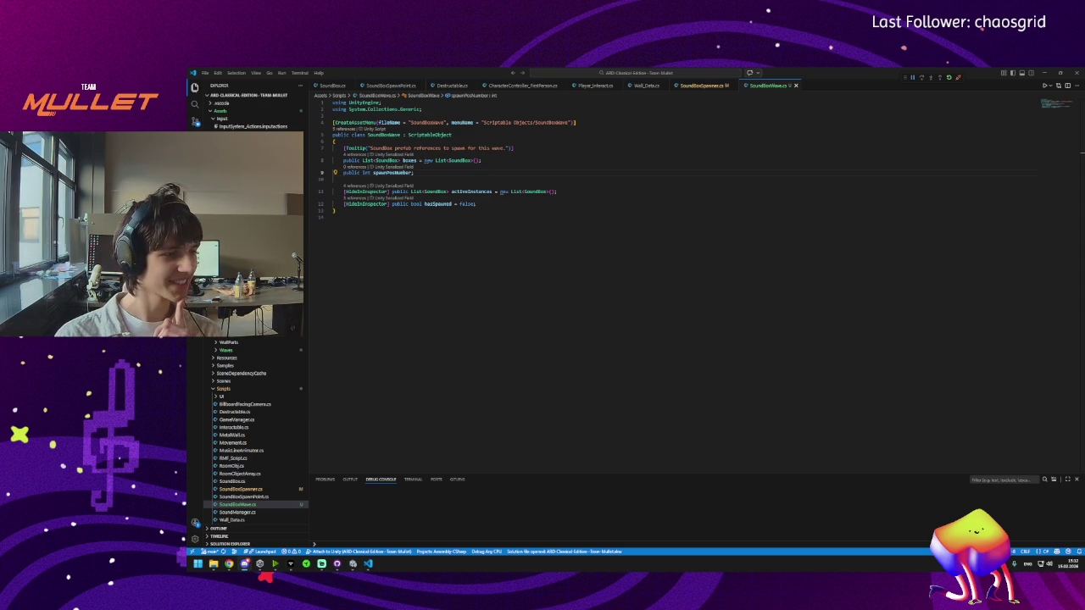
{"action": "key", "text": "alt+Tab"}
Step: Fetch origin and commit the 10 files to main as 'Waves Scriptable Obj - Setup'
{"action": "left_click", "coordinate": [503, 131]}
{"action": "left_click", "coordinate": [471, 158]}
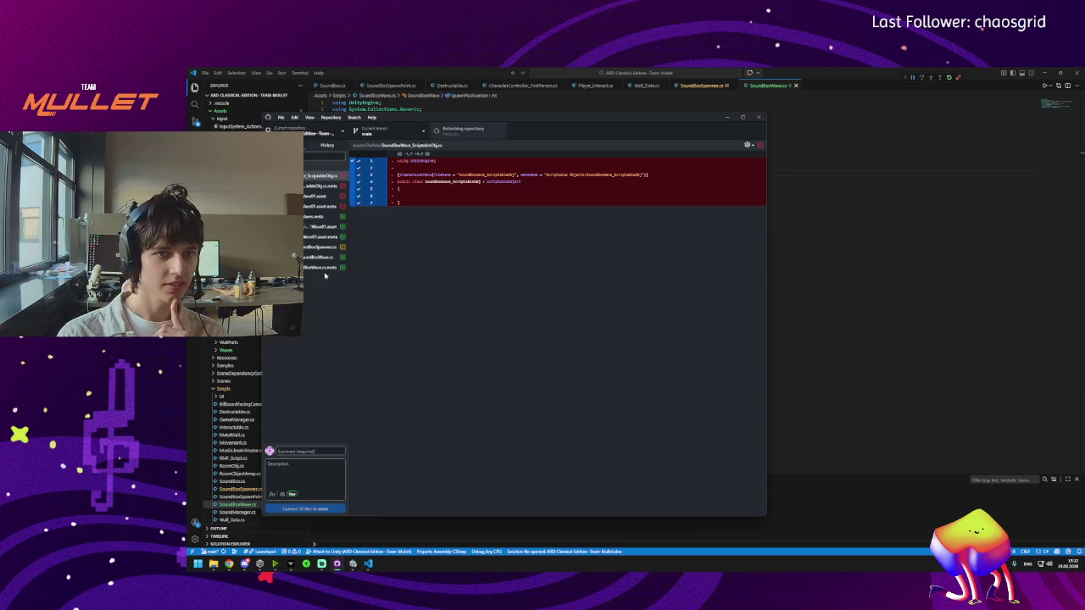
{"action": "left_click", "coordinate": [301, 450]}
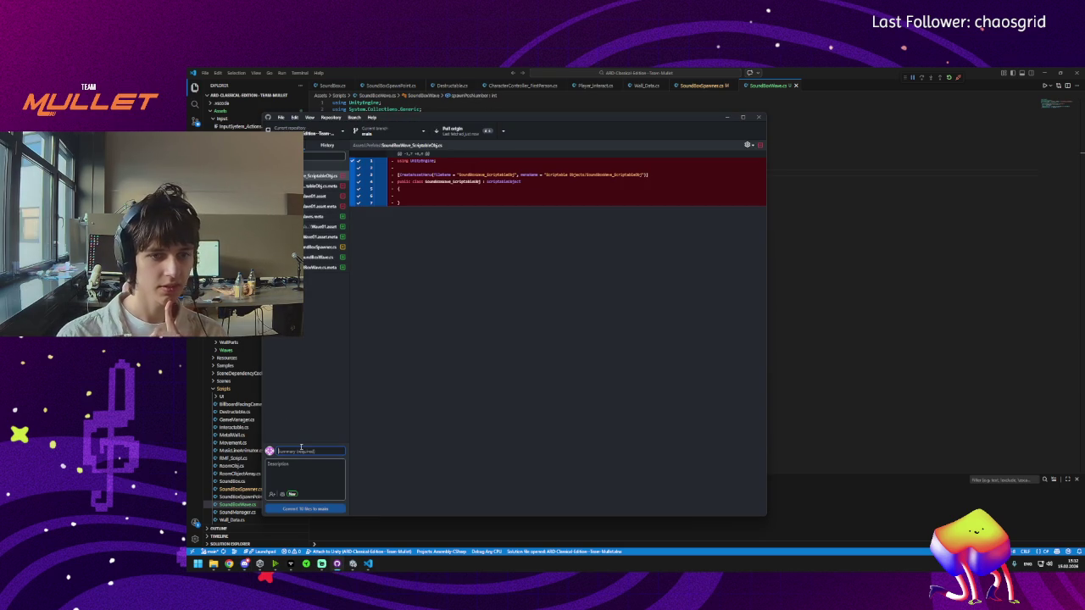
{"action": "type", "text": "Waves Setup"}
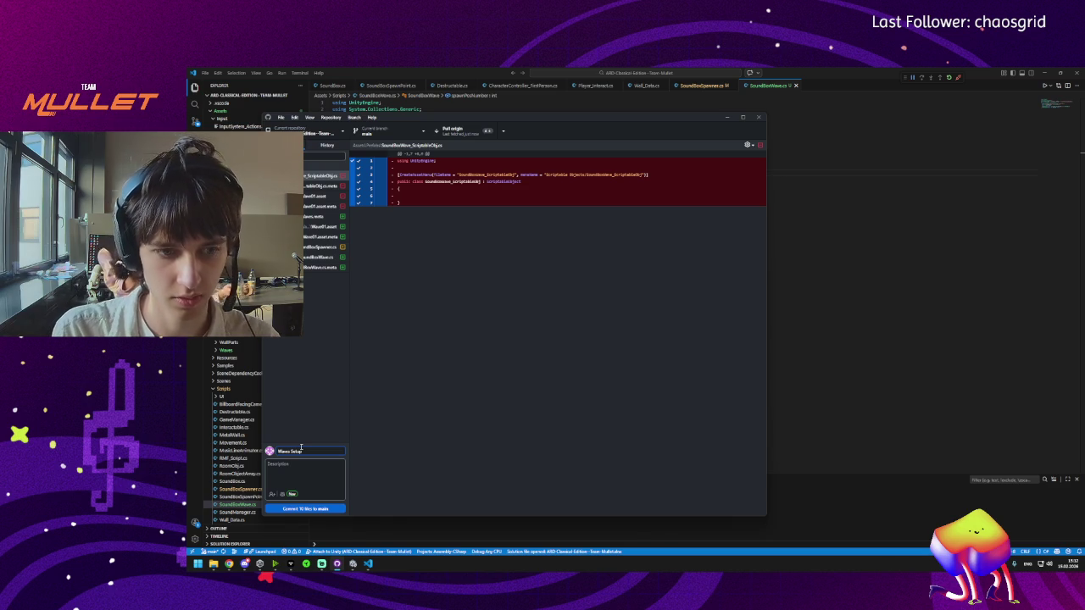
{"action": "type", "text": "Scriptable"}
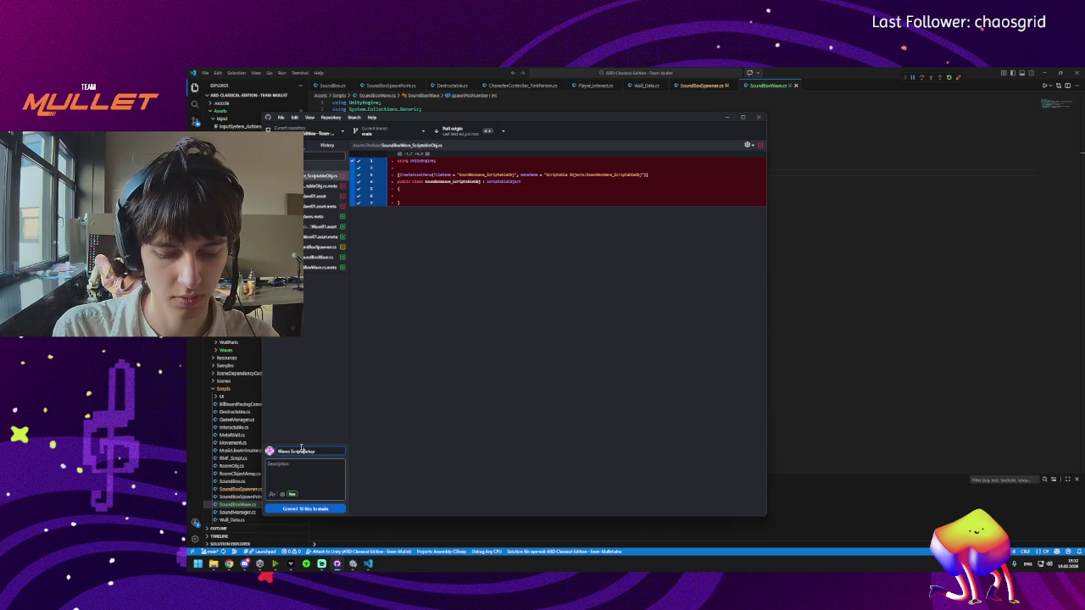
{"action": "type", "text": " Obj "}
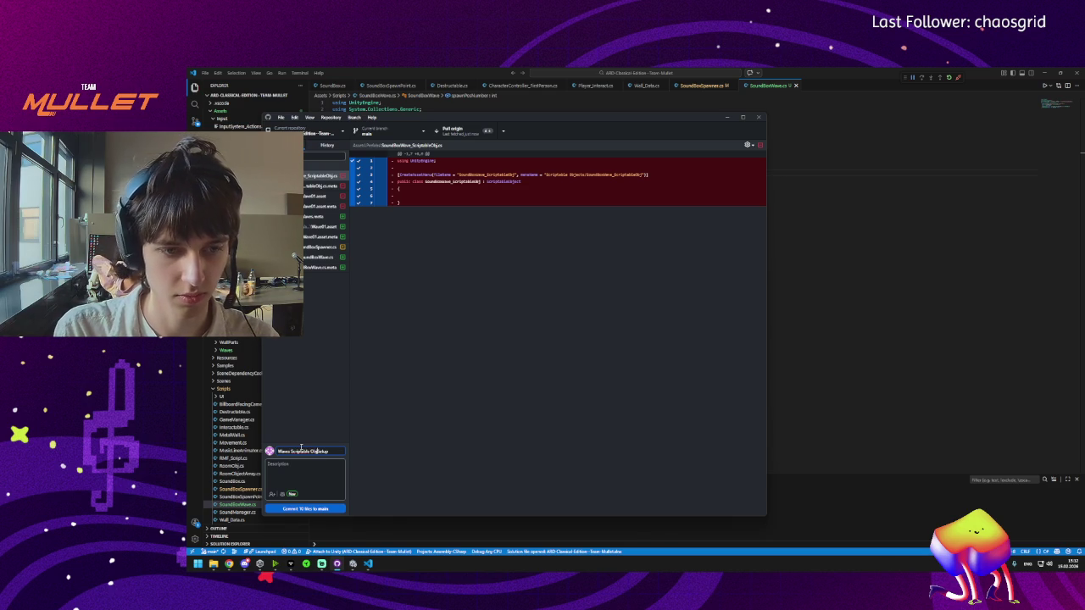
{"action": "type", "text": "-"}
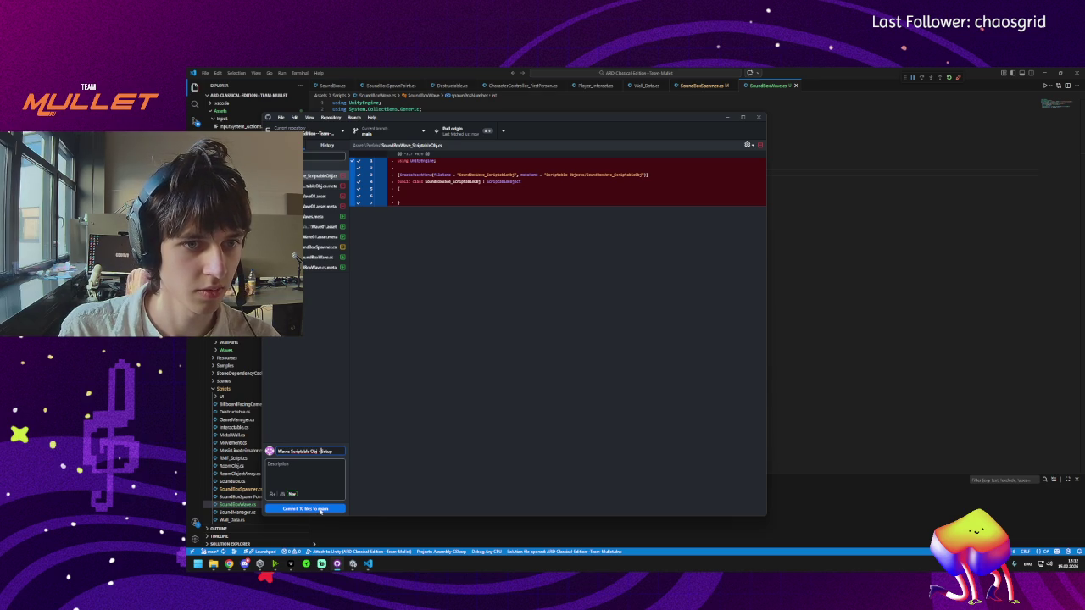
{"action": "left_click", "coordinate": [318, 510]}
Step: Pull the 4 remote commits, push to origin, and view the commit history
{"action": "left_click", "coordinate": [473, 128]}
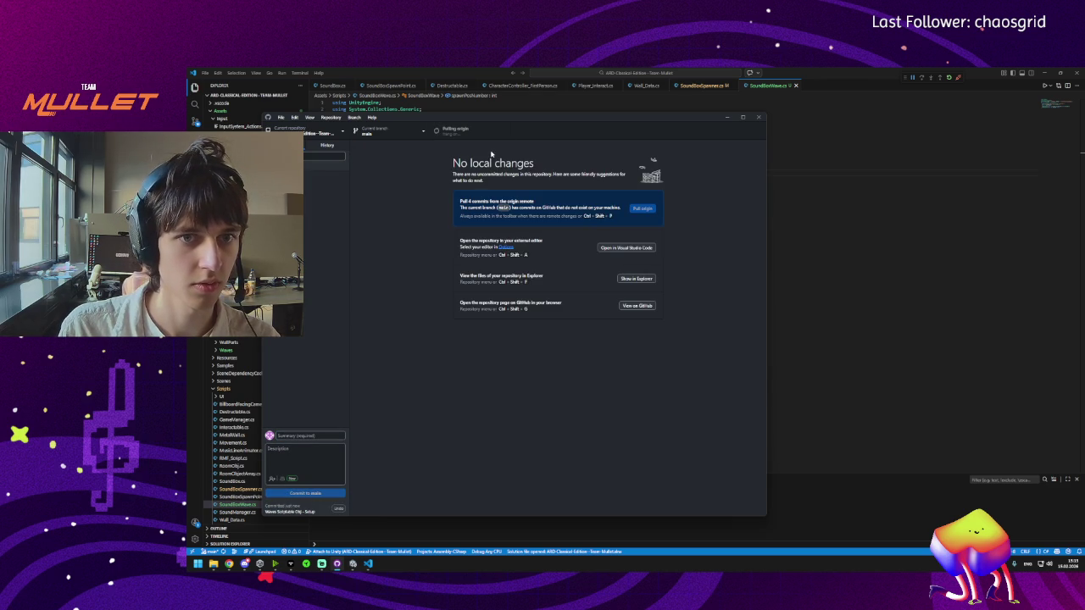
{"action": "left_click", "coordinate": [304, 544]}
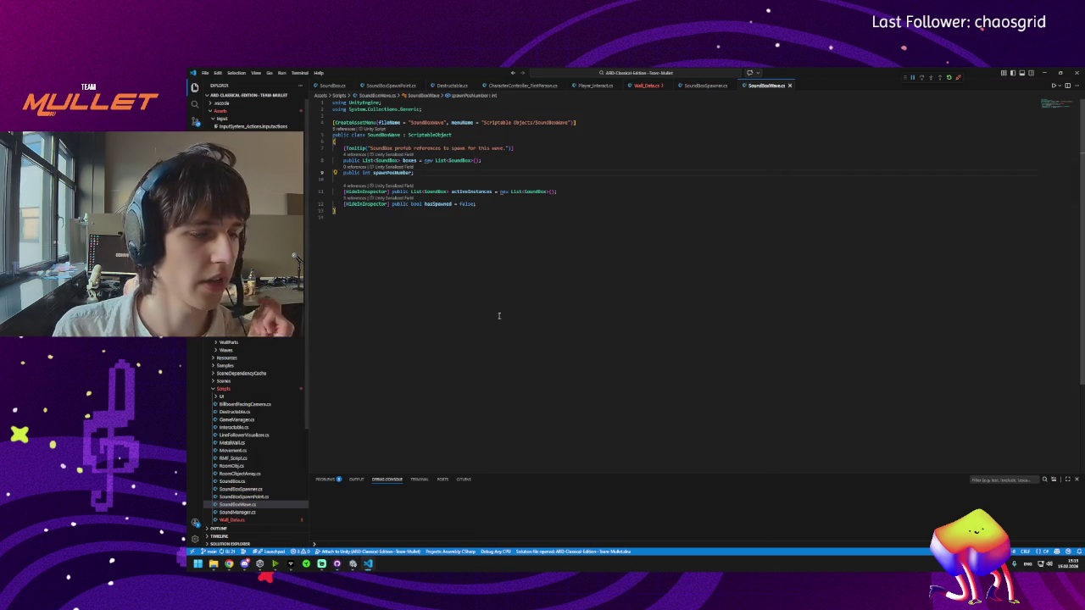
{"action": "left_click", "coordinate": [336, 564]}
{"action": "left_click", "coordinate": [465, 132]}
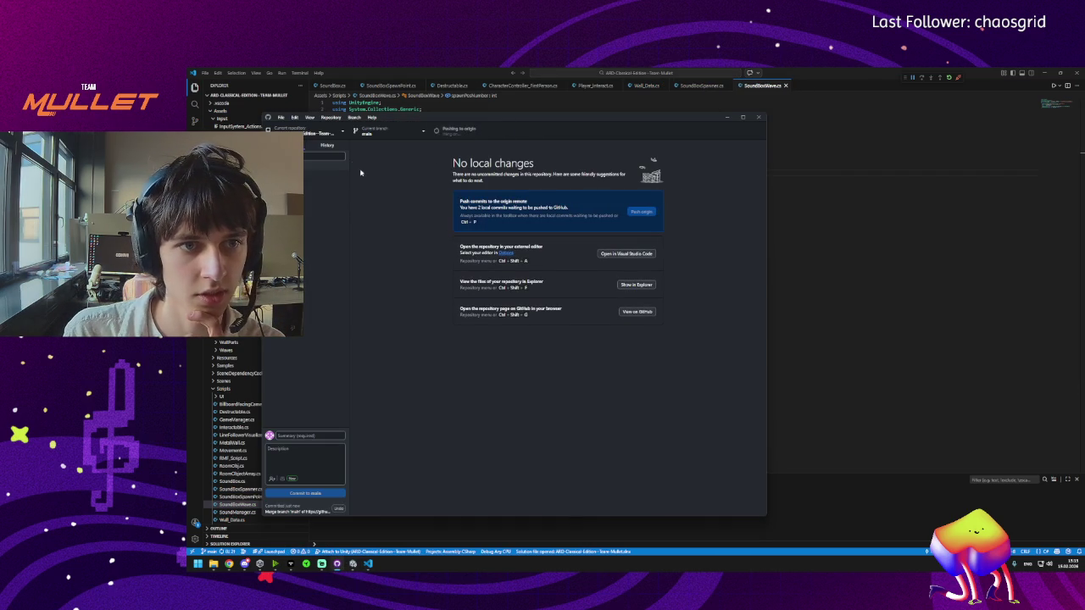
{"action": "left_click", "coordinate": [327, 145]}
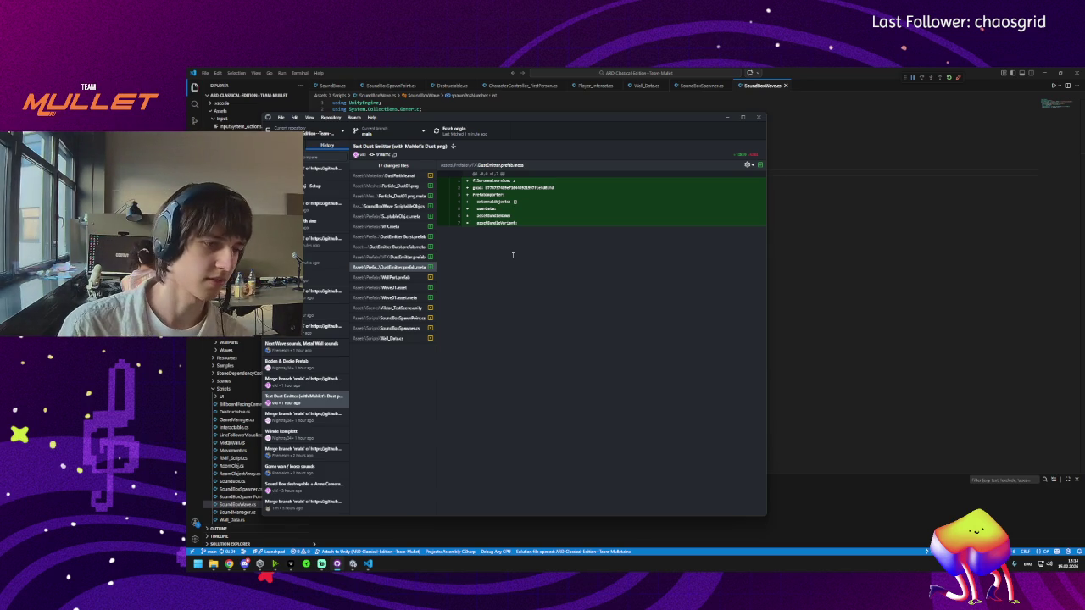
Step: Leave GitHub Desktop and bring the Unity editor to the front
{"action": "mouse_move", "coordinate": [261, 566]}
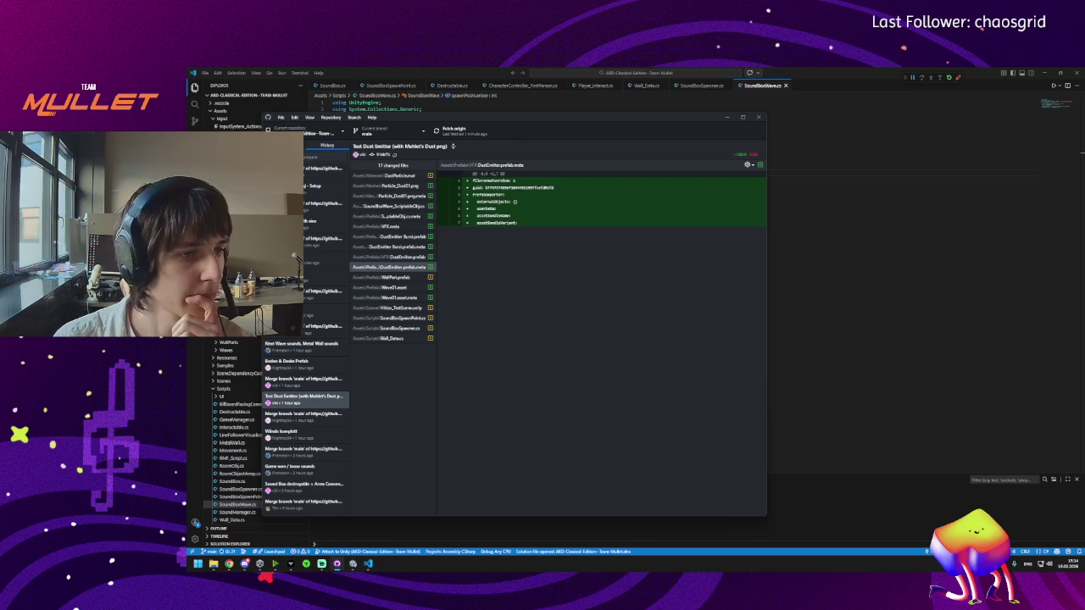
{"action": "left_click", "coordinate": [352, 564]}
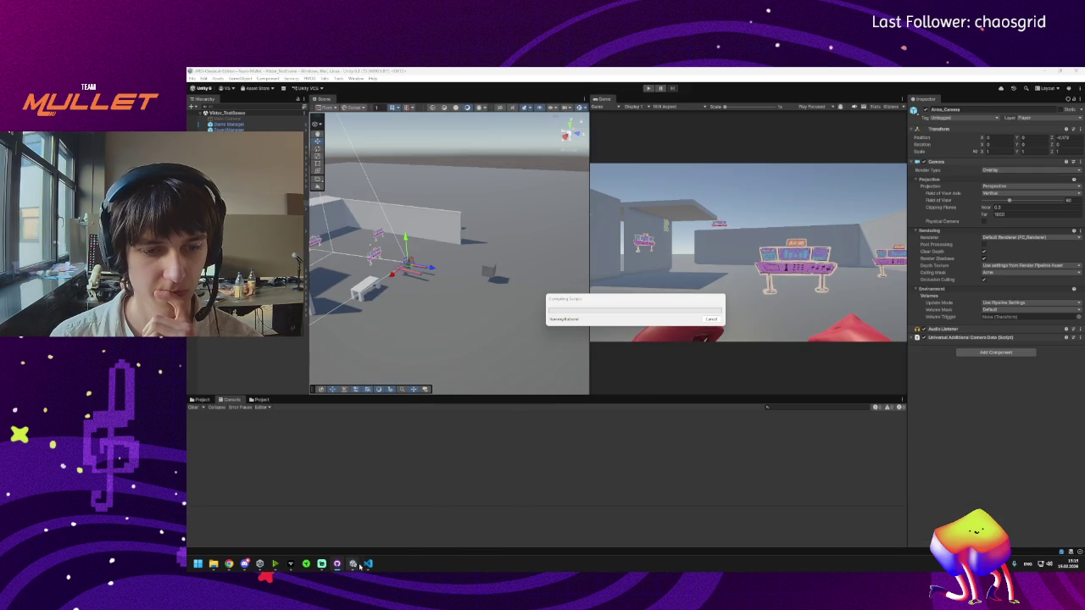
Step: Bring up Visual Studio Code to check the fields in SoundBoxWave.cs
{"action": "left_click", "coordinate": [368, 564]}
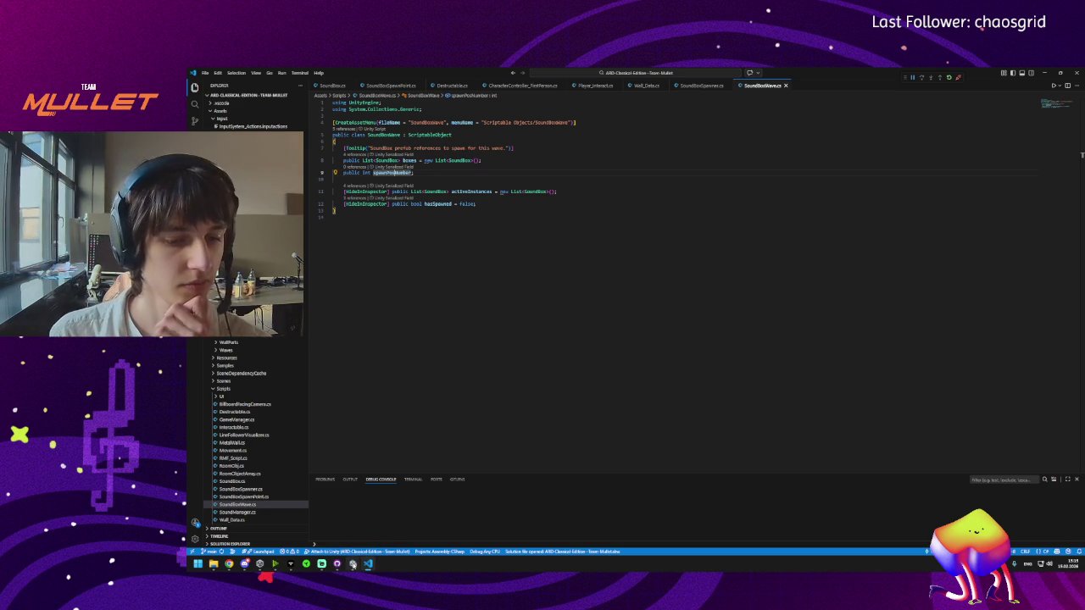
{"action": "mouse_move", "coordinate": [356, 565]}
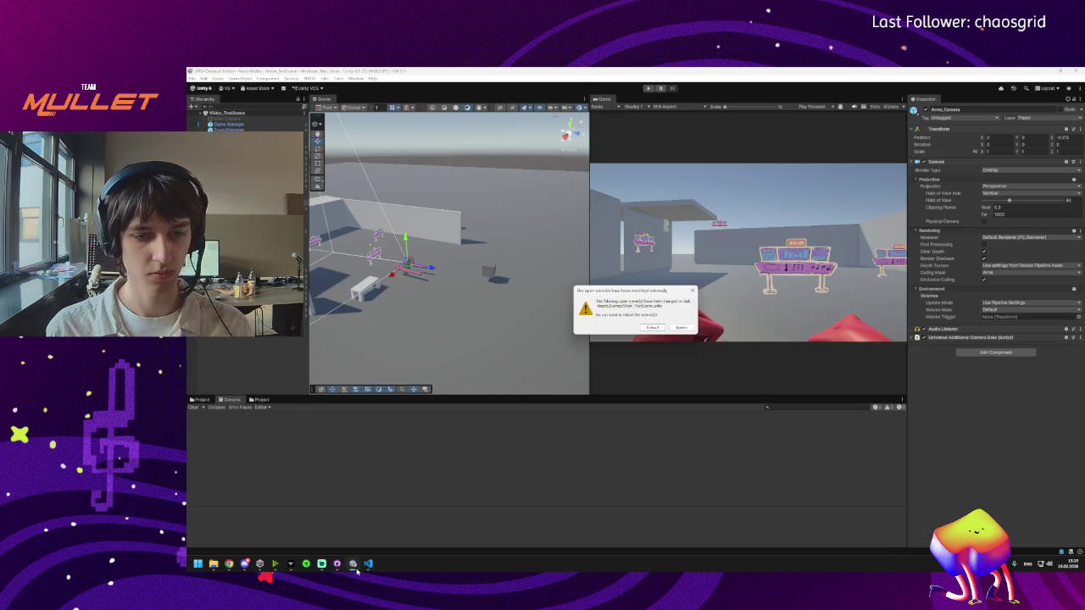
Step: Return to Unity, deselect the Arena Camera, and fly toward the benches and capsule
{"action": "left_click", "coordinate": [353, 521]}
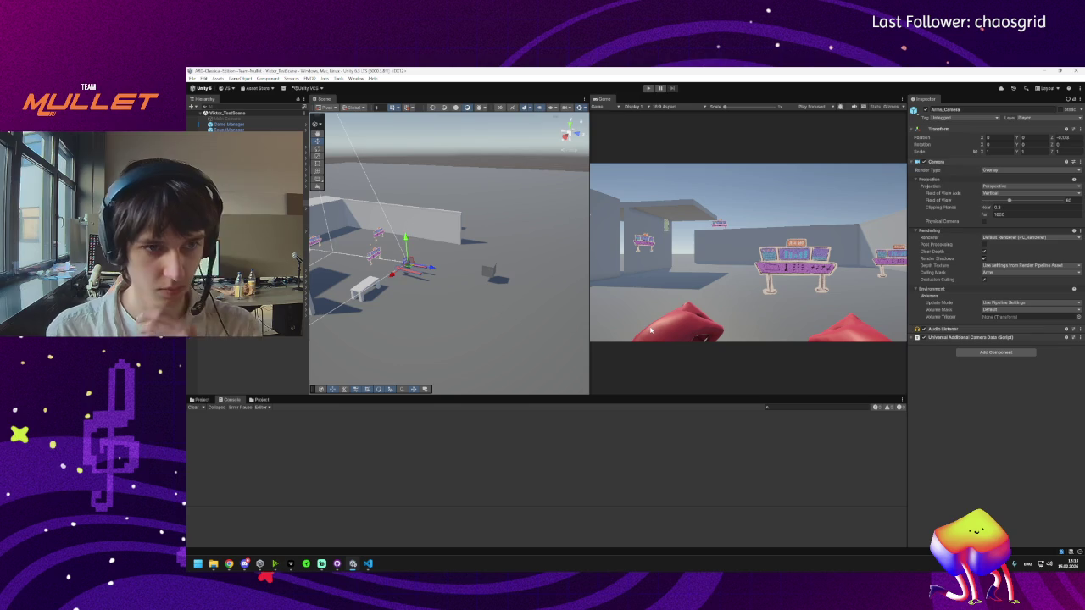
{"action": "left_click", "coordinate": [475, 339]}
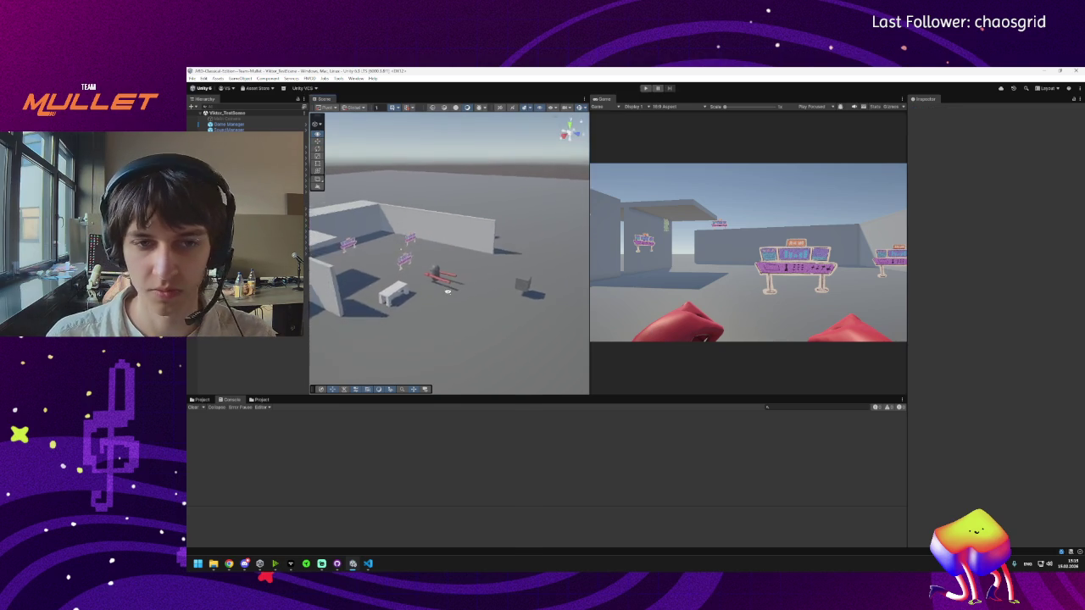
{"action": "left_click_drag", "start_coordinate": [443, 276], "coordinate": [427, 268]}
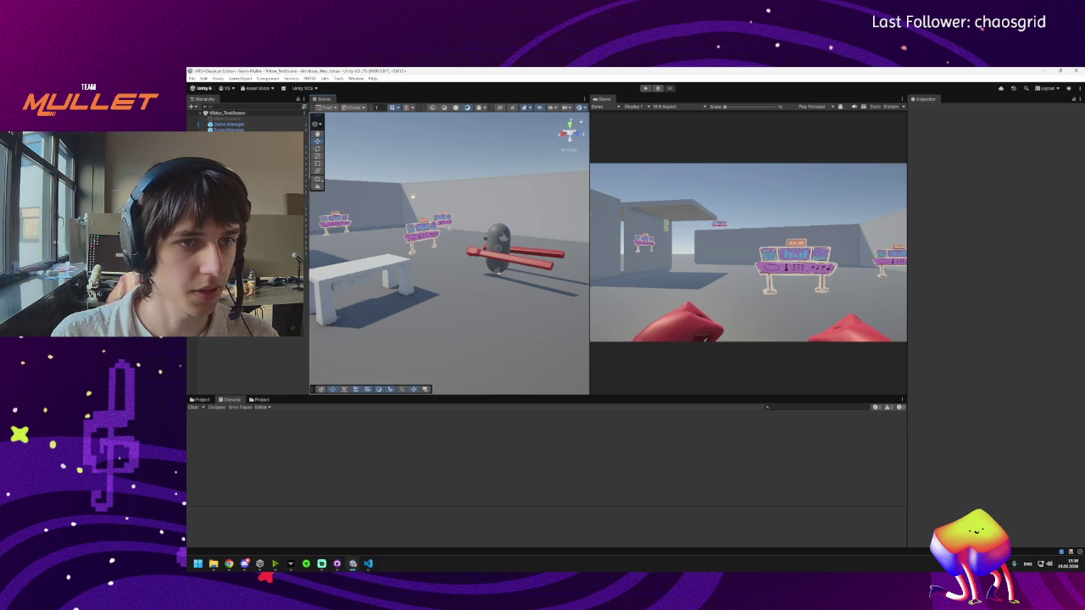
Step: Select Interactable Cube (Test), frame WallPart (1), and orbit to view the wall pieces sideways
{"action": "left_click", "coordinate": [502, 224]}
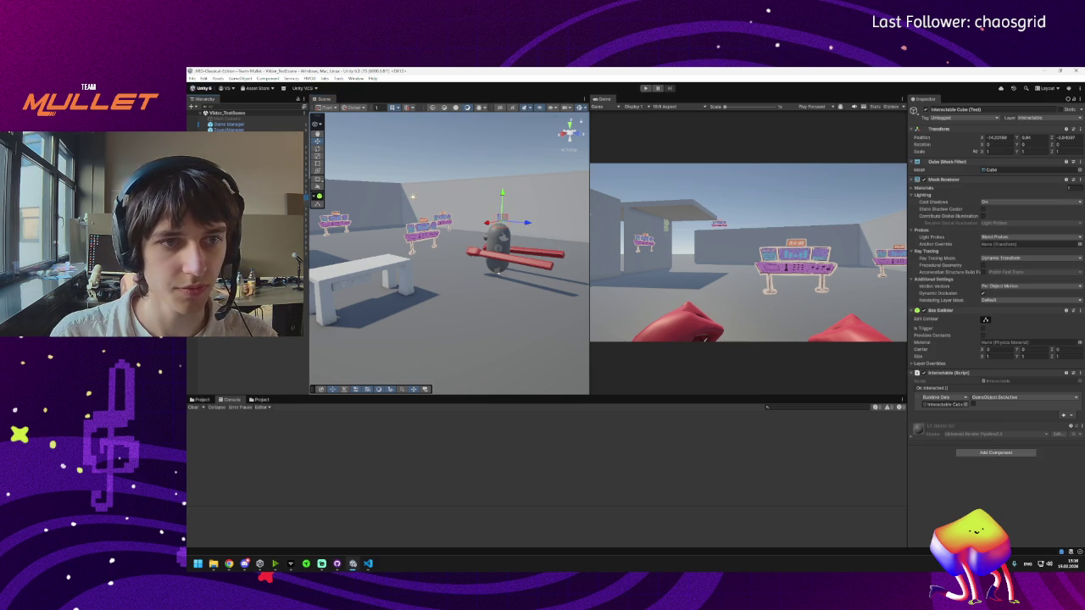
{"action": "key", "text": "ctrl+a"}
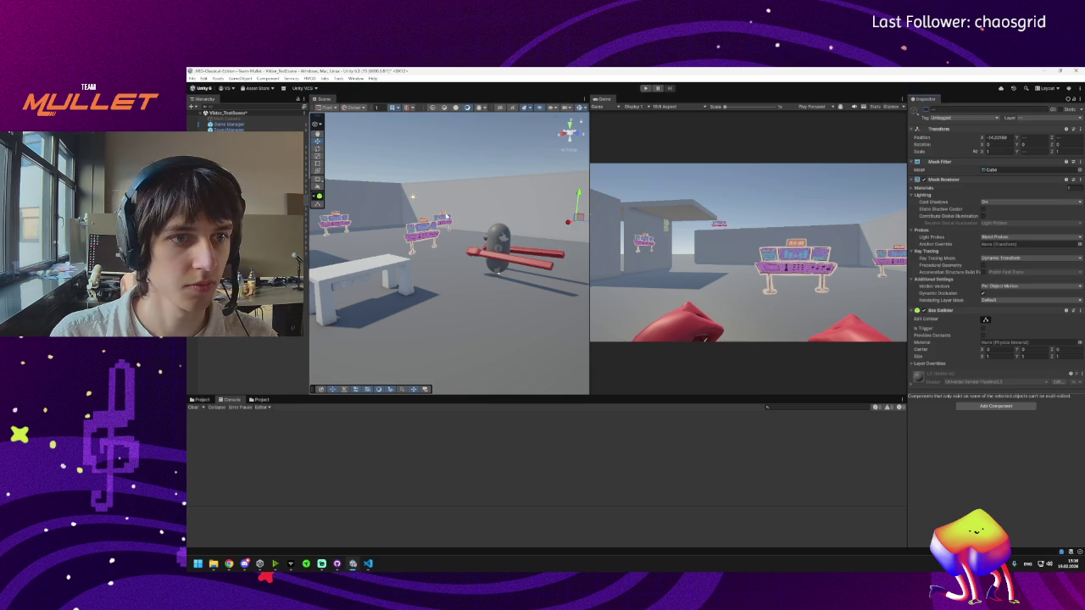
{"action": "key", "text": "f"}
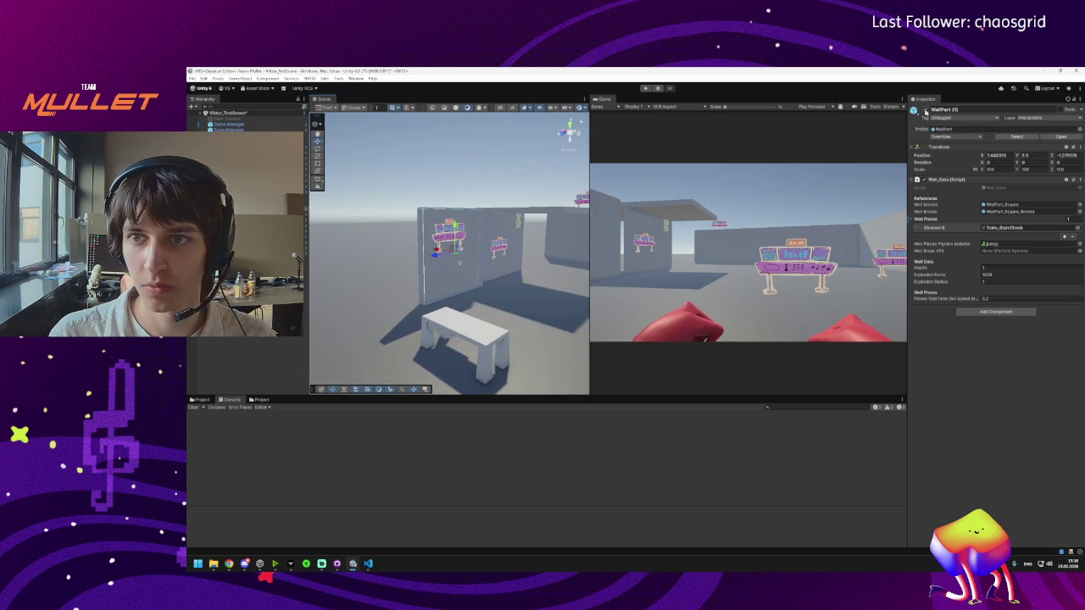
{"action": "mouse_move", "coordinate": [526, 305]}
{"action": "left_mouse_down"}
{"action": "mouse_move", "coordinate": [552, 330]}
{"action": "mouse_move", "coordinate": [429, 387]}
{"action": "mouse_move", "coordinate": [471, 342]}
{"action": "mouse_move", "coordinate": [395, 336]}
{"action": "mouse_move", "coordinate": [417, 281]}
{"action": "left_mouse_up"}
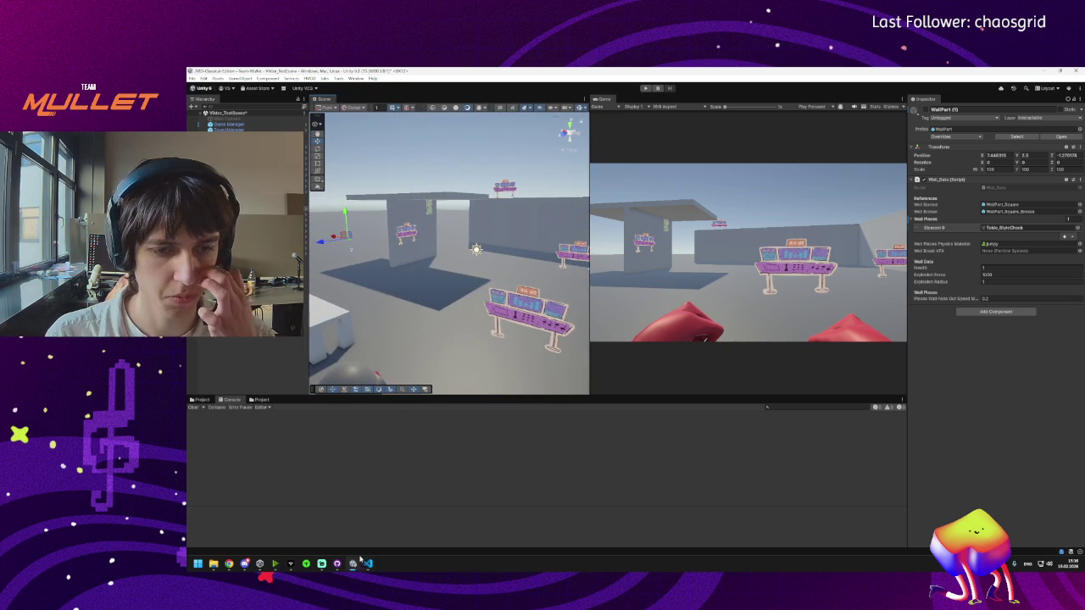
{"action": "mouse_move", "coordinate": [367, 568]}
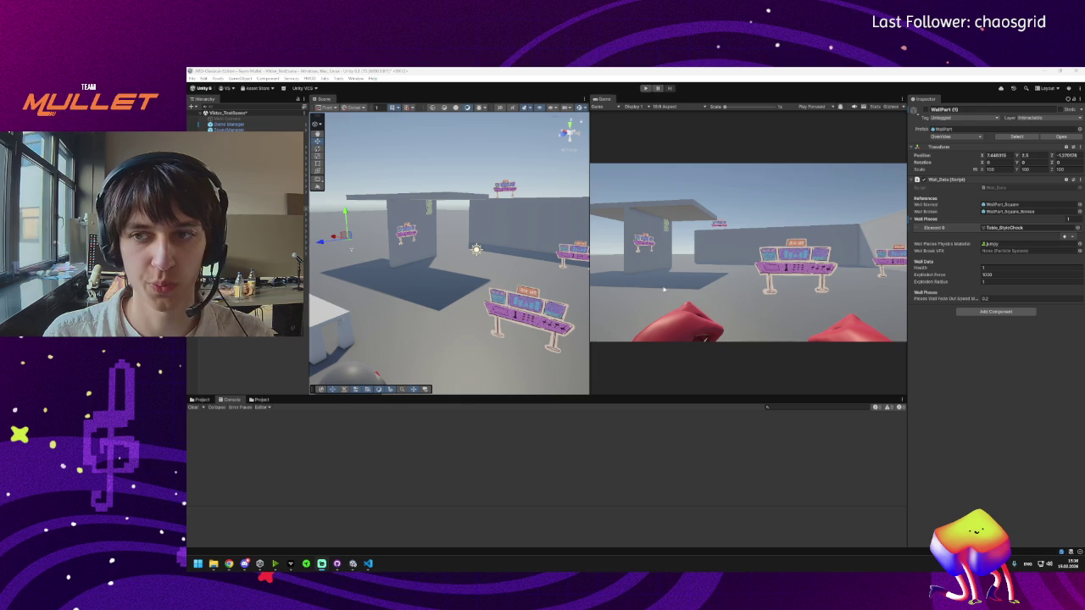
Step: Select Wave01 in Prefabs/Waves and add three empty entries to its Boxes list
{"action": "left_click", "coordinate": [258, 400]}
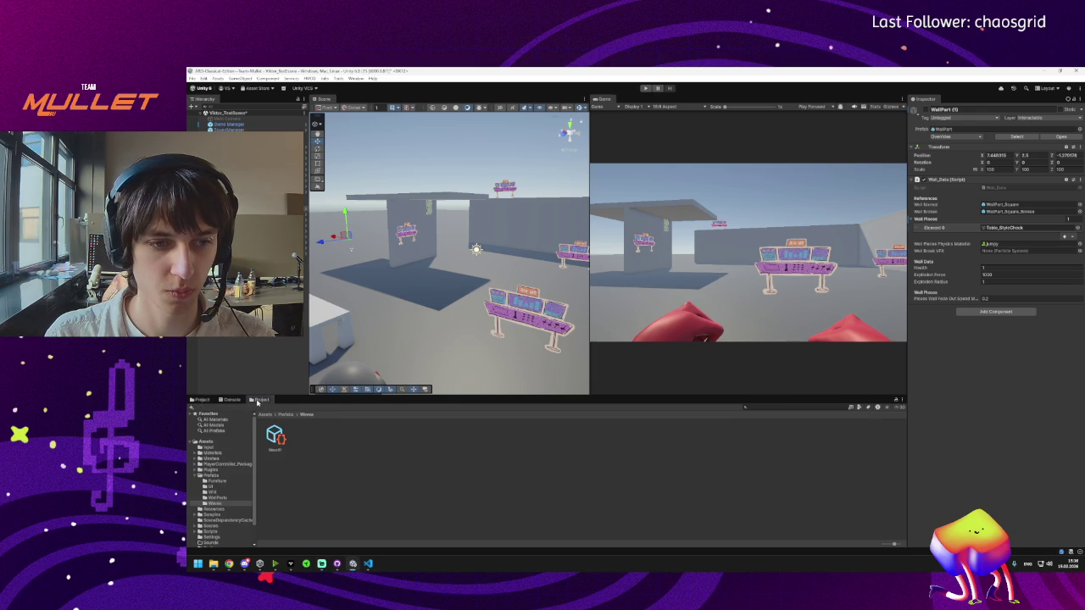
{"action": "left_click", "coordinate": [275, 437]}
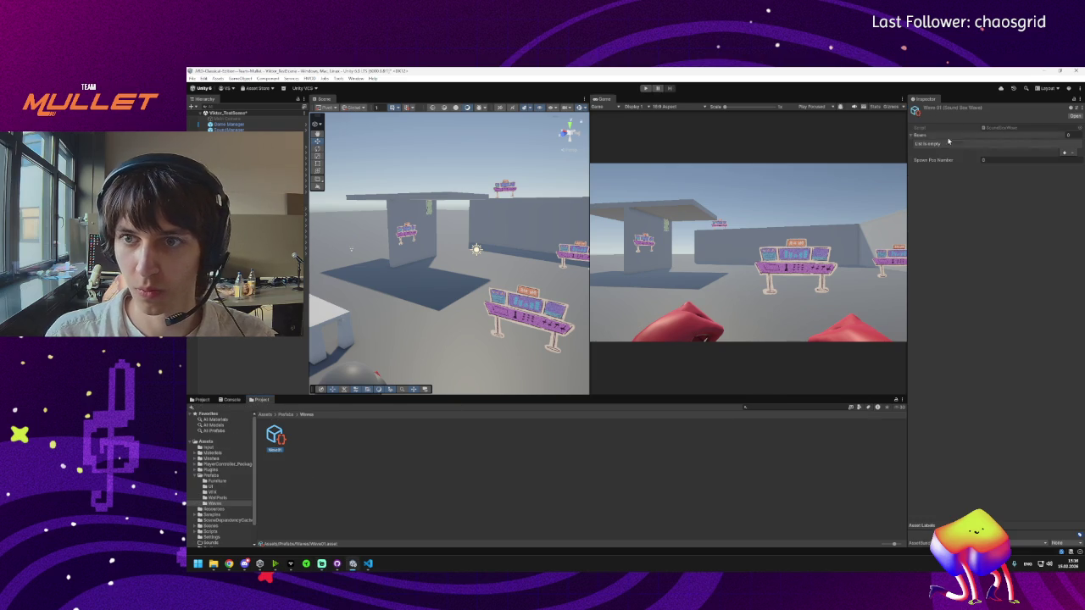
{"action": "left_click", "coordinate": [1064, 152]}
{"action": "left_click", "coordinate": [1064, 152]}
{"action": "left_click", "coordinate": [1064, 158]}
{"action": "left_click", "coordinate": [983, 176]}
{"action": "left_click", "coordinate": [368, 564]}
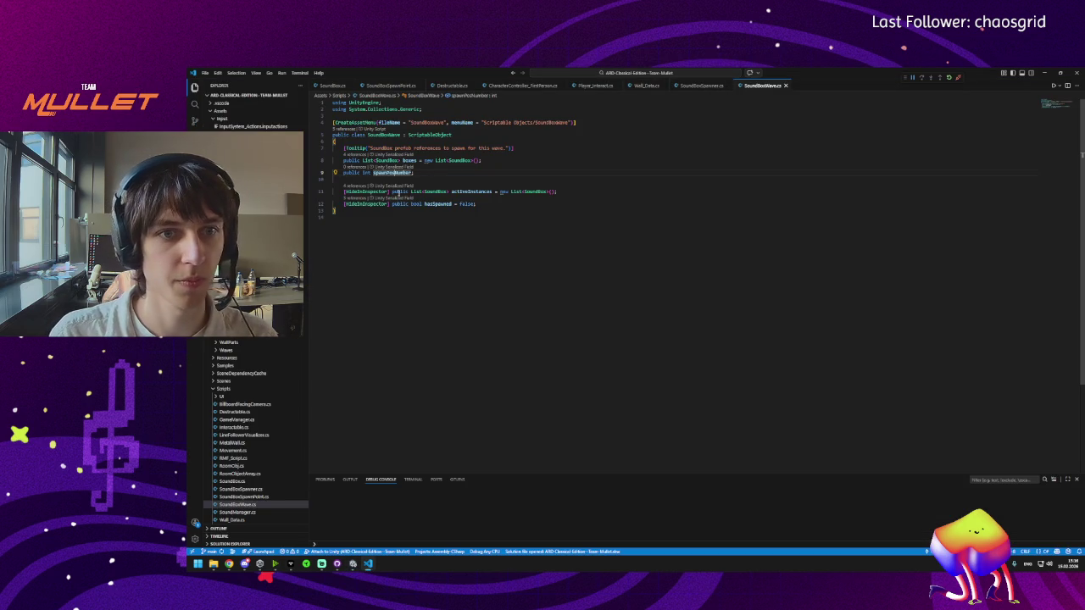
Step: Change the field to public List<int> spawnPosNumbers = new List<int>() and save
{"action": "left_click", "coordinate": [362, 172]}
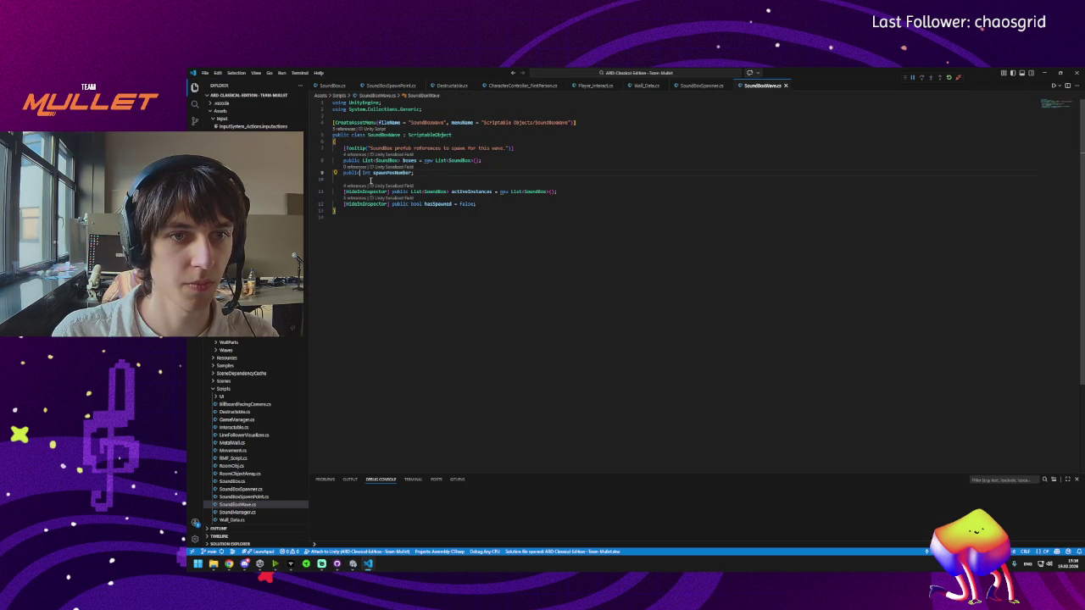
{"action": "type", "text": "List<int"}
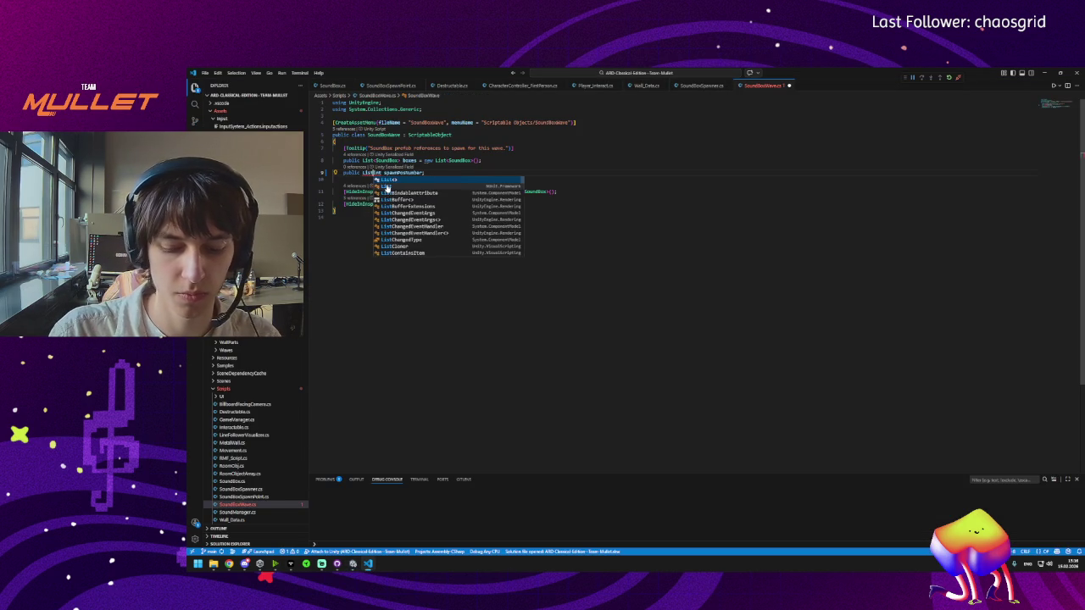
{"action": "type", "text": ">"}
{"action": "scroll", "coordinate": [388, 186], "scroll_direction": "down", "scroll_amount": 1}
{"action": "key", "text": "Tab"}
{"action": "key", "text": "ctrl+s"}
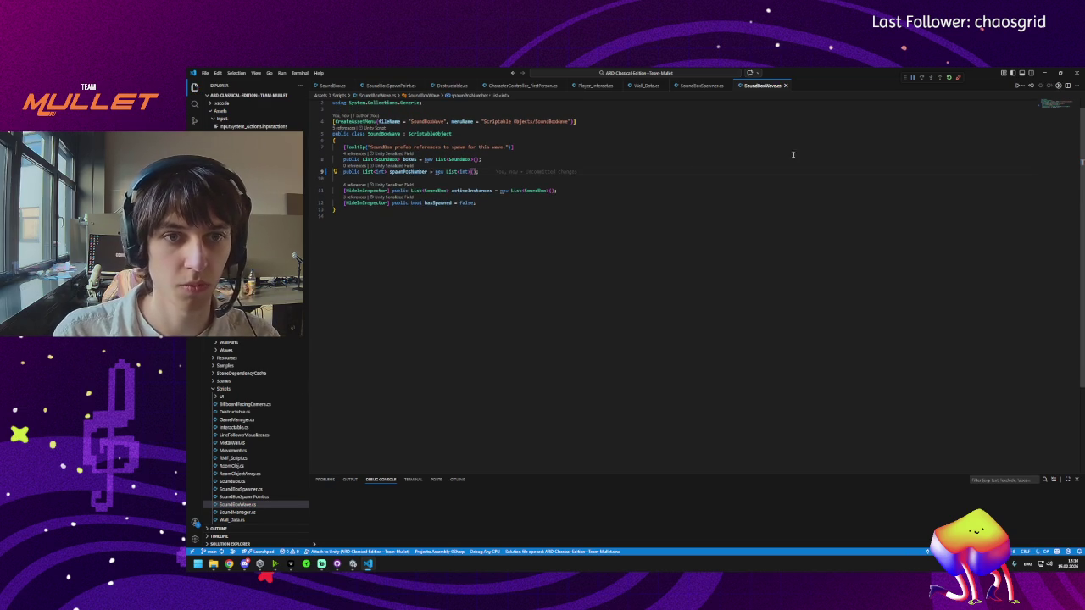
{"action": "left_click", "coordinate": [428, 171]}
{"action": "type", "text": "s"}
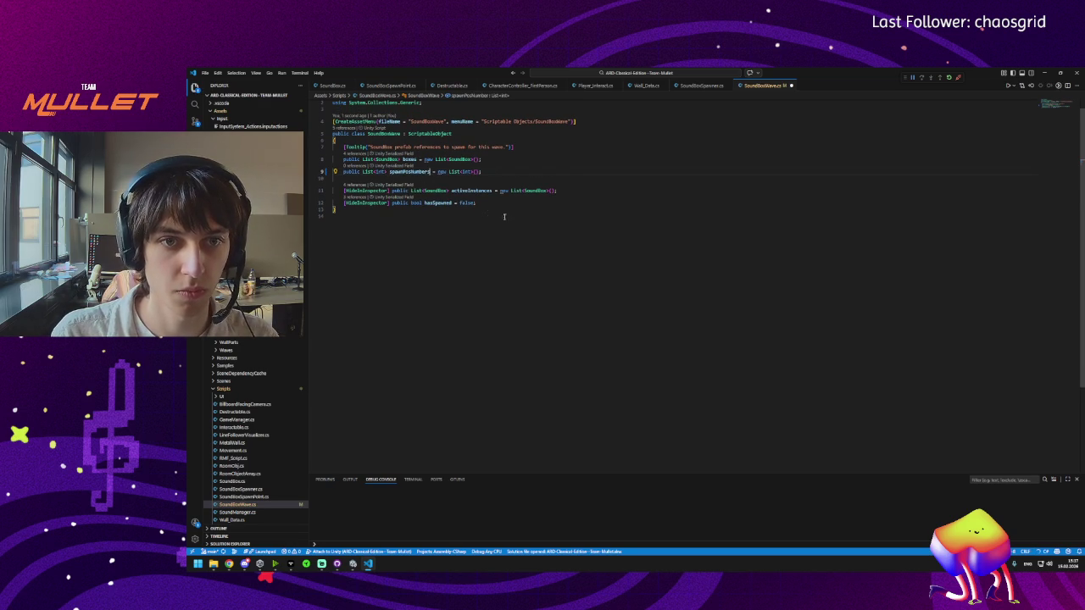
{"action": "key", "text": "ctrl+s"}
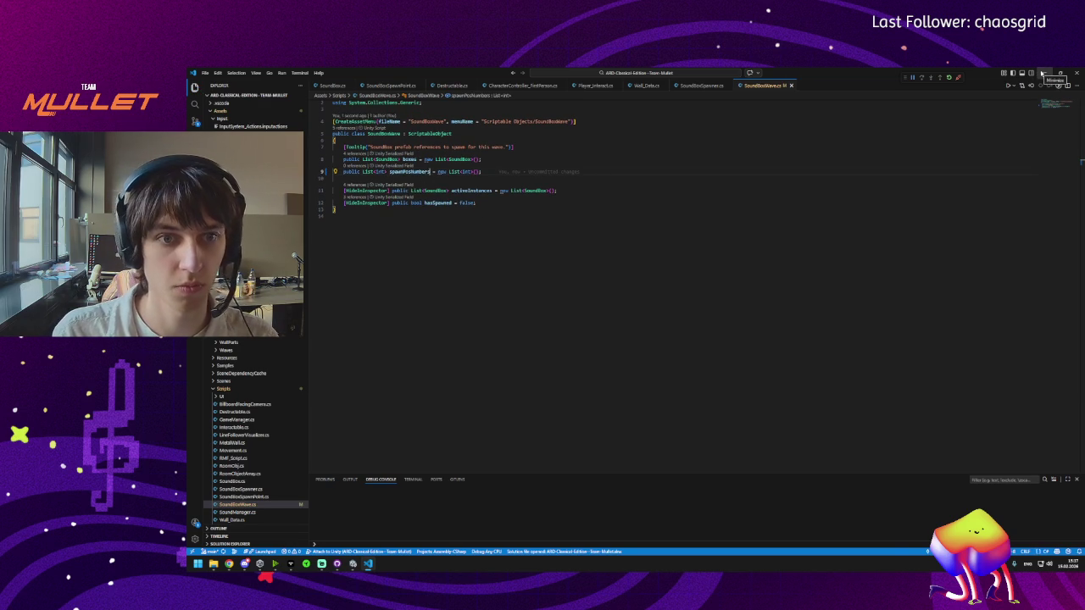
{"action": "left_click", "coordinate": [1042, 74]}
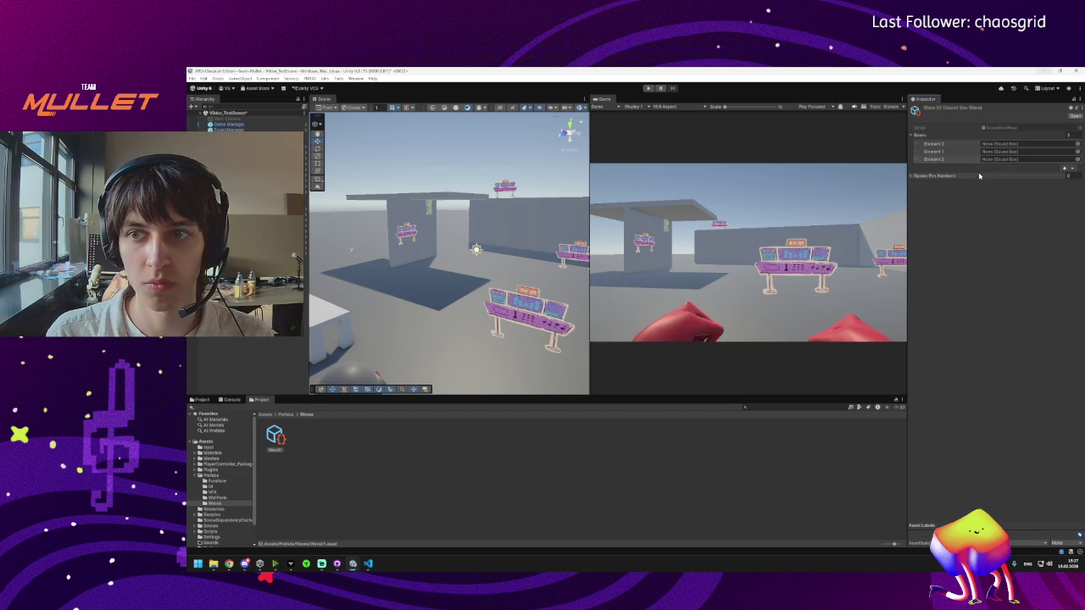
Step: Expand Spawn Pos Numbers and add three entries to it
{"action": "left_click", "coordinate": [911, 175]}
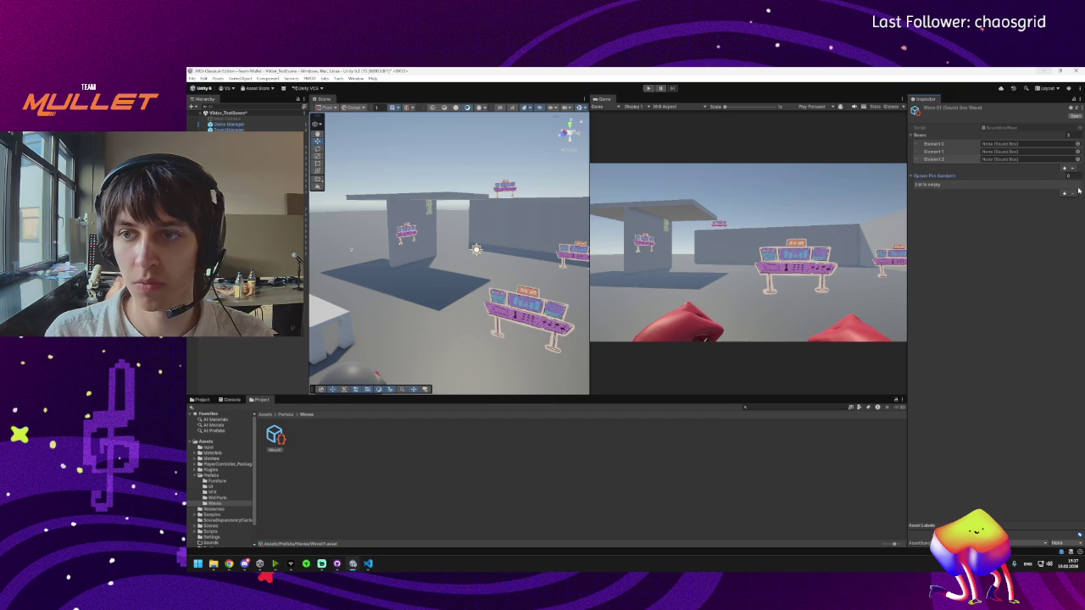
{"action": "left_click", "coordinate": [1064, 195]}
{"action": "left_click", "coordinate": [1065, 194]}
{"action": "left_click", "coordinate": [1065, 201]}
{"action": "type", "text": "2"}
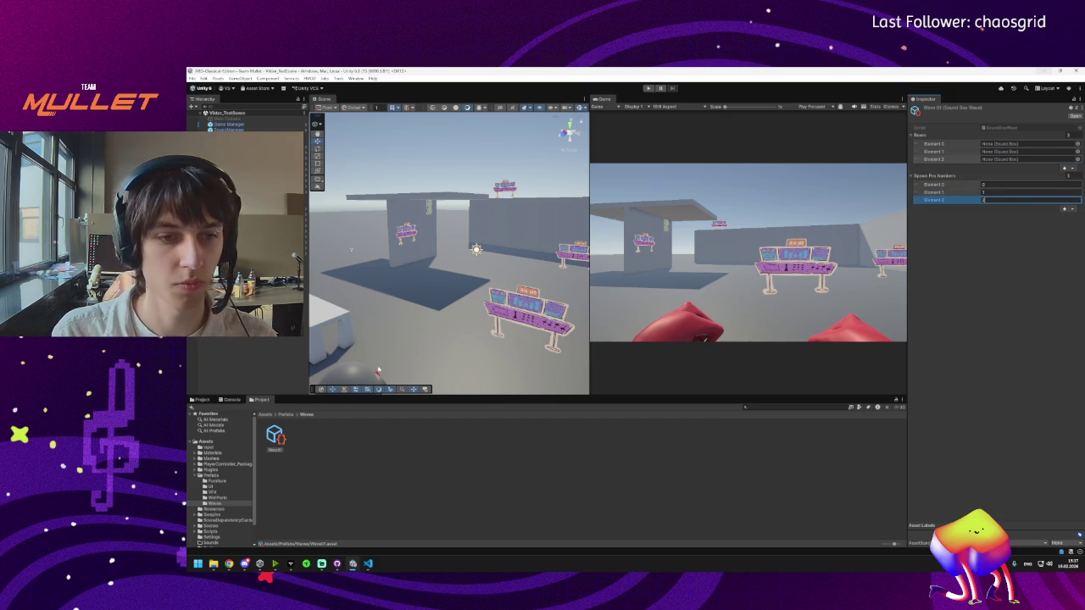
Step: Assign the SoundBox prefab to Boxes Elements 0 and 1 and set spawn position Element 2 to 2
{"action": "left_click", "coordinate": [285, 414]}
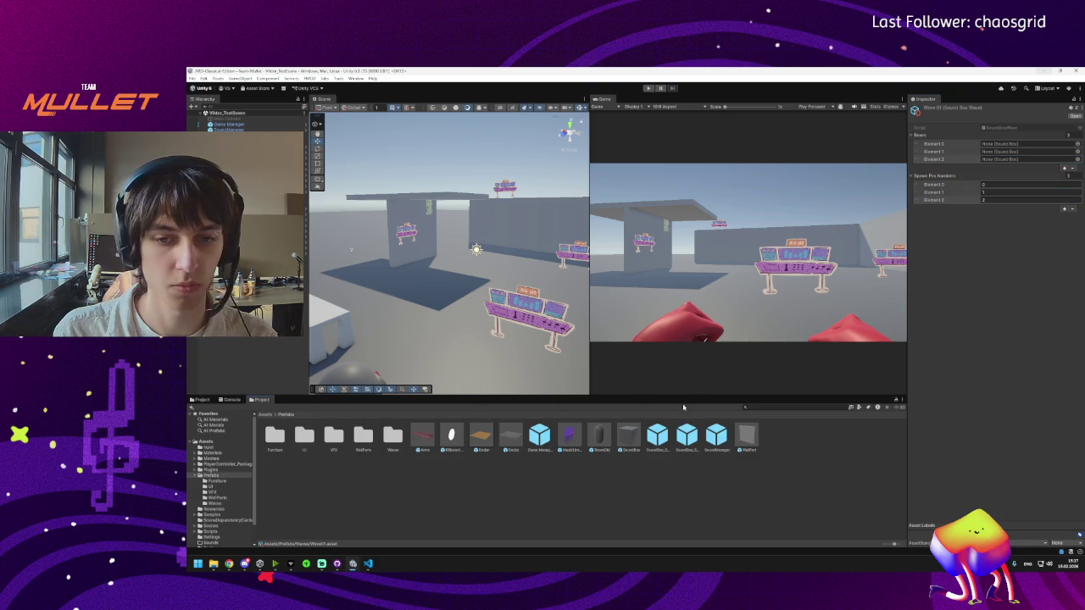
{"action": "left_click", "coordinate": [777, 407]}
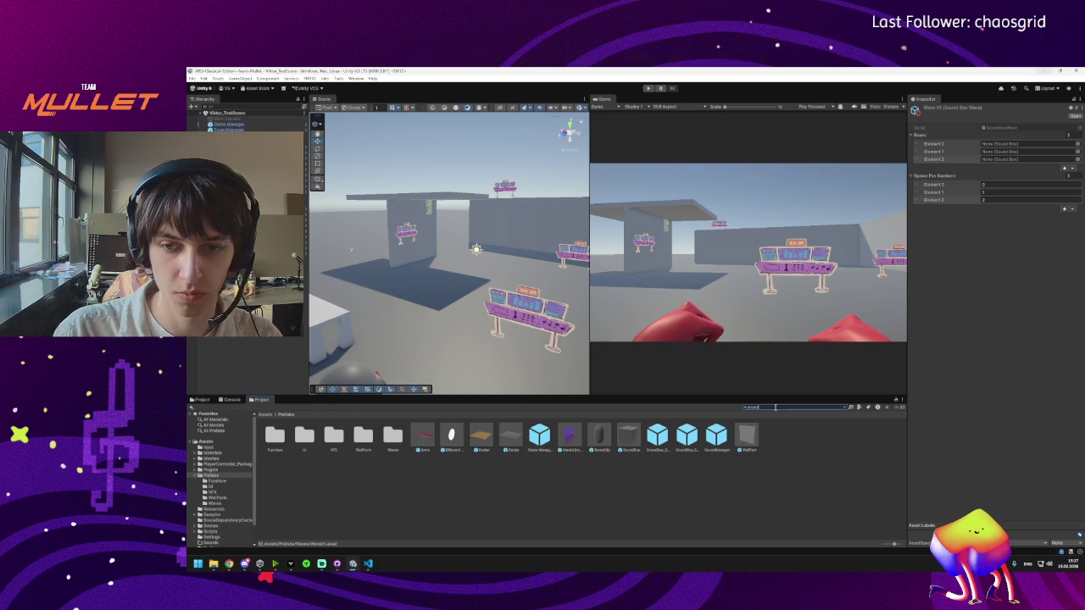
{"action": "type", "text": "b"}
{"action": "mouse_move", "coordinate": [280, 444]}
{"action": "left_mouse_down"}
{"action": "mouse_move", "coordinate": [763, 296]}
{"action": "mouse_move", "coordinate": [1009, 169]}
{"action": "mouse_move", "coordinate": [1017, 144]}
{"action": "left_mouse_up"}
{"action": "type", "text": "2"}
{"action": "key", "text": "Return"}
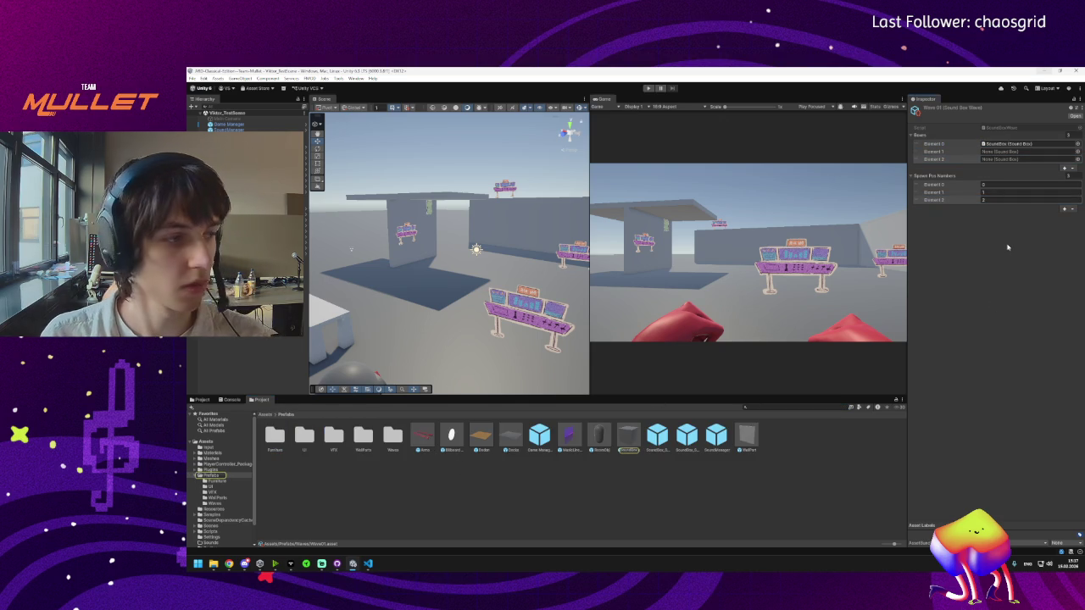
{"action": "left_click", "coordinate": [997, 151]}
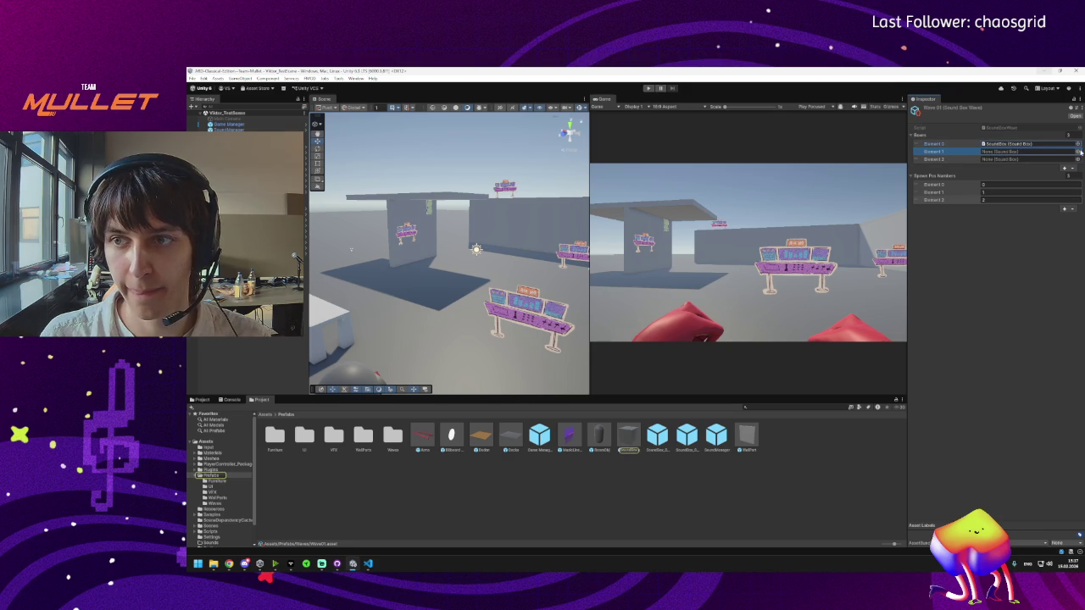
{"action": "mouse_move", "coordinate": [628, 439]}
{"action": "left_mouse_down"}
{"action": "mouse_move", "coordinate": [1009, 173]}
{"action": "mouse_move", "coordinate": [1017, 152]}
{"action": "left_mouse_up"}
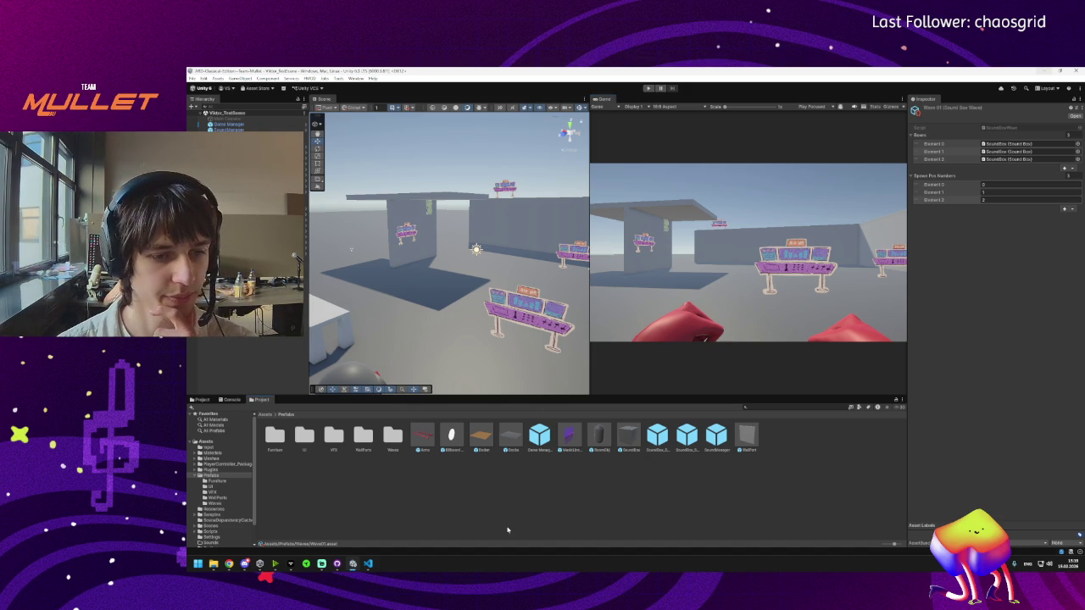
{"action": "mouse_move", "coordinate": [369, 564]}
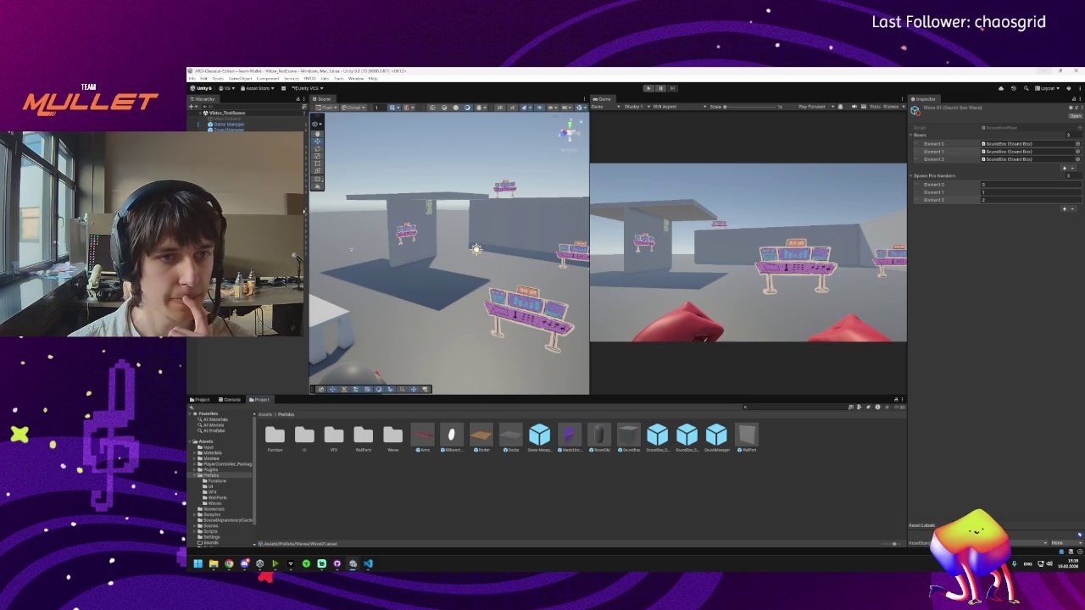
Step: Fly the Scene camera under the overhang and check the third Spawn Pos Numbers entry
{"action": "left_click_drag", "start_coordinate": [490, 281], "coordinate": [478, 253]}
{"action": "scroll", "coordinate": [477, 252], "scroll_direction": "down", "scroll_amount": 3}
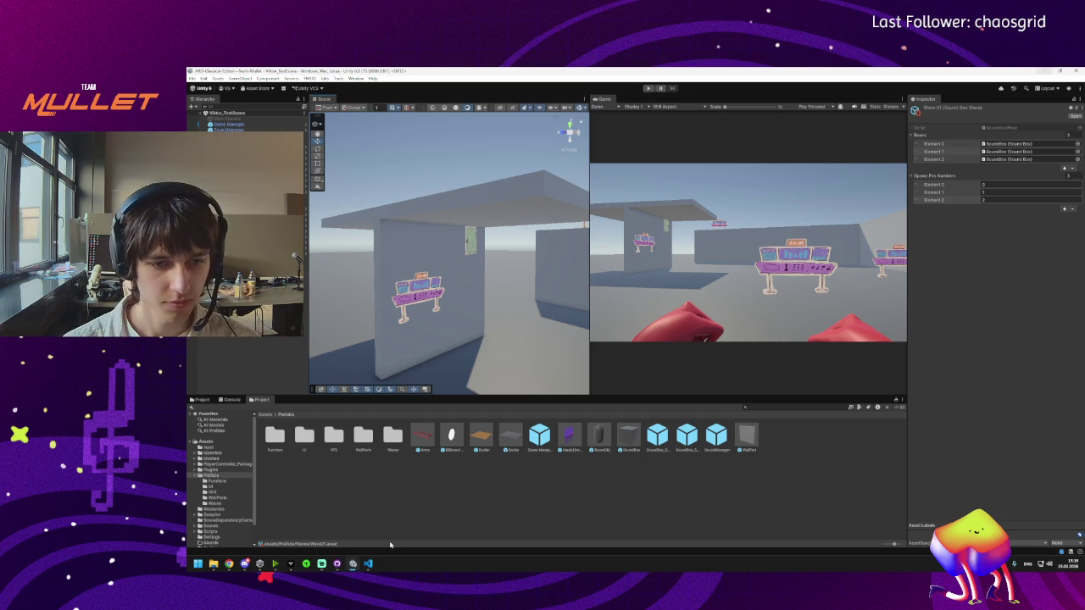
{"action": "mouse_move", "coordinate": [245, 565]}
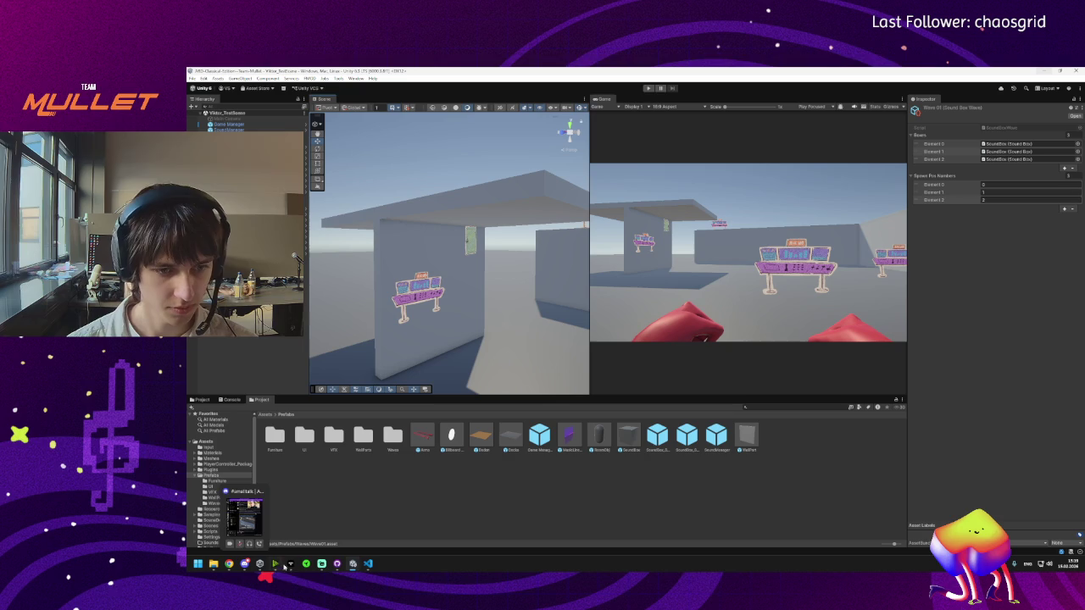
{"action": "mouse_move", "coordinate": [289, 570]}
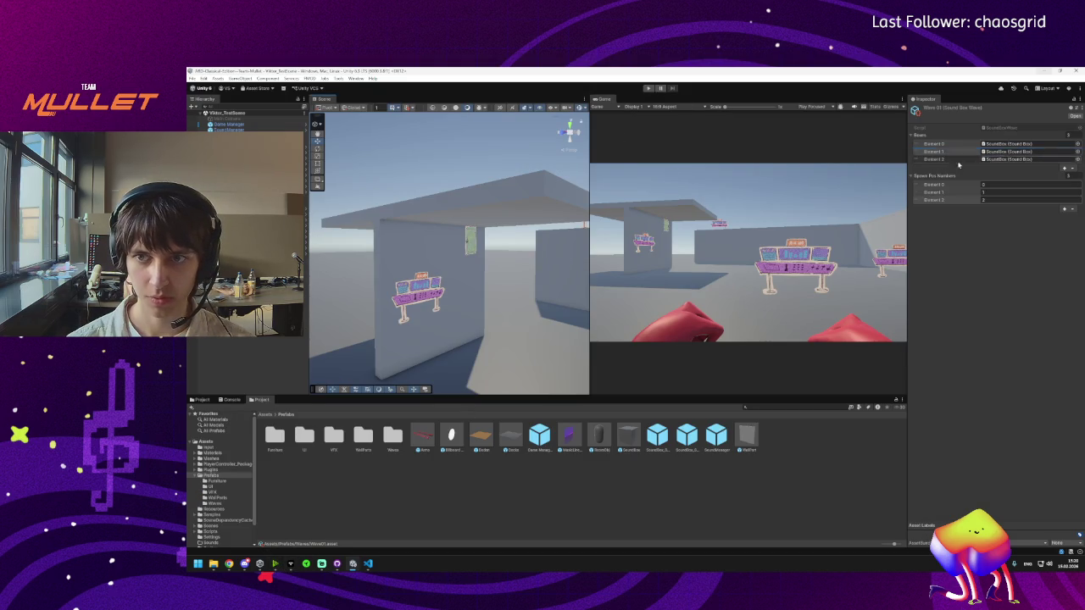
{"action": "left_click", "coordinate": [932, 200]}
{"action": "left_click", "coordinate": [671, 373]}
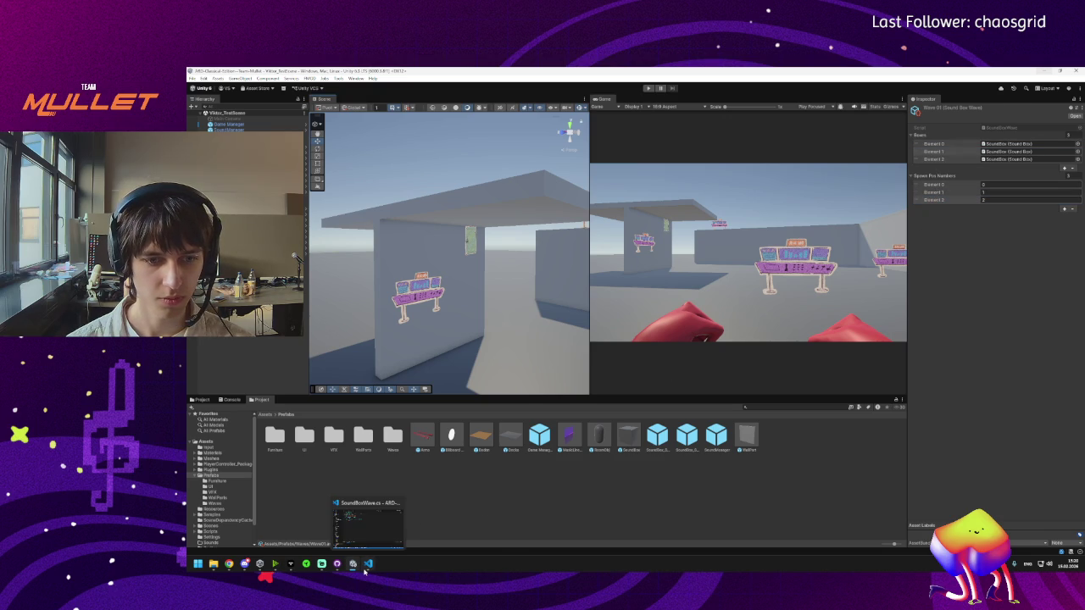
{"action": "left_click", "coordinate": [368, 564]}
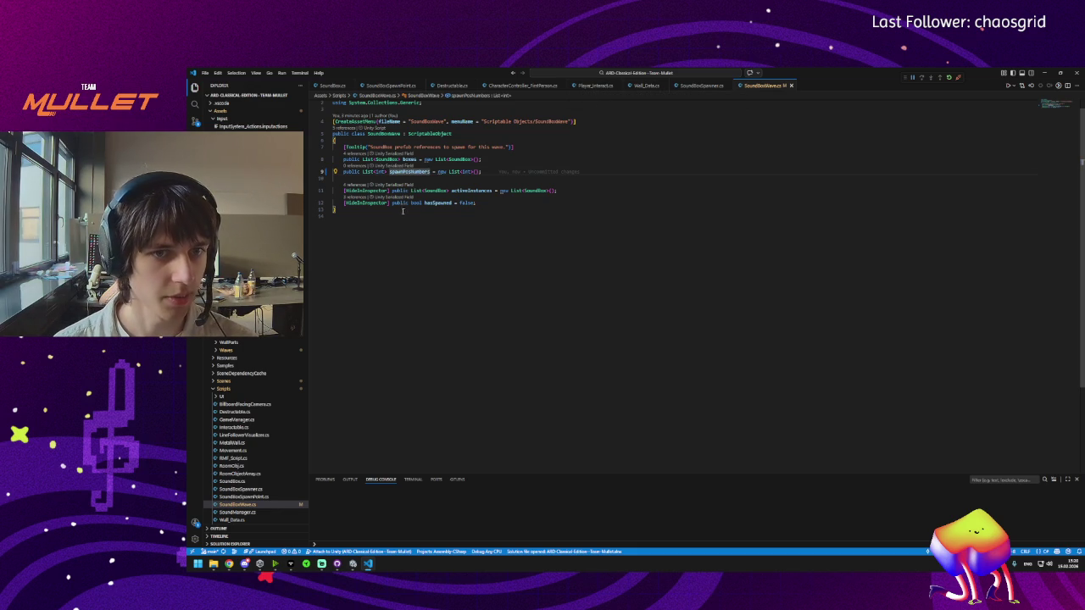
Step: Review SoundBoxWave.cs by selecting its whole contents, then view SoundBoxSpawner.cs
{"action": "mouse_move", "coordinate": [476, 203]}
{"action": "left_mouse_down"}
{"action": "mouse_move", "coordinate": [339, 191]}
{"action": "mouse_move", "coordinate": [334, 101]}
{"action": "left_mouse_up"}
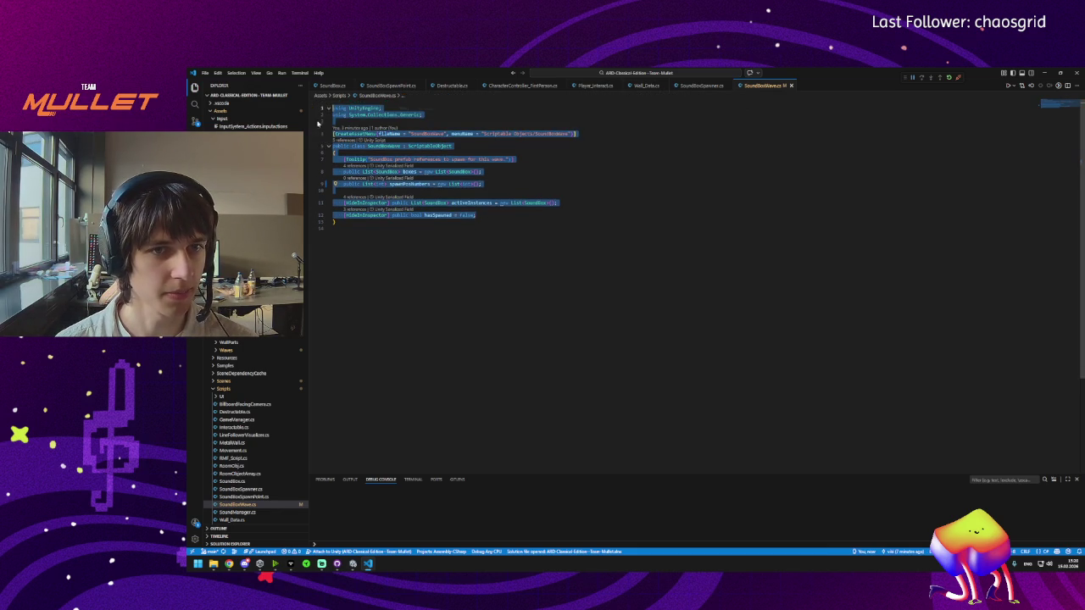
{"action": "left_click", "coordinate": [352, 202]}
{"action": "mouse_move", "coordinate": [479, 215]}
{"action": "left_mouse_down"}
{"action": "mouse_move", "coordinate": [335, 169]}
{"action": "mouse_move", "coordinate": [335, 106]}
{"action": "left_mouse_up"}
{"action": "mouse_move", "coordinate": [371, 240]}
{"action": "left_mouse_down"}
{"action": "mouse_move", "coordinate": [335, 183]}
{"action": "mouse_move", "coordinate": [320, 110]}
{"action": "left_mouse_up"}
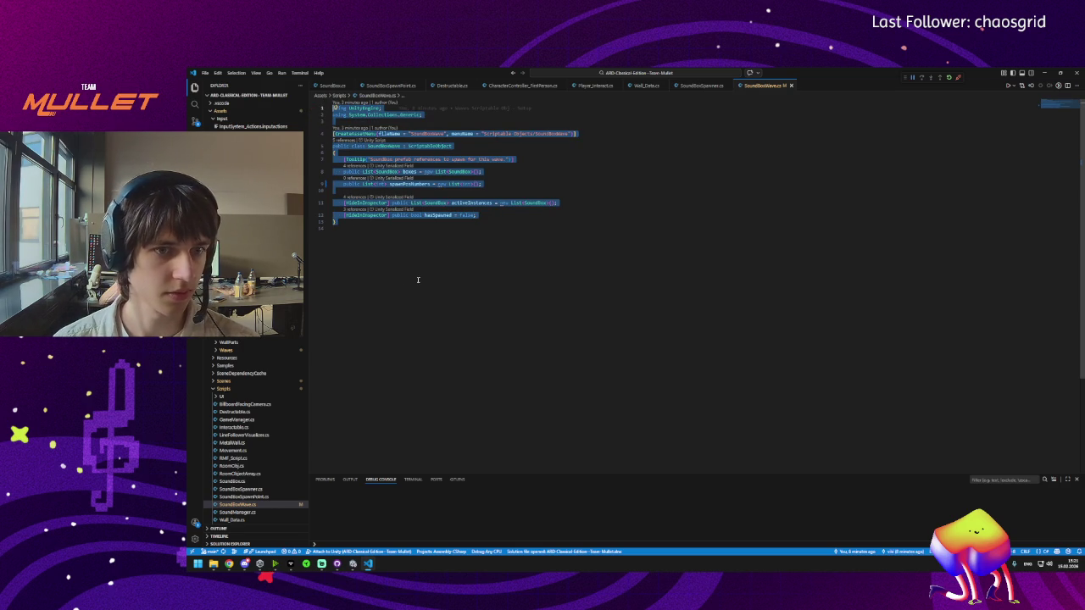
{"action": "left_click", "coordinate": [416, 223]}
{"action": "key", "text": "ctrl+shift+Home"}
{"action": "left_click", "coordinate": [415, 233]}
{"action": "key", "text": "ctrl+shift+Home"}
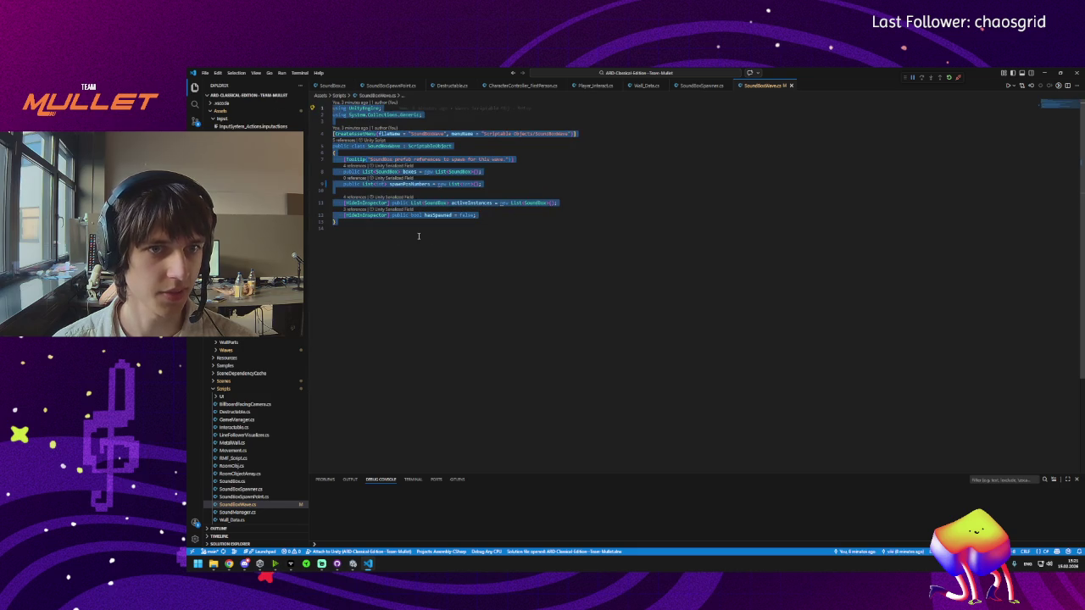
{"action": "left_click", "coordinate": [418, 235]}
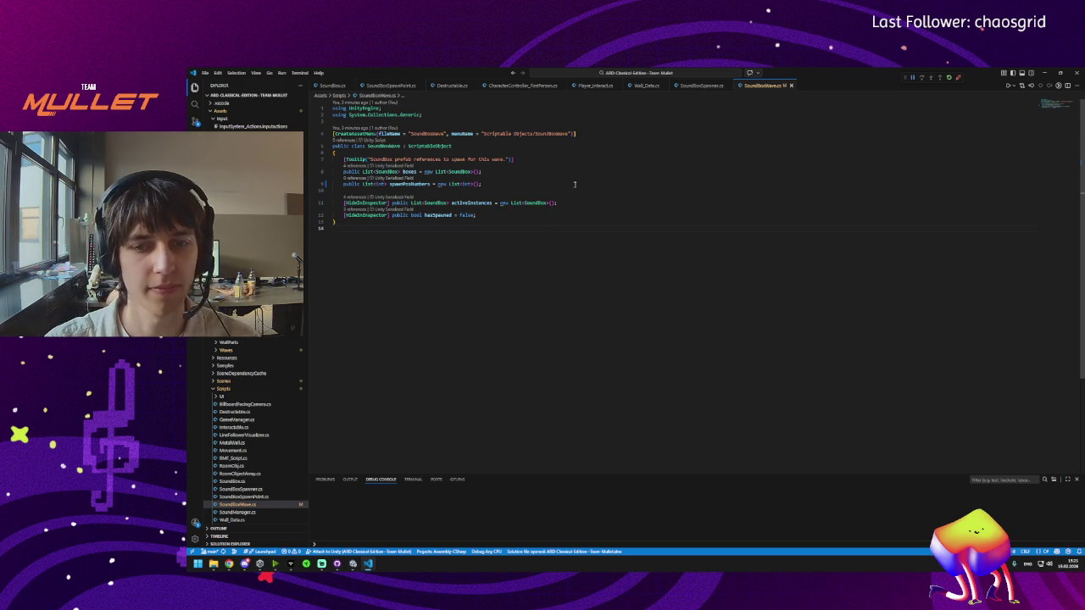
{"action": "left_click", "coordinate": [700, 85]}
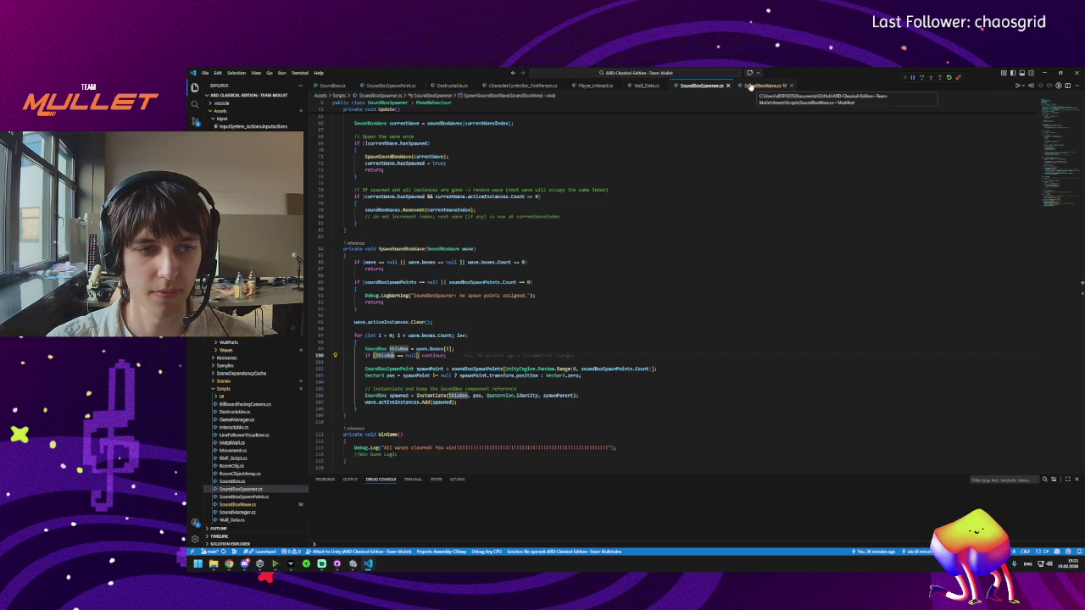
{"action": "left_click", "coordinate": [752, 88]}
{"action": "key", "text": "ctrl+Tab"}
{"action": "key", "text": "ctrl+Tab"}
{"action": "key", "text": "ctrl+Tab"}
{"action": "key", "text": "ctrl+Tab"}
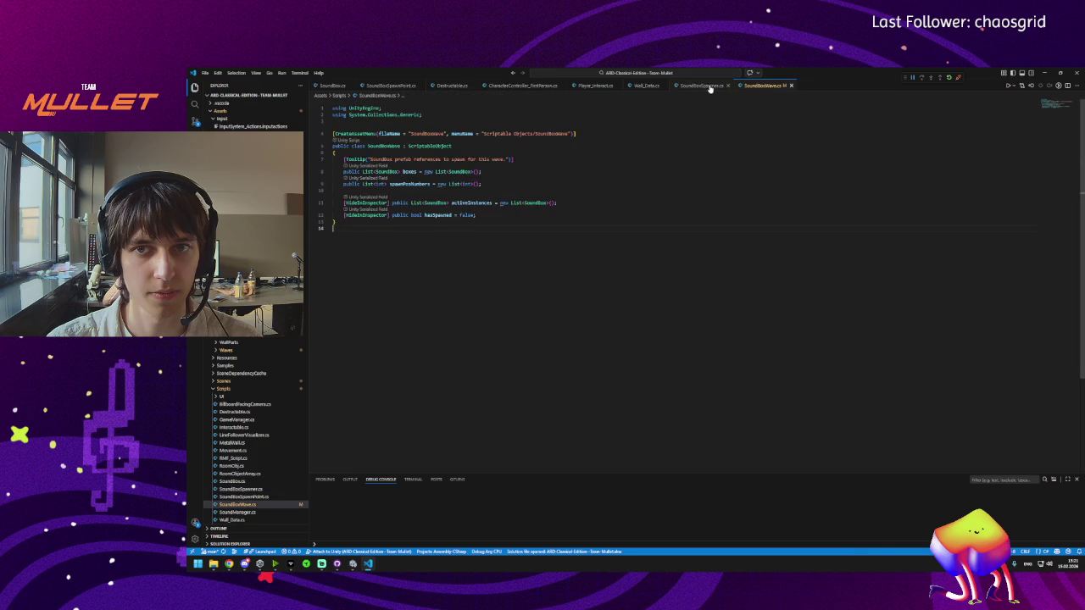
{"action": "key", "text": "ctrl+Tab"}
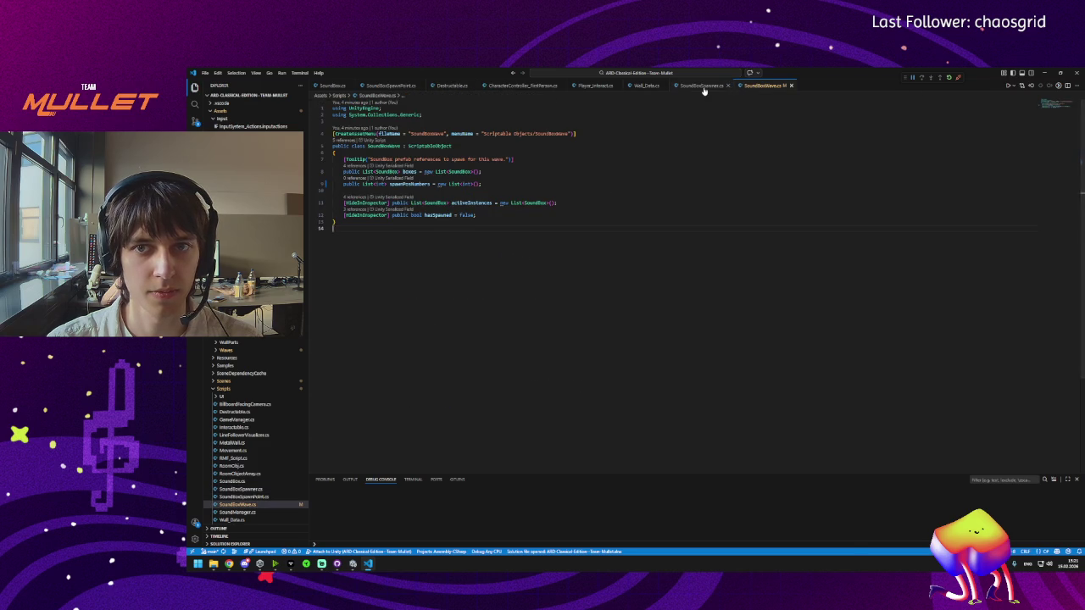
{"action": "key", "text": "ctrl+Tab"}
{"action": "left_click", "coordinate": [755, 88]}
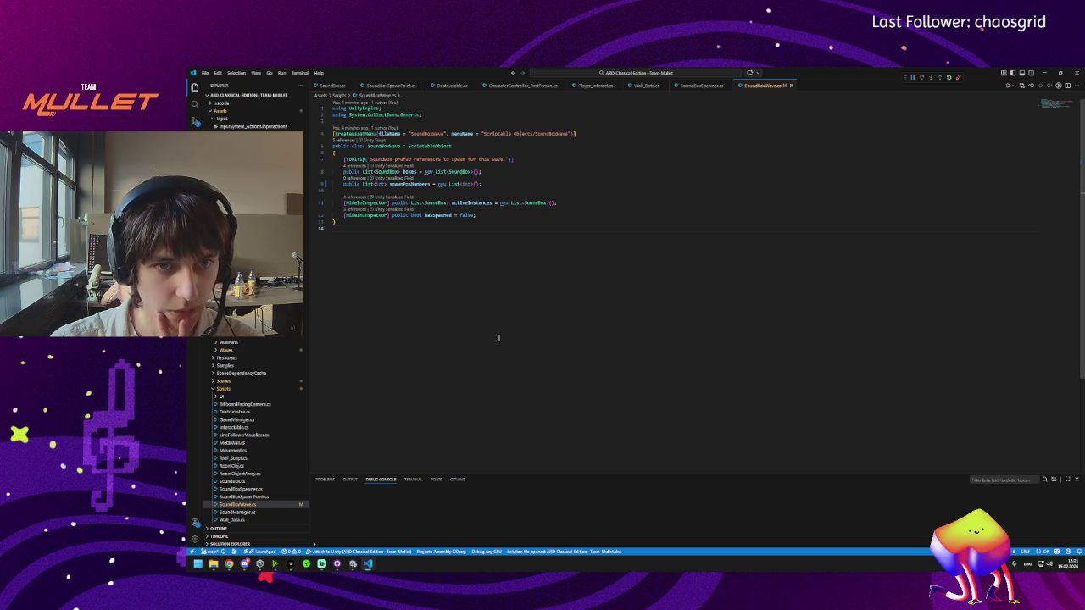
{"action": "left_click", "coordinate": [353, 564]}
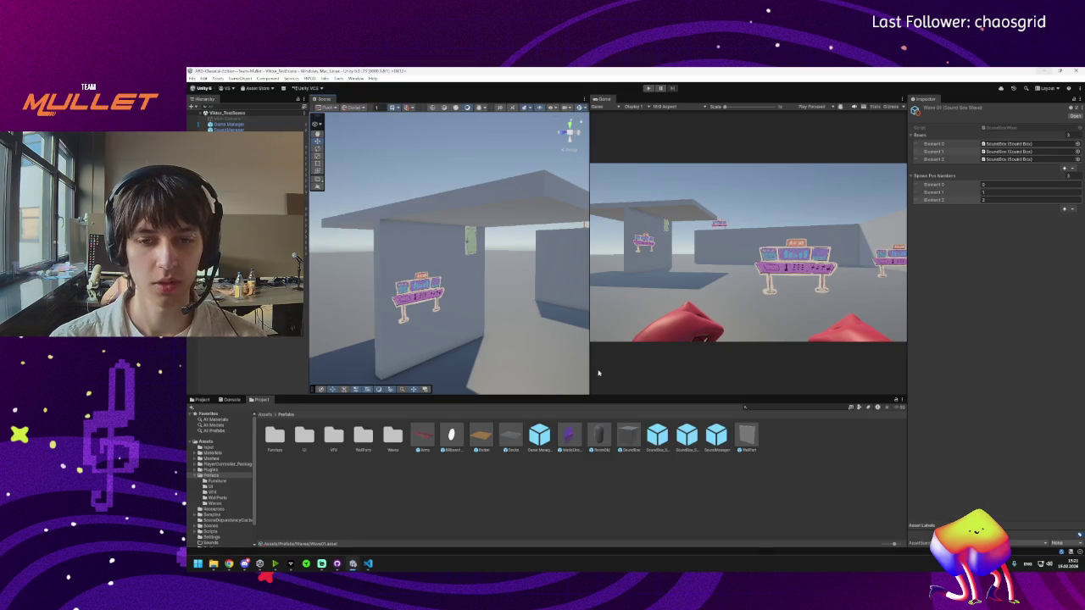
{"action": "left_click", "coordinate": [368, 563]}
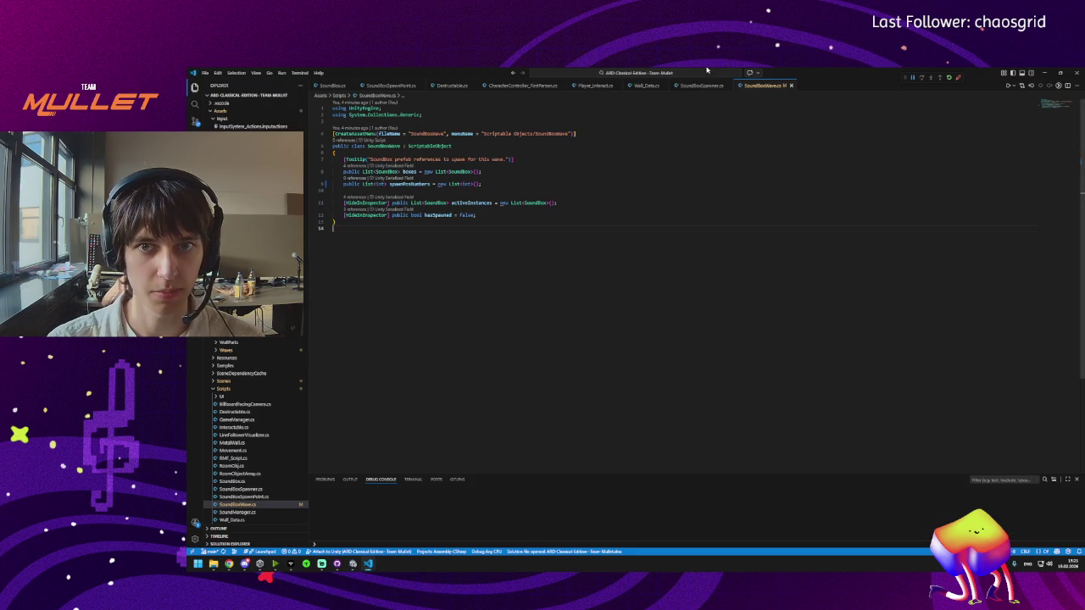
{"action": "left_click", "coordinate": [698, 88]}
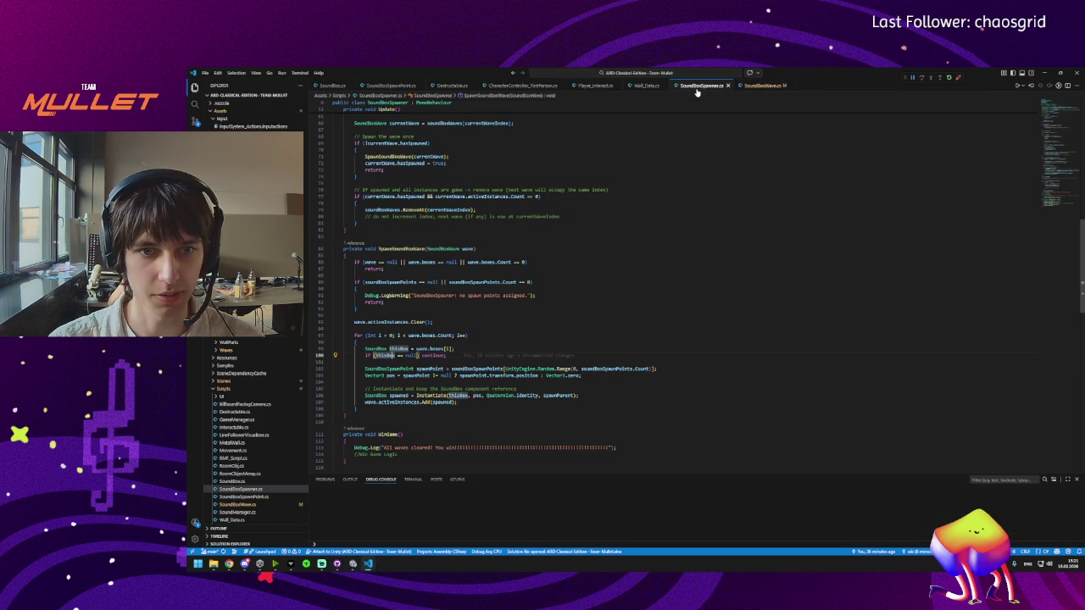
Step: Wrap SpawnSoundBoxWave's empty-boxes early return in braces with a warning log, and save
{"action": "left_click", "coordinate": [405, 248]}
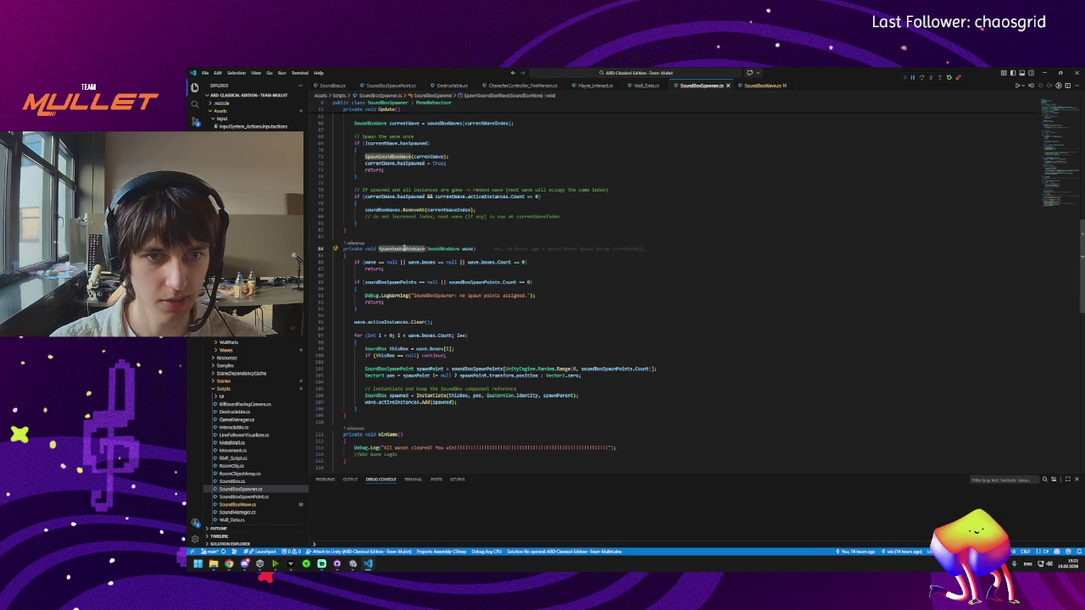
{"action": "key", "text": "shift+Down"}
{"action": "key", "text": "shift+Down"}
{"action": "key", "text": "shift+Down"}
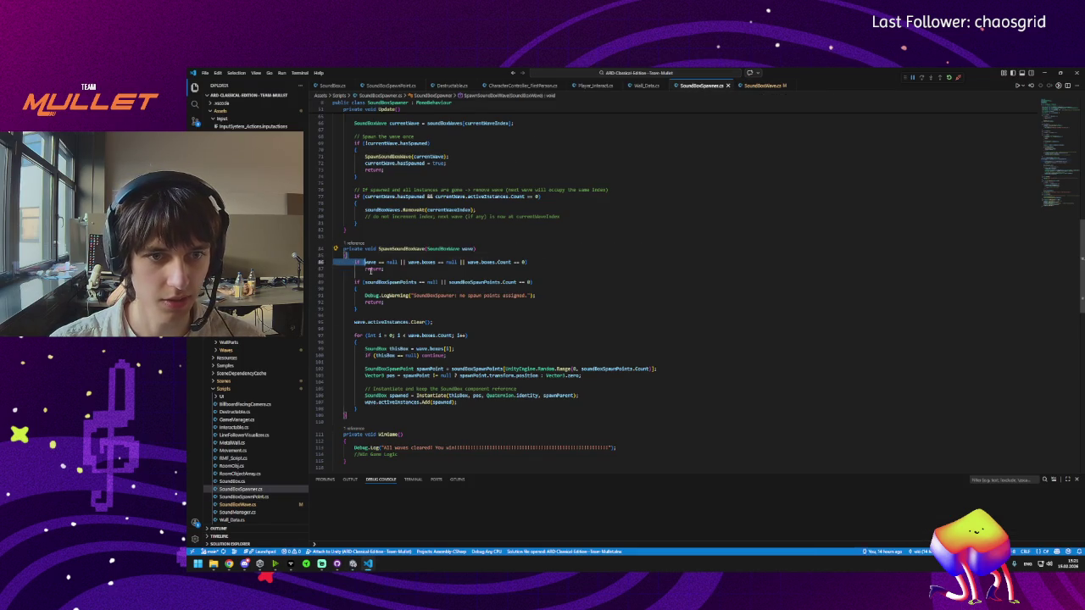
{"action": "key", "text": "Escape"}
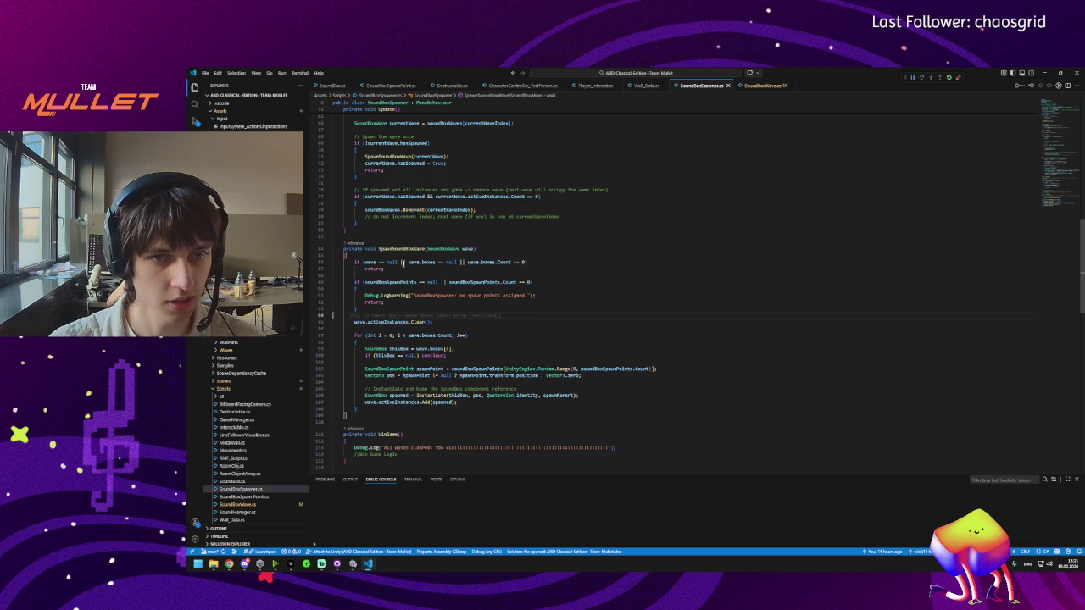
{"action": "left_click", "coordinate": [428, 260]}
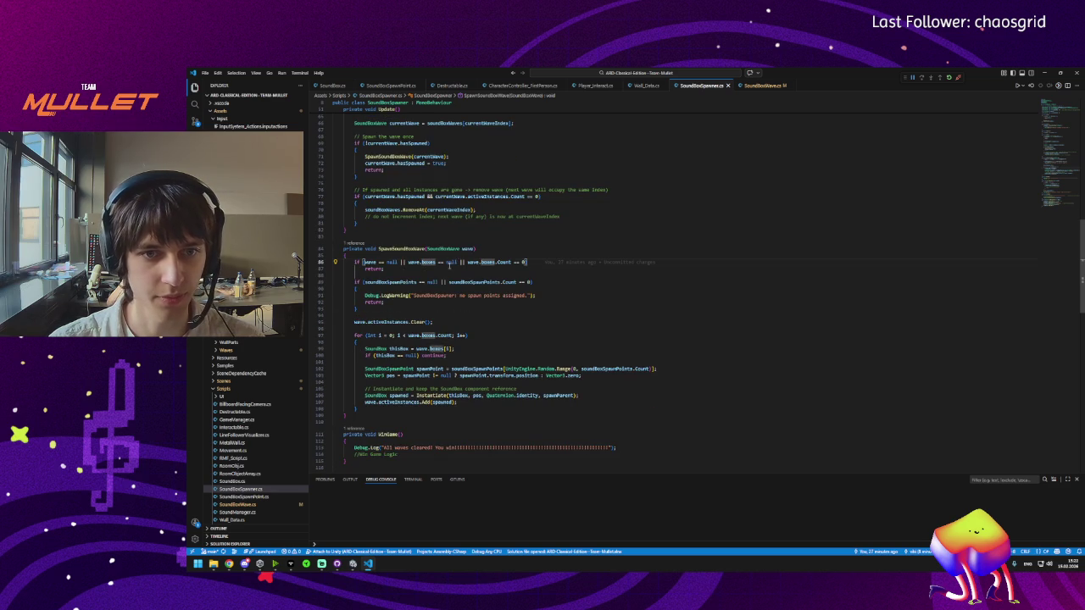
{"action": "left_click", "coordinate": [388, 270]}
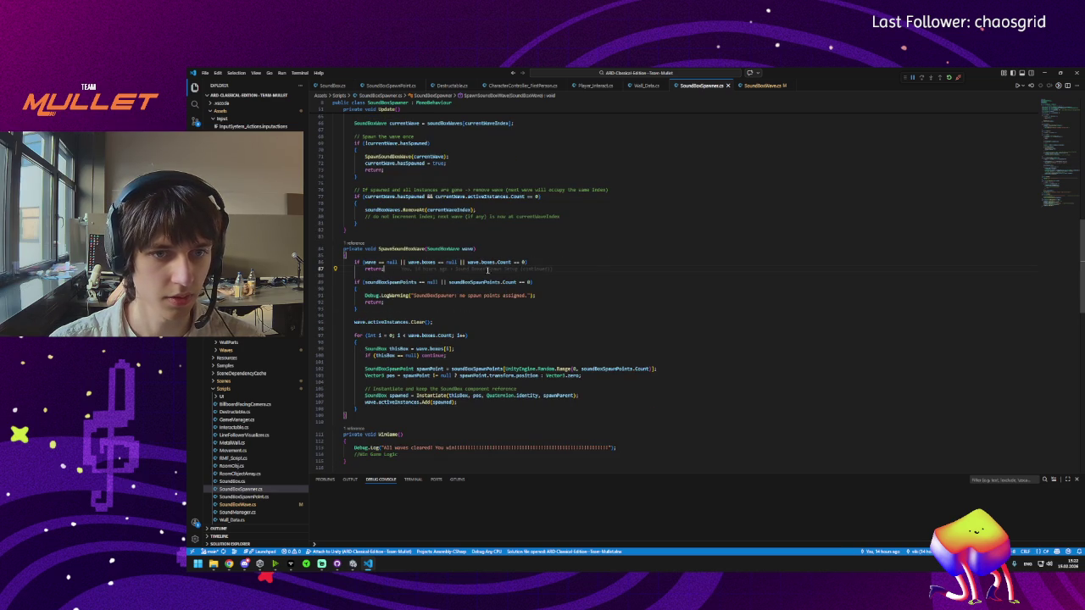
{"action": "left_click", "coordinate": [575, 264]}
{"action": "key", "text": "Return"}
{"action": "type", "text": "{"}
{"action": "key", "text": "Down"}
{"action": "key", "text": "Down"}
{"action": "type", "text": "}"}
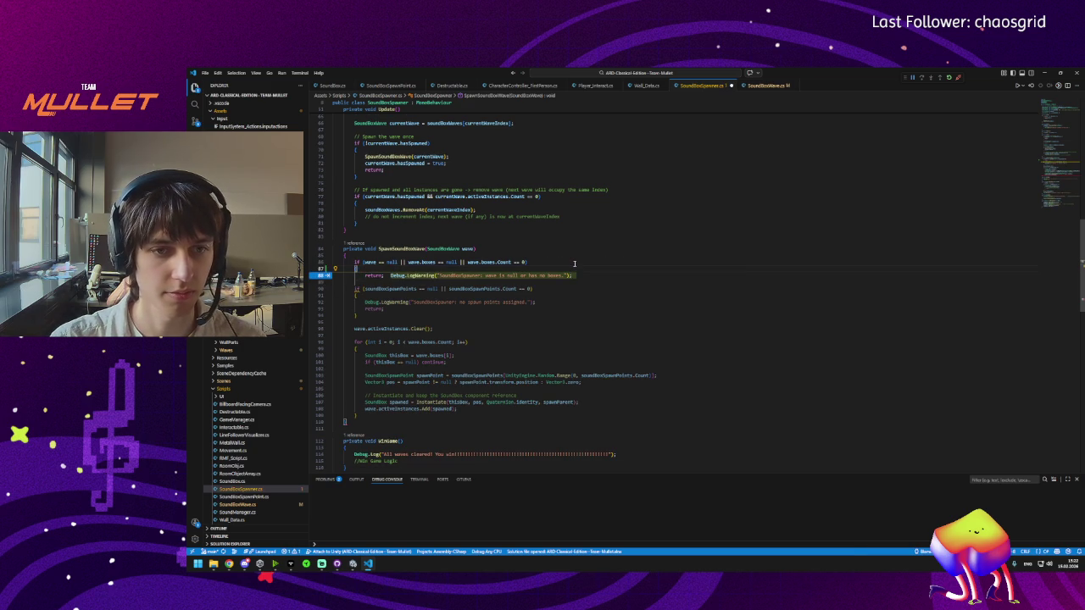
{"action": "key", "text": "Tab"}
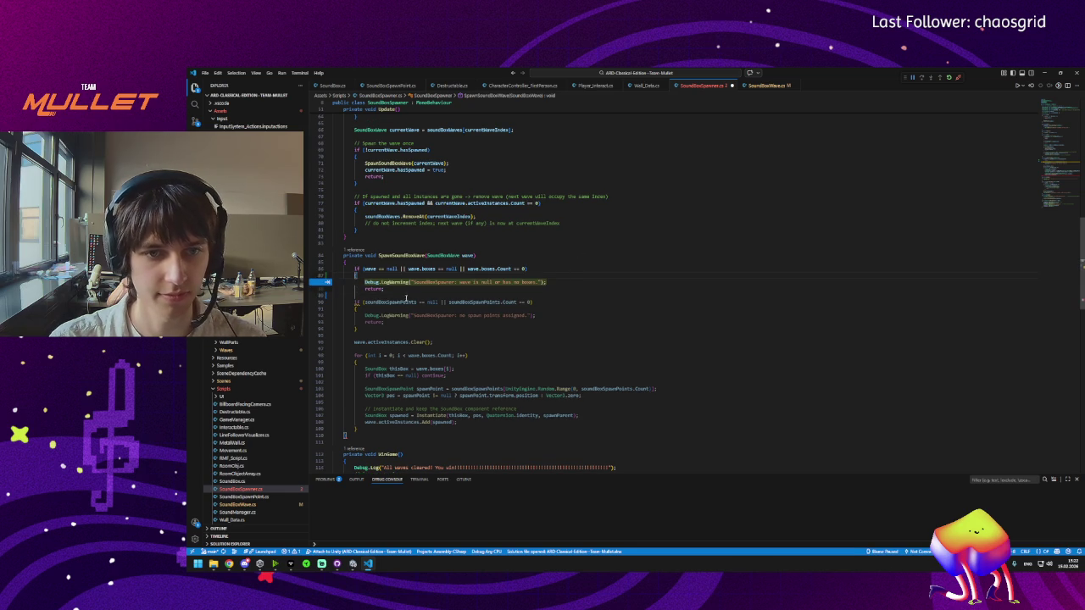
{"action": "left_click", "coordinate": [401, 290]}
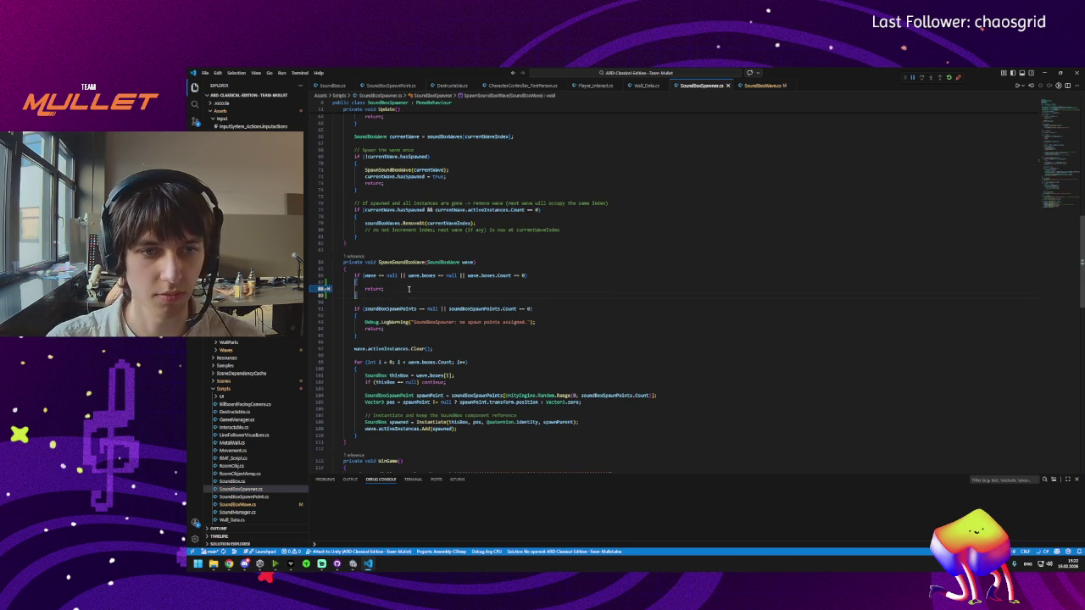
{"action": "key", "text": "ctrl+s"}
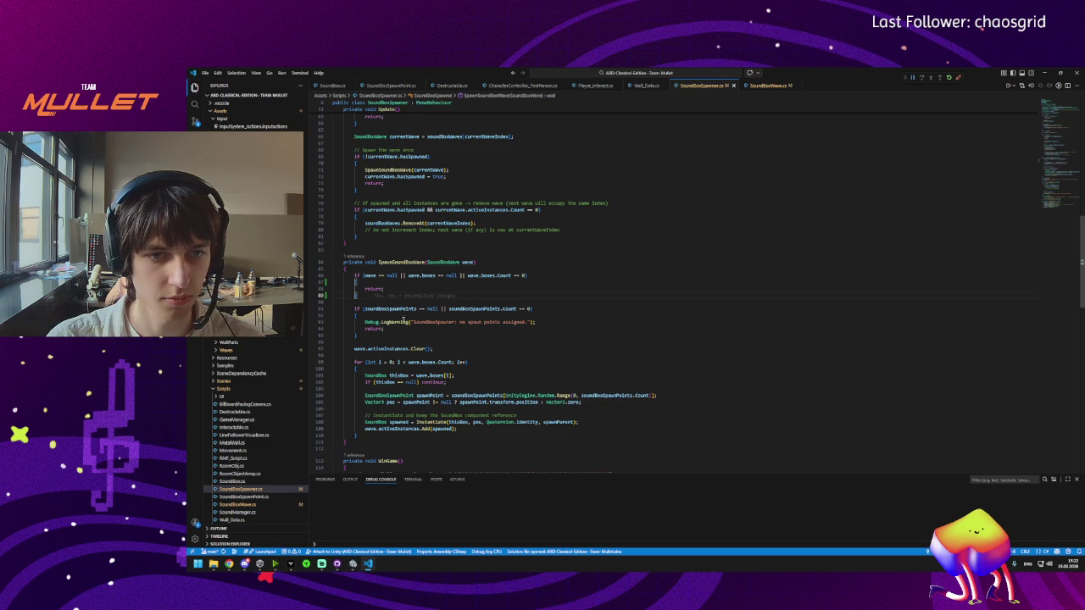
Step: Inspect where wave and activeInstances are used in the spawning code
{"action": "scroll", "coordinate": [416, 323], "scroll_direction": "down", "scroll_amount": 3}
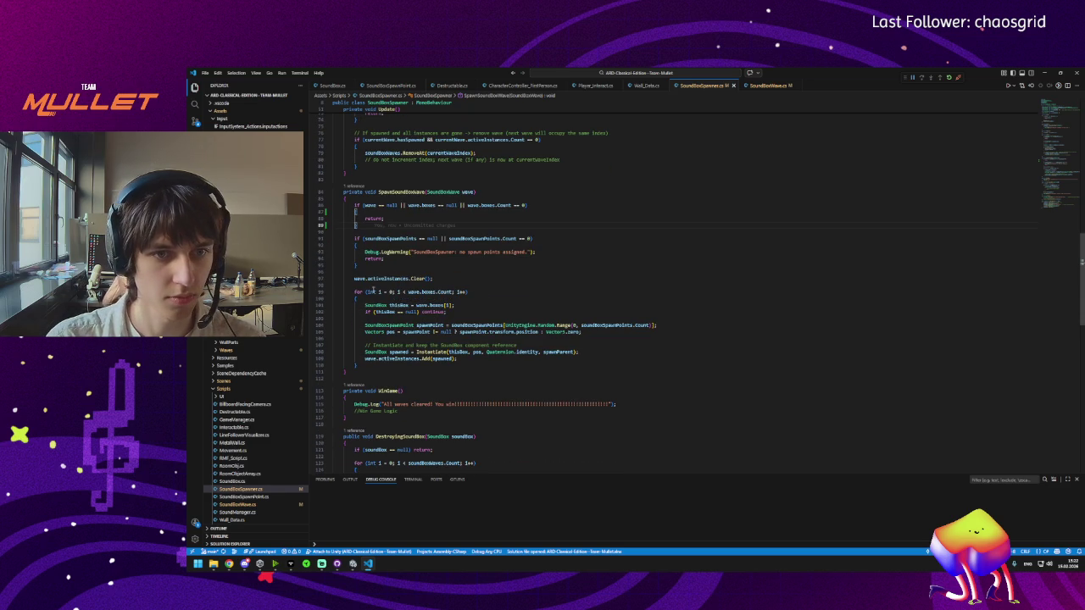
{"action": "left_click", "coordinate": [410, 279]}
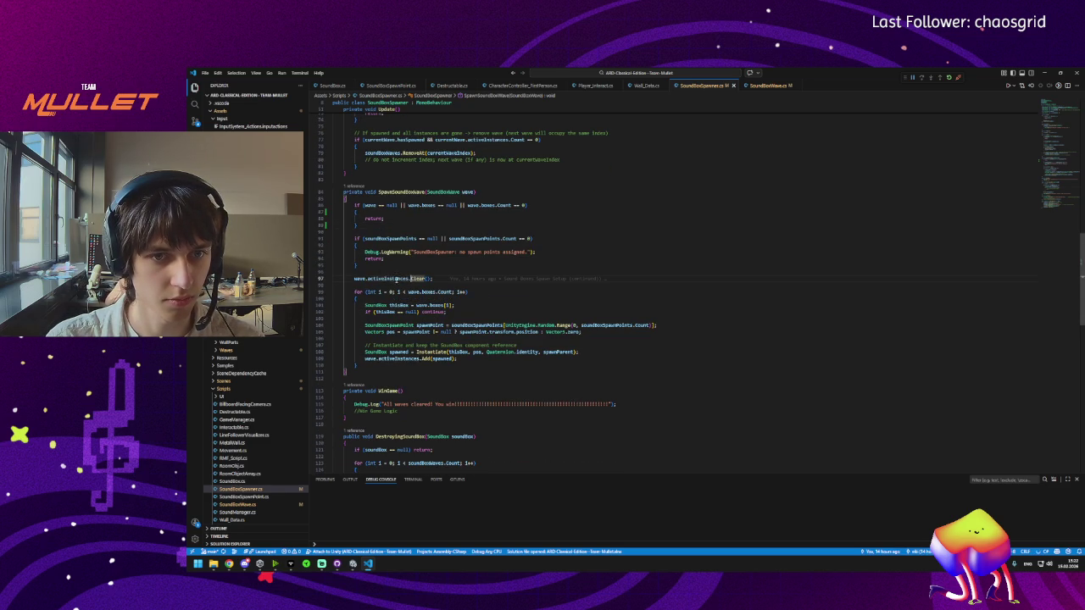
{"action": "left_click", "coordinate": [386, 280]}
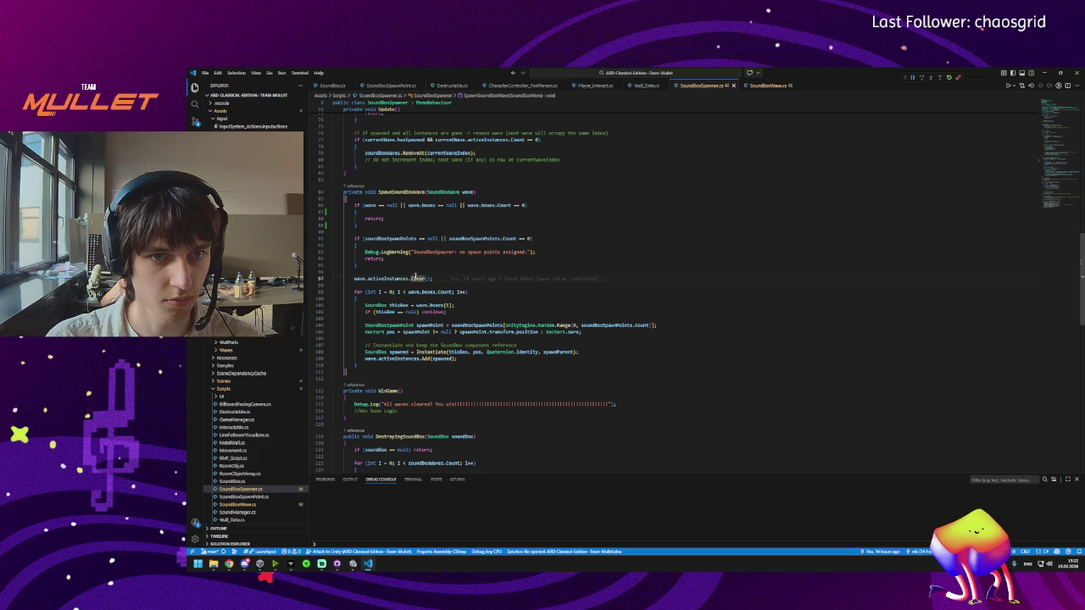
{"action": "left_click", "coordinate": [368, 278]}
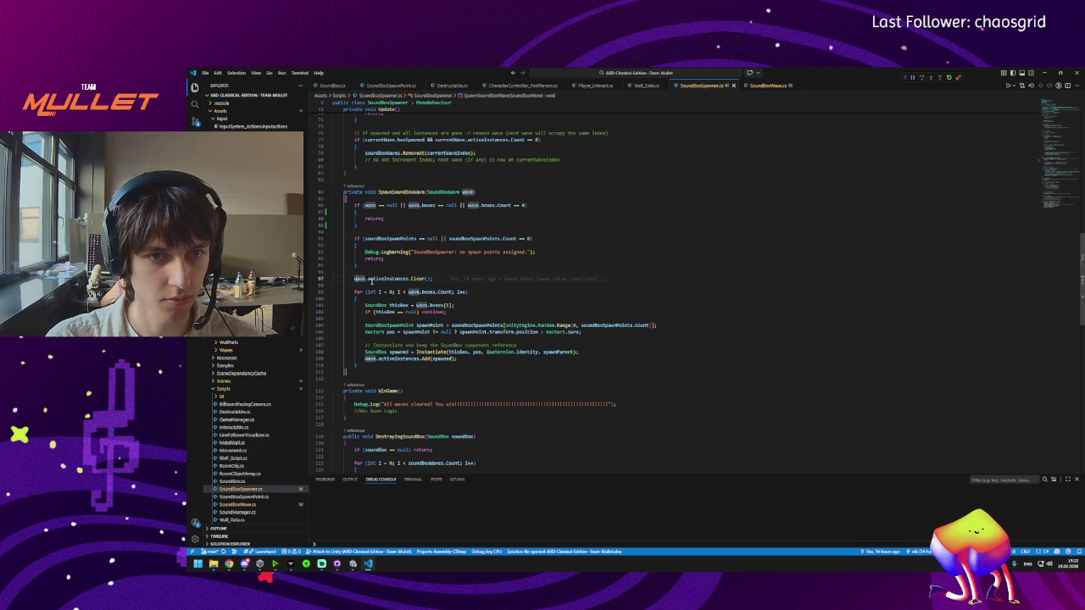
{"action": "left_click", "coordinate": [381, 278]}
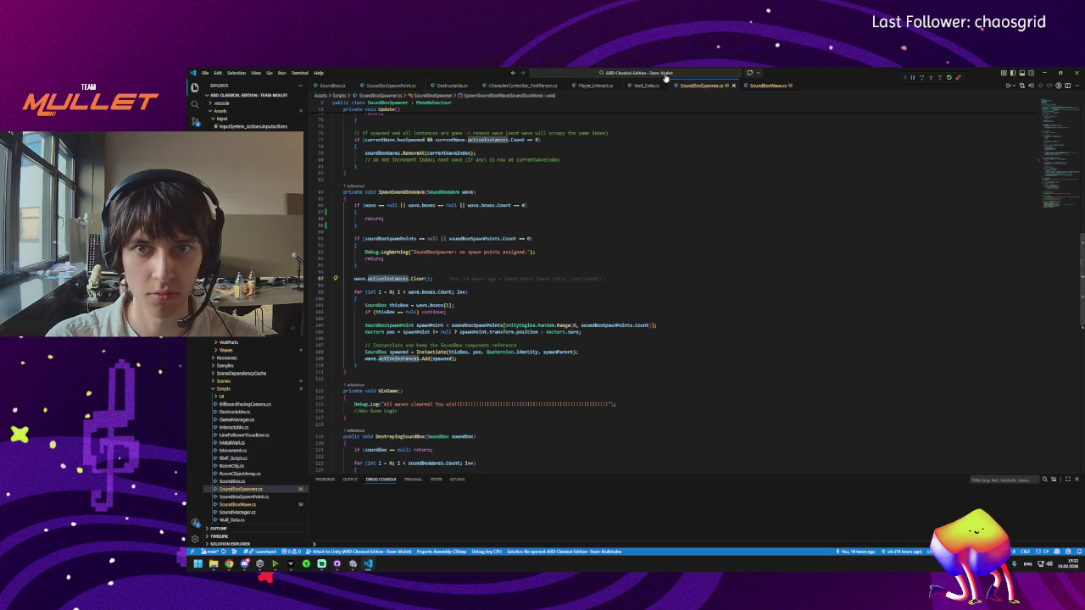
{"action": "left_click", "coordinate": [763, 85]}
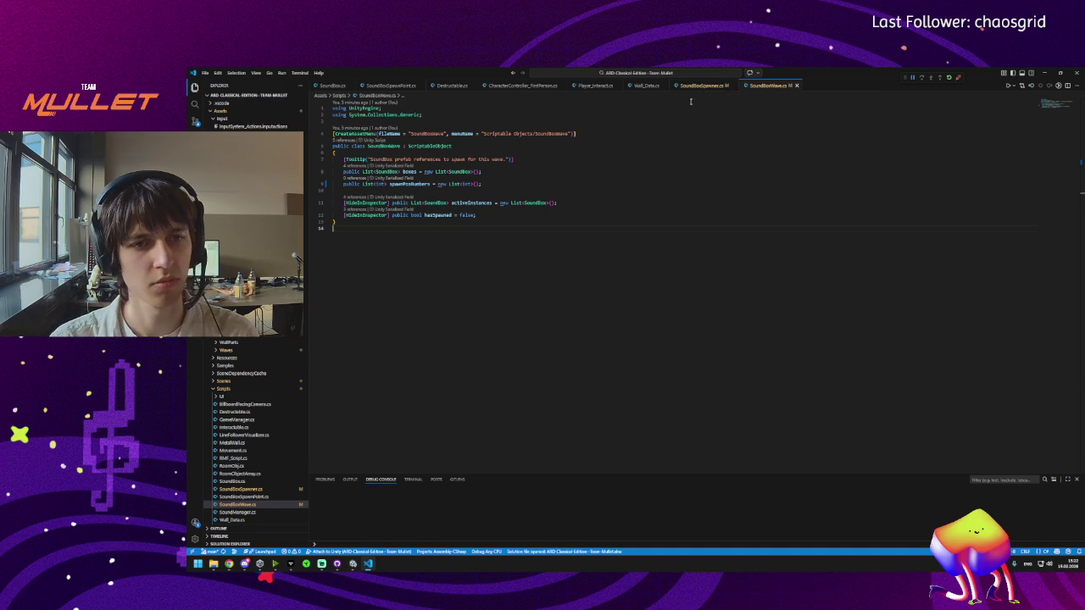
Step: Comment out the activeInstances field on line 11 of SoundBoxWave.cs and save
{"action": "left_click", "coordinate": [344, 202]}
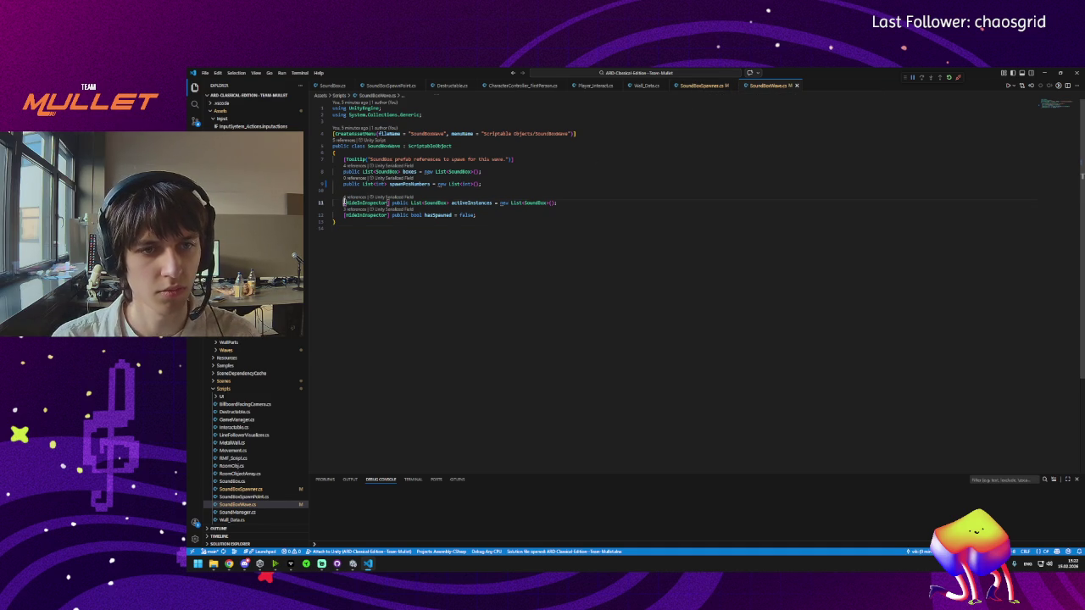
{"action": "type", "text": "//"}
{"action": "key", "text": "ctrl+s"}
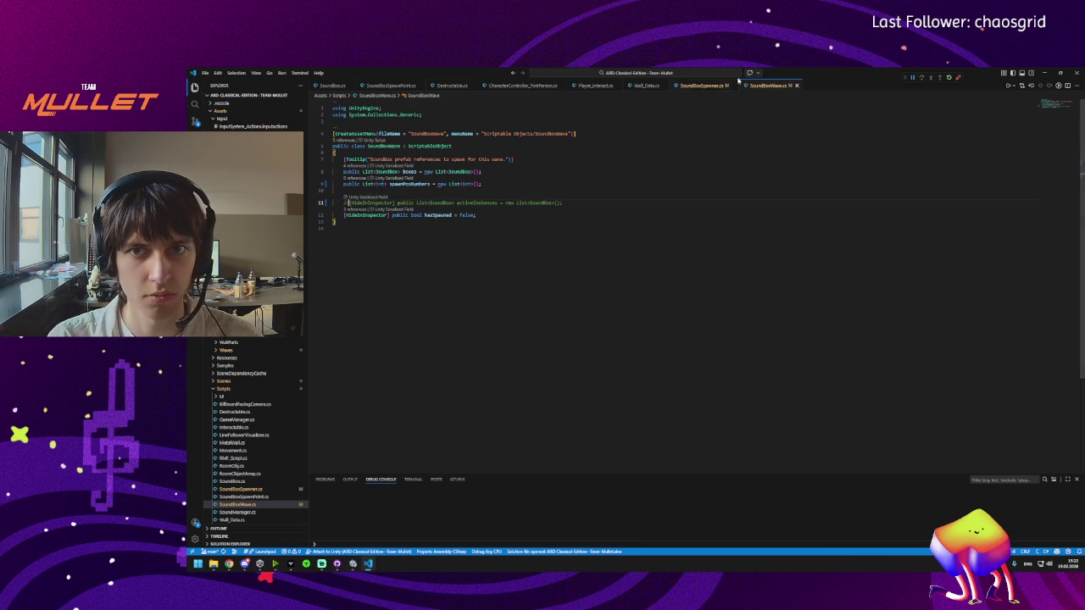
{"action": "key", "text": "ctrl+Tab"}
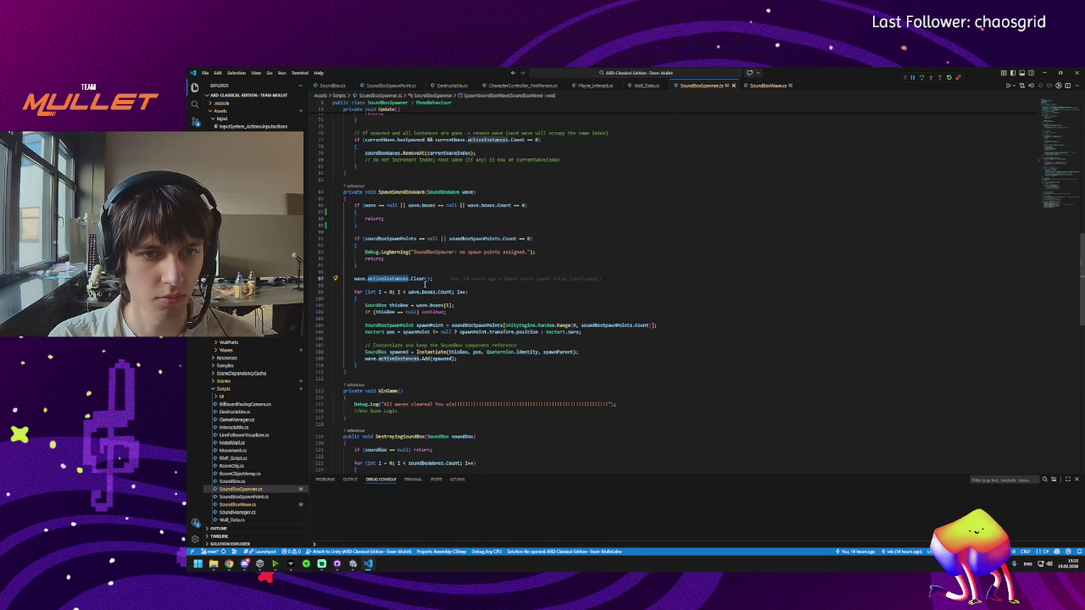
Step: Check Unity's Console for the CS1061 errors about the missing activeInstances
{"action": "left_click", "coordinate": [447, 279]}
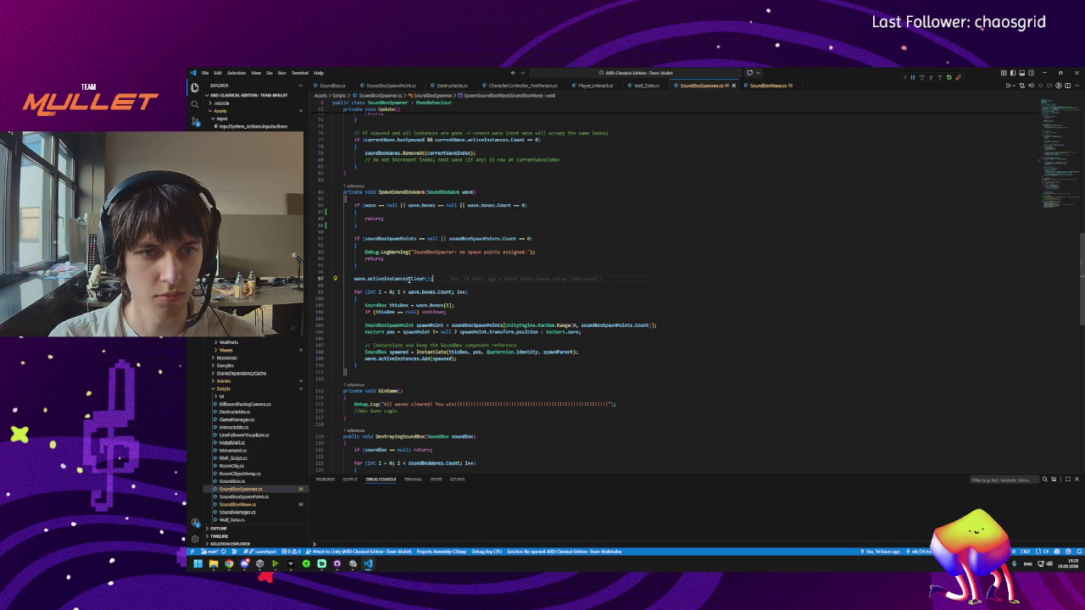
{"action": "left_click", "coordinate": [768, 85]}
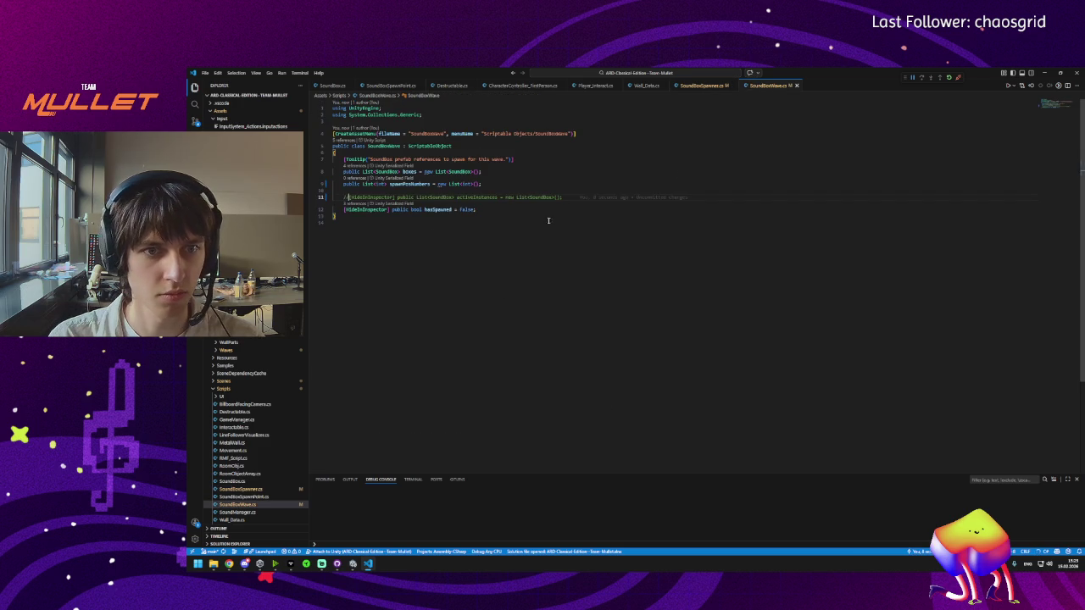
{"action": "key", "text": "ctrl+Tab"}
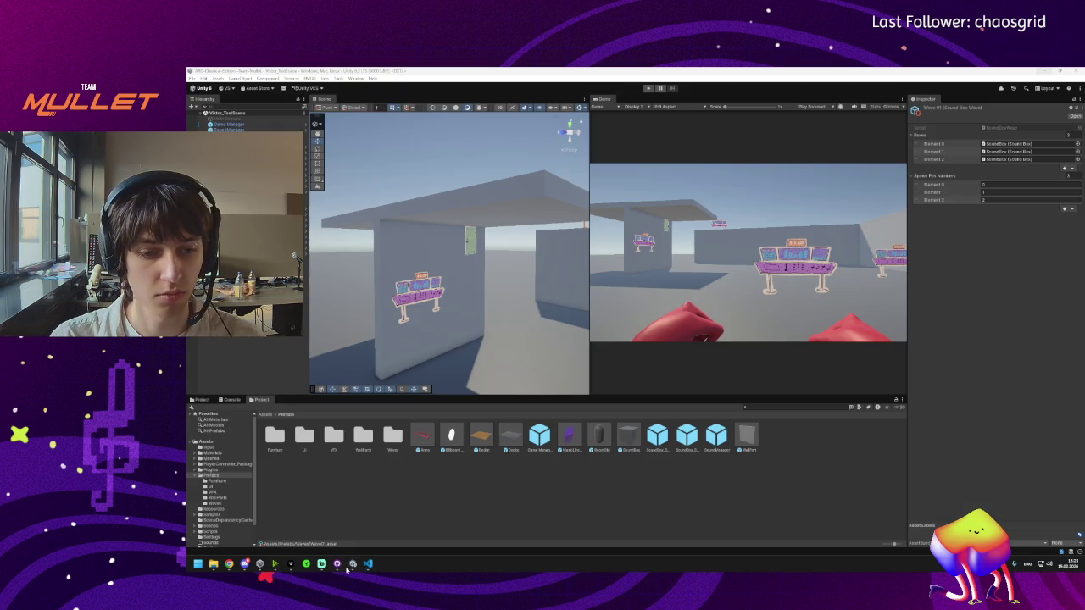
{"action": "left_click", "coordinate": [366, 569]}
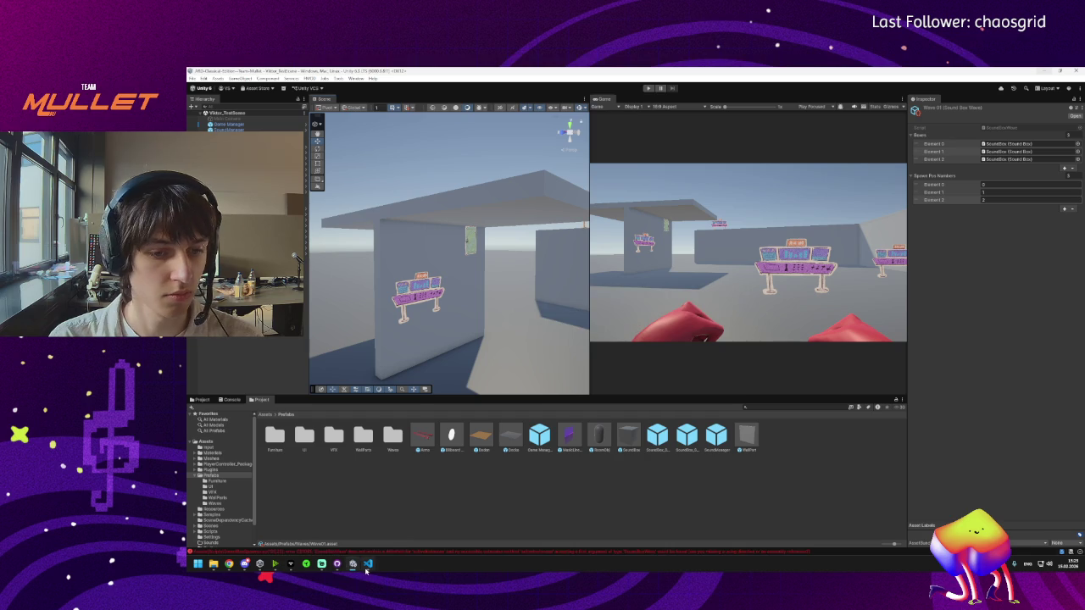
{"action": "key", "text": "ctrl+shift+c"}
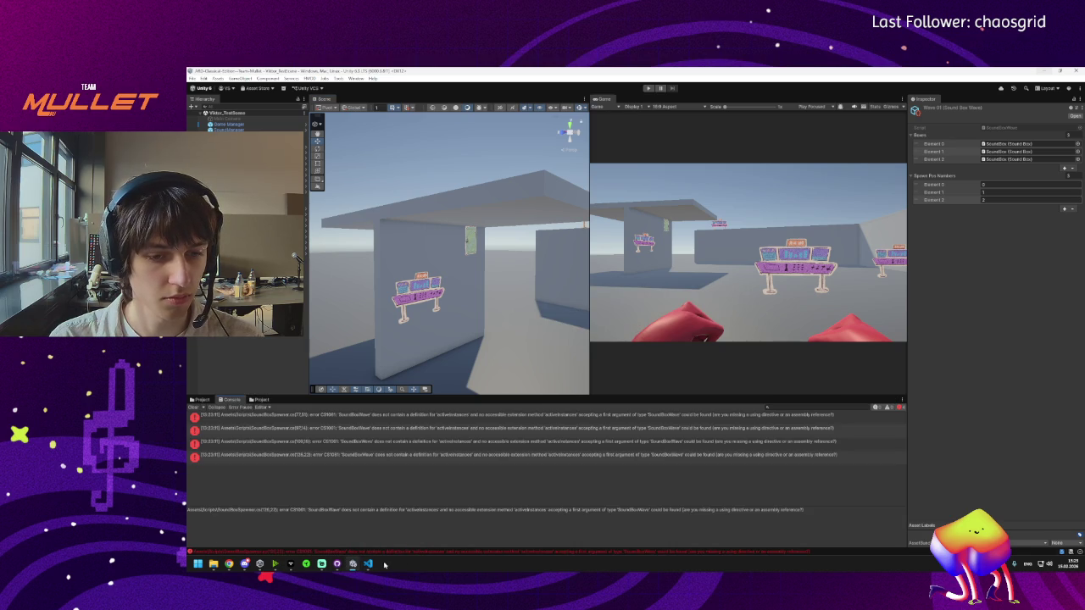
{"action": "mouse_move", "coordinate": [373, 567]}
{"action": "left_click", "coordinate": [368, 526]}
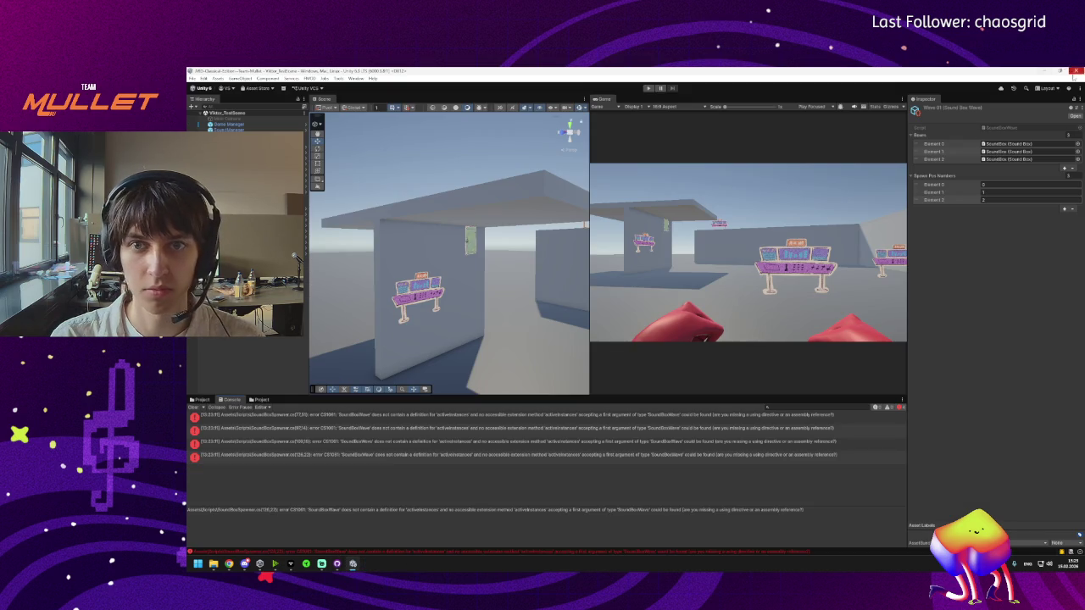
Step: Jump from the fourth Unity compile error to its source around lines 126–127
{"action": "left_click", "coordinate": [342, 540]}
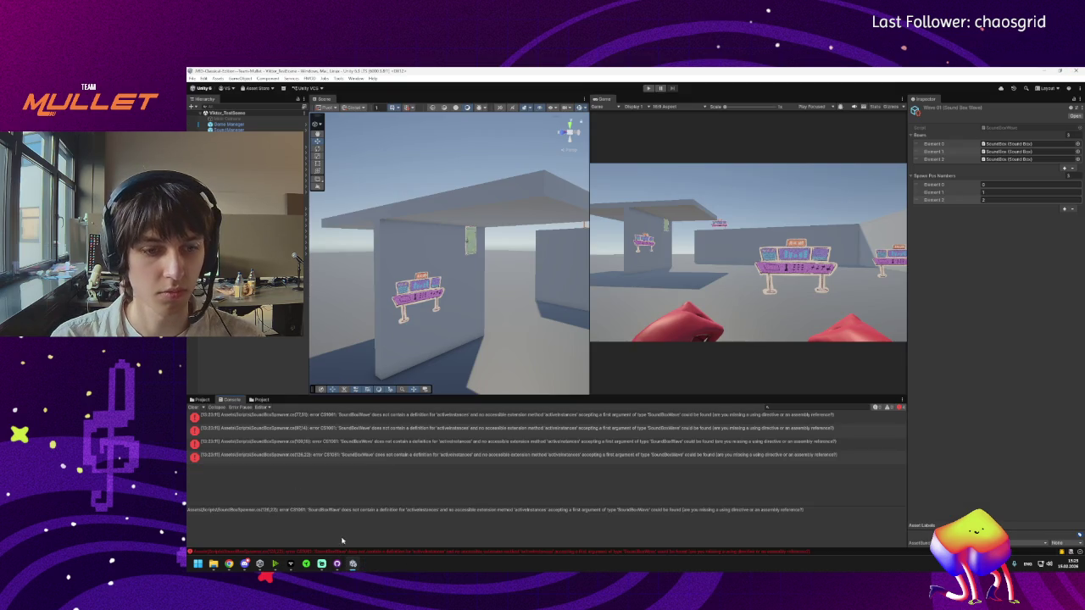
{"action": "left_click", "coordinate": [258, 458]}
{"action": "double_click", "coordinate": [258, 458]}
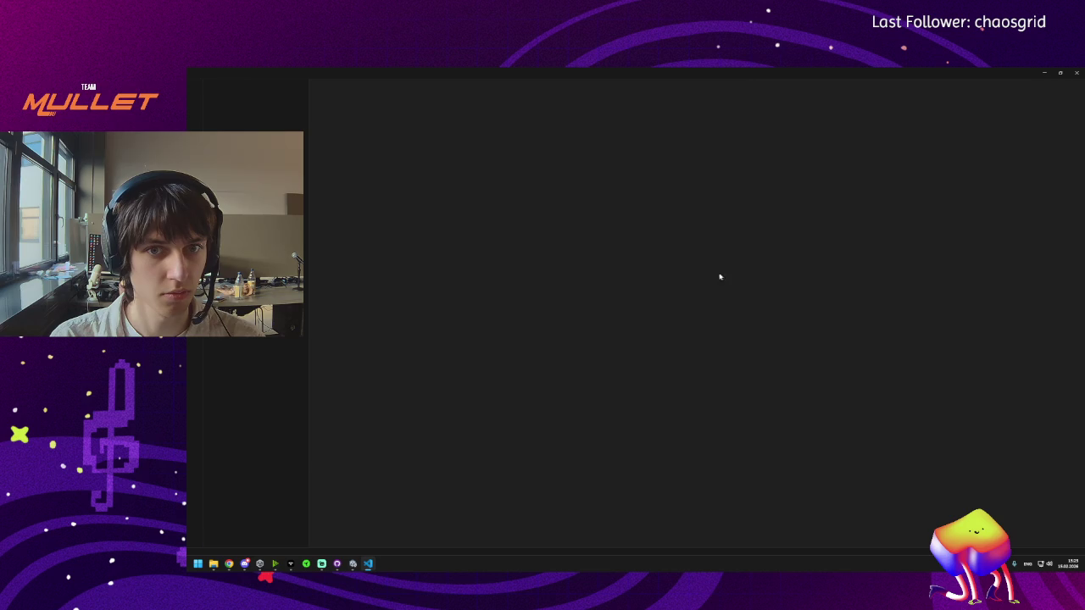
{"action": "left_click", "coordinate": [575, 307]}
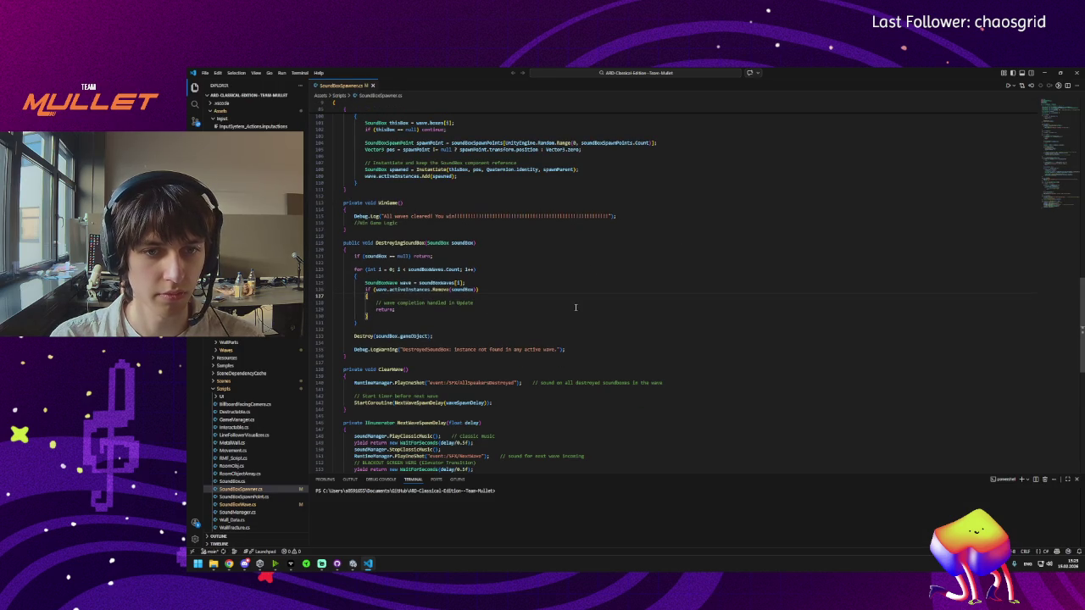
{"action": "left_click", "coordinate": [454, 301]}
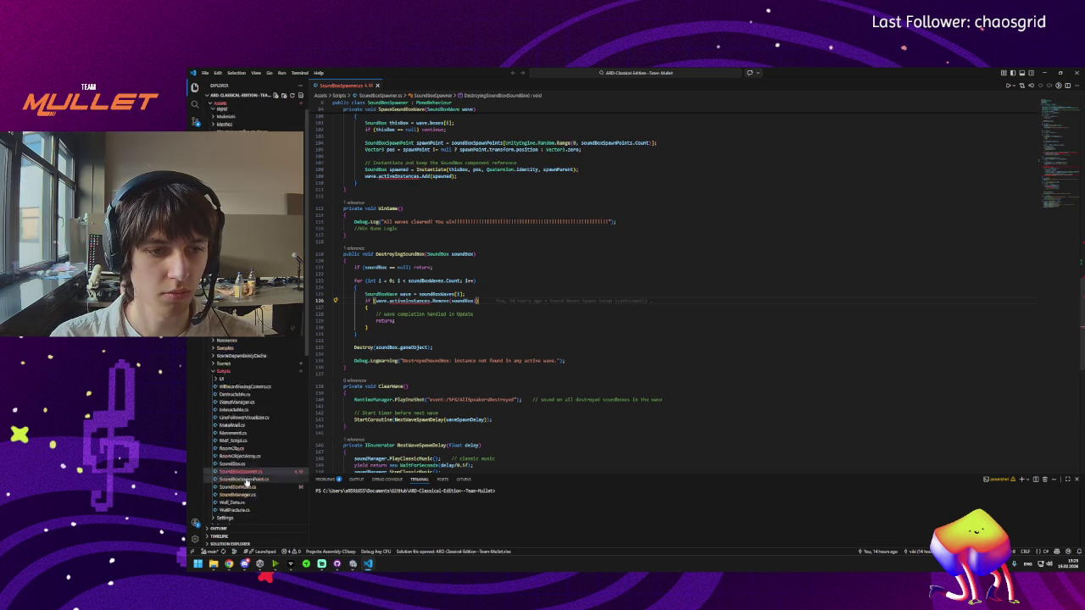
Step: Uncomment the activeInstances field on line 11 of SoundBoxWave.cs
{"action": "left_click", "coordinate": [236, 469]}
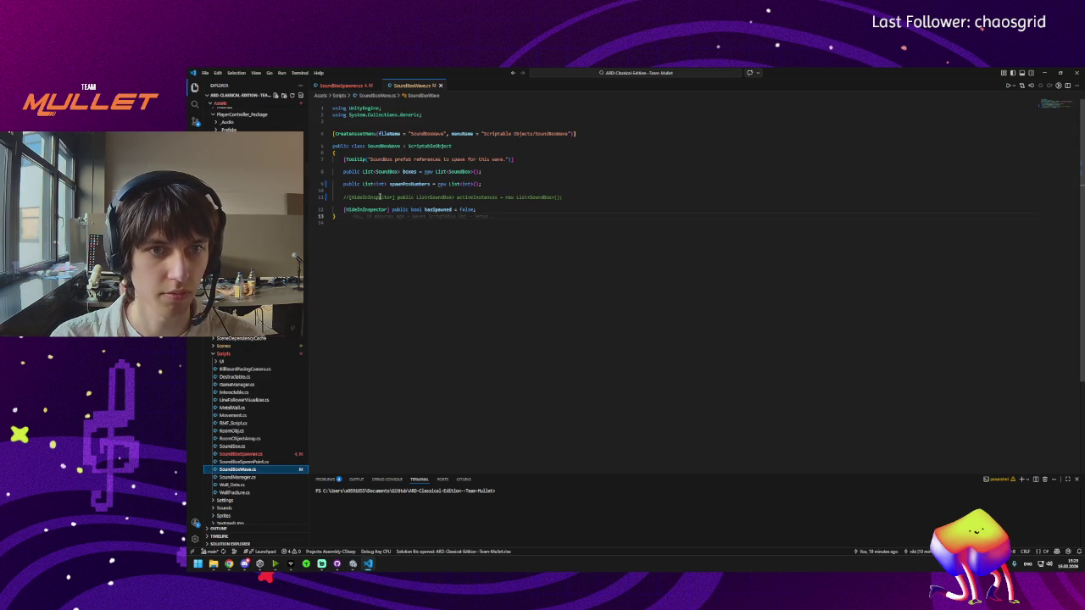
{"action": "left_click", "coordinate": [347, 196]}
{"action": "key", "text": "ctrl+slash"}
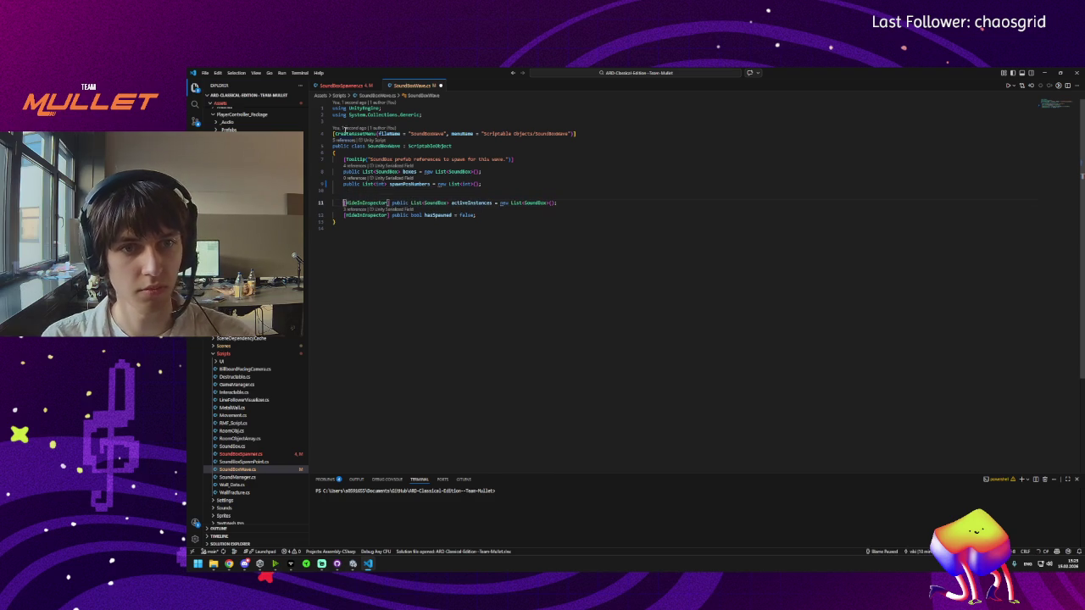
Step: Return to SoundBoxSpawner.cs and highlight the SpawnSoundBoxWave method name
{"action": "left_click", "coordinate": [346, 89]}
{"action": "scroll", "coordinate": [409, 272], "scroll_direction": "down", "scroll_amount": 5}
{"action": "scroll", "coordinate": [409, 272], "scroll_direction": "up", "scroll_amount": 5}
{"action": "scroll", "coordinate": [409, 272], "scroll_direction": "up", "scroll_amount": 6}
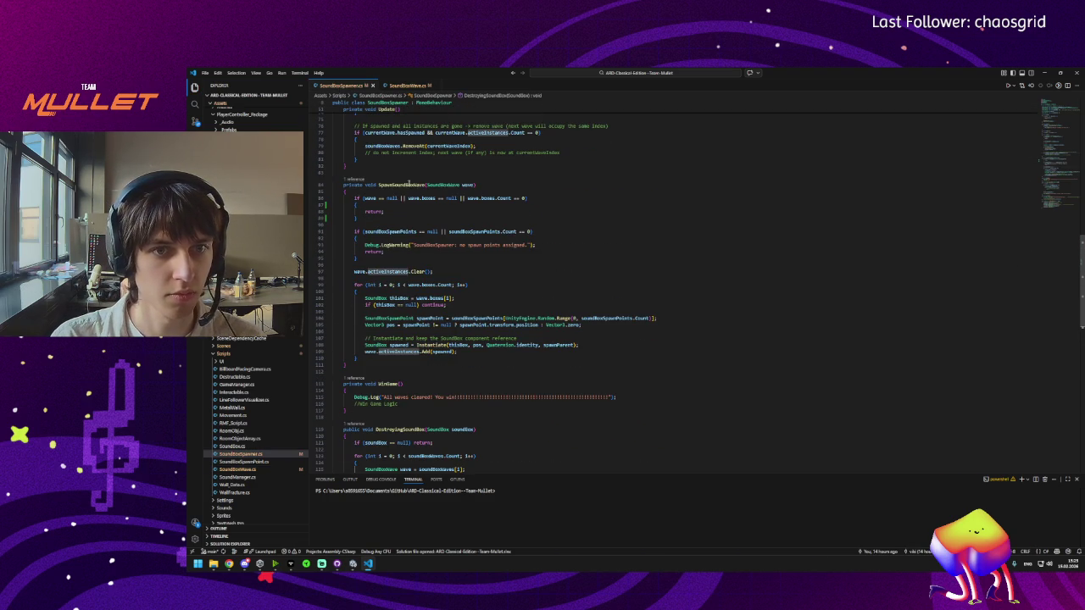
{"action": "left_click", "coordinate": [394, 185]}
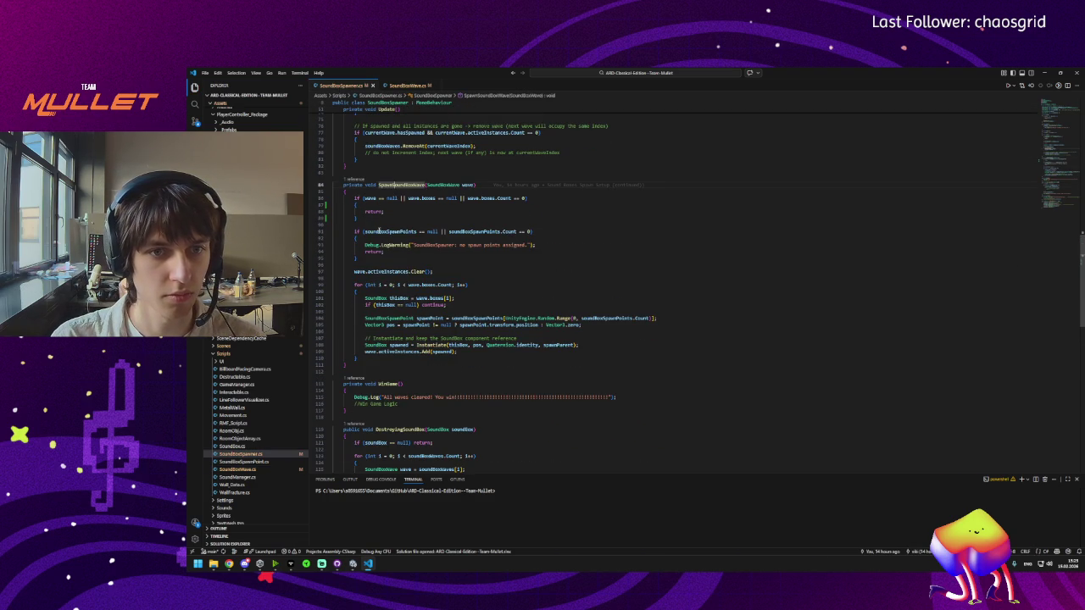
{"action": "left_click", "coordinate": [378, 232]}
{"action": "left_click", "coordinate": [376, 273]}
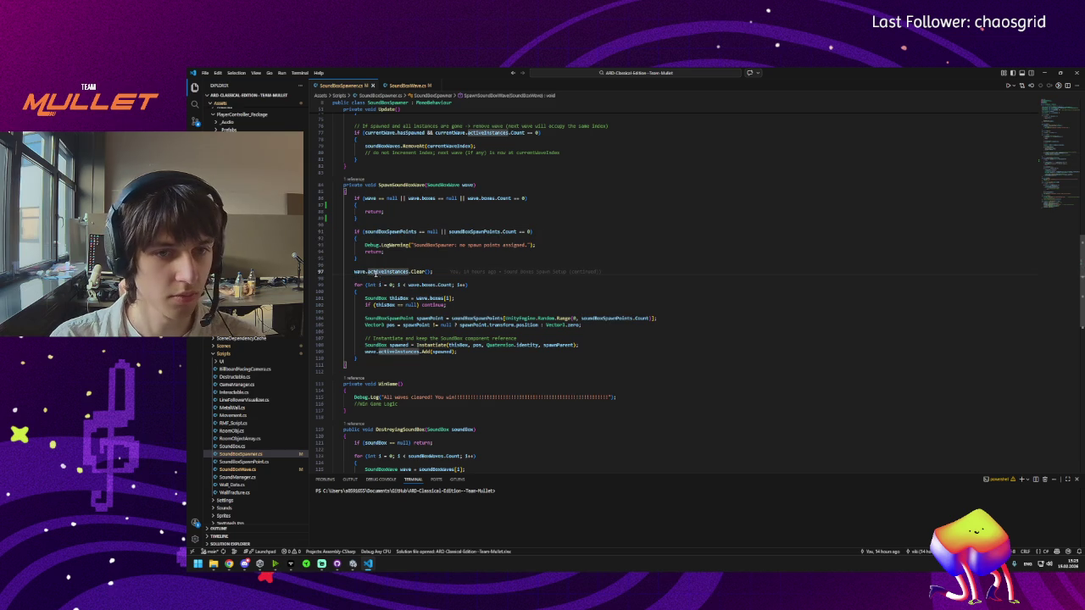
{"action": "mouse_move", "coordinate": [416, 287]}
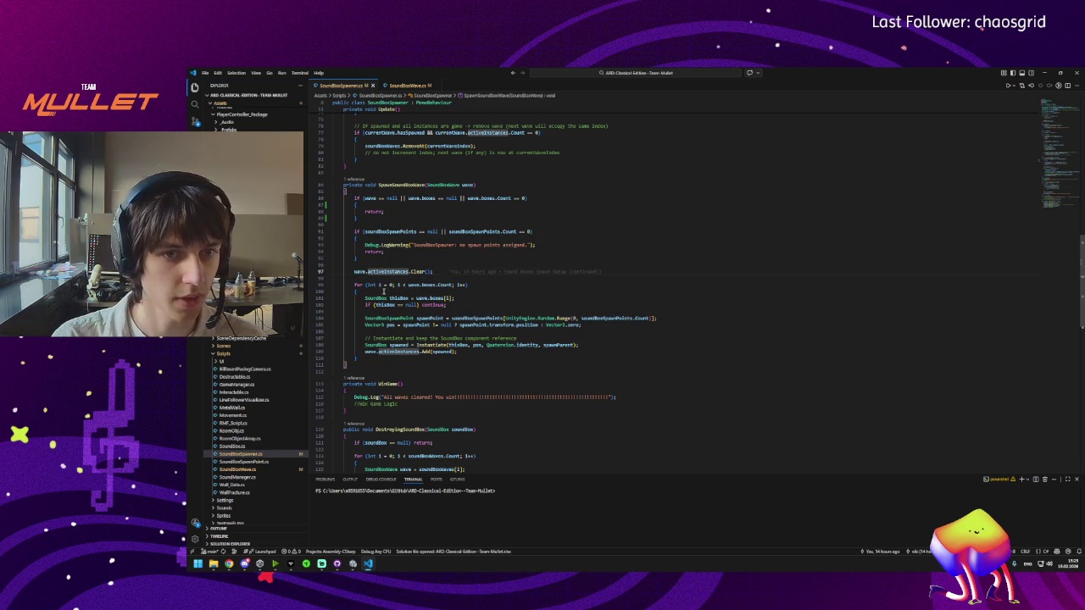
{"action": "left_click", "coordinate": [428, 287]}
{"action": "left_click", "coordinate": [397, 298]}
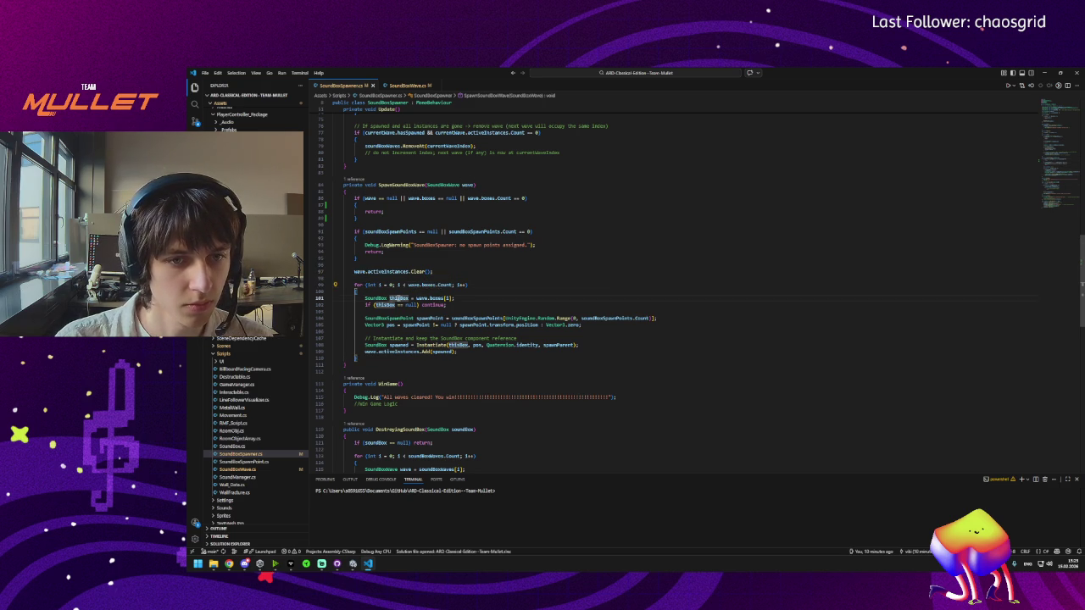
{"action": "left_click", "coordinate": [434, 298]}
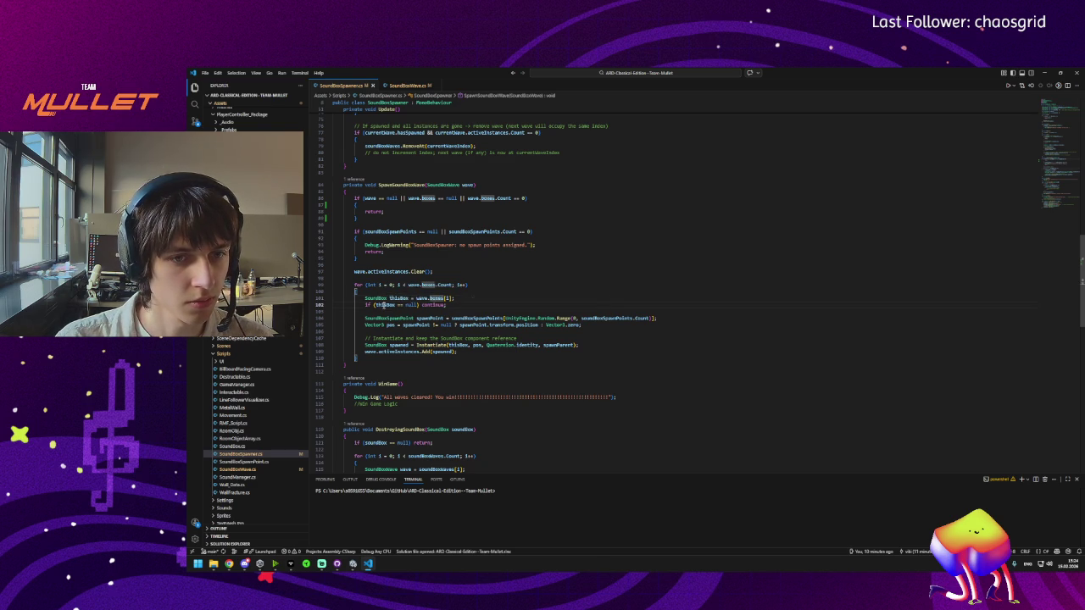
{"action": "left_click", "coordinate": [422, 298]}
{"action": "left_click", "coordinate": [435, 299]}
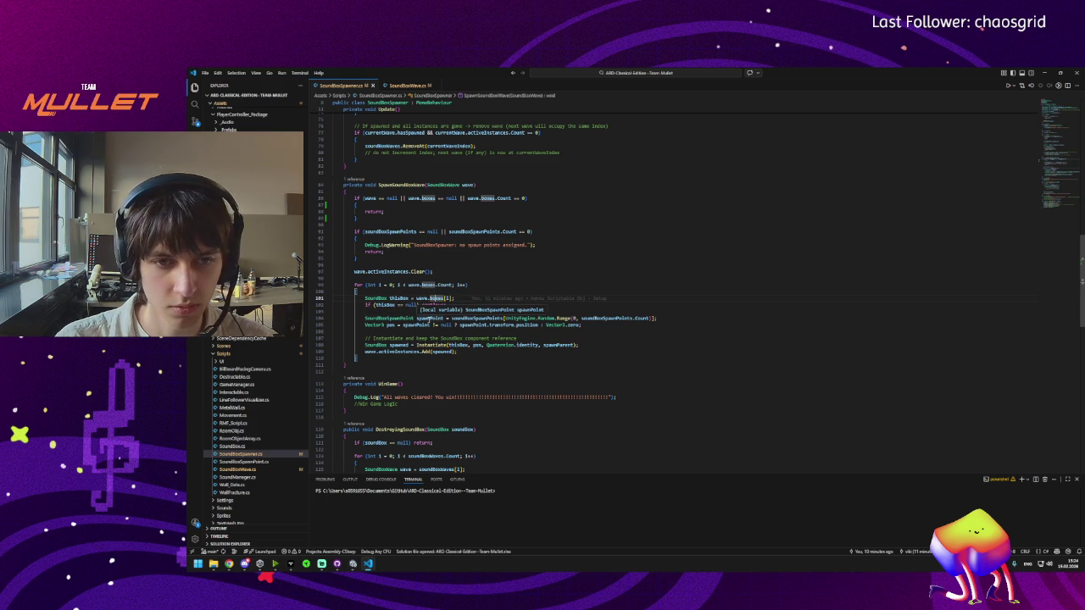
{"action": "left_click", "coordinate": [428, 319]}
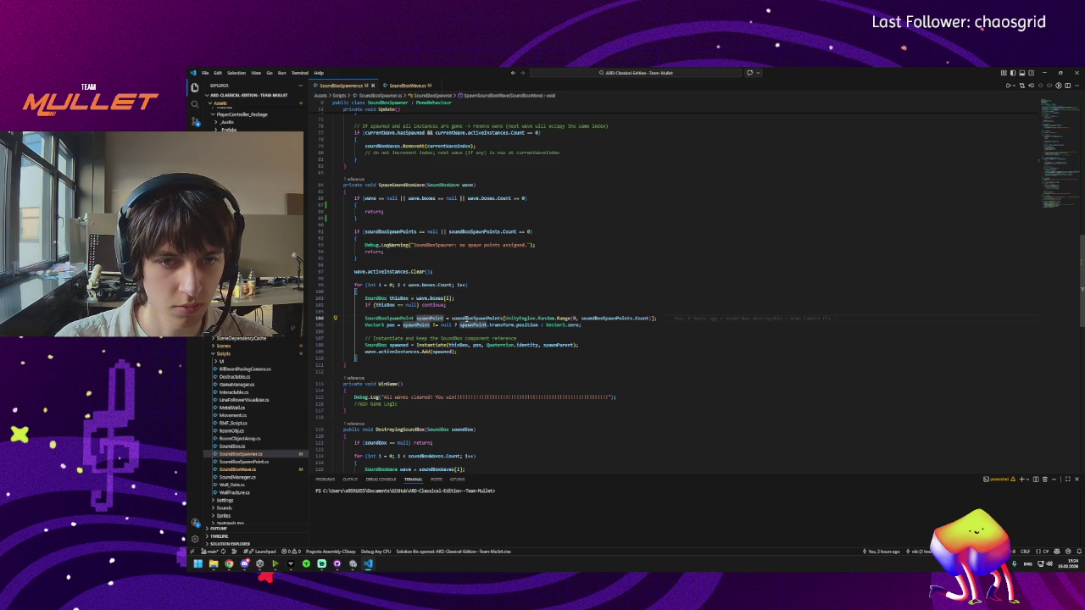
{"action": "left_click", "coordinate": [475, 319]}
{"action": "key", "text": "ctrl+Right"}
{"action": "key", "text": "ctrl+Right"}
{"action": "key", "text": "ctrl+Right"}
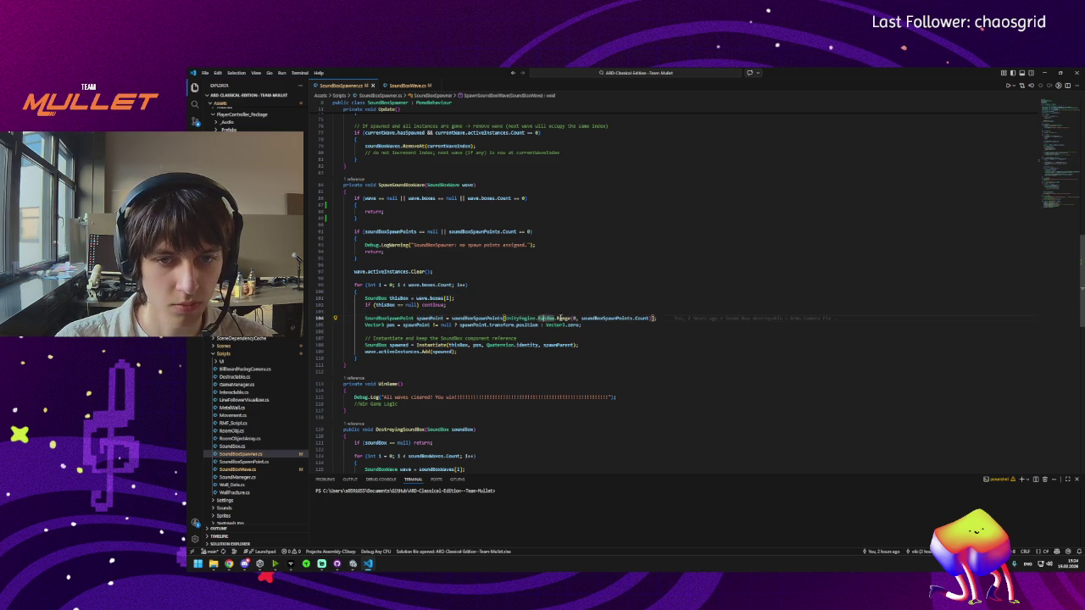
{"action": "left_click", "coordinate": [602, 318]}
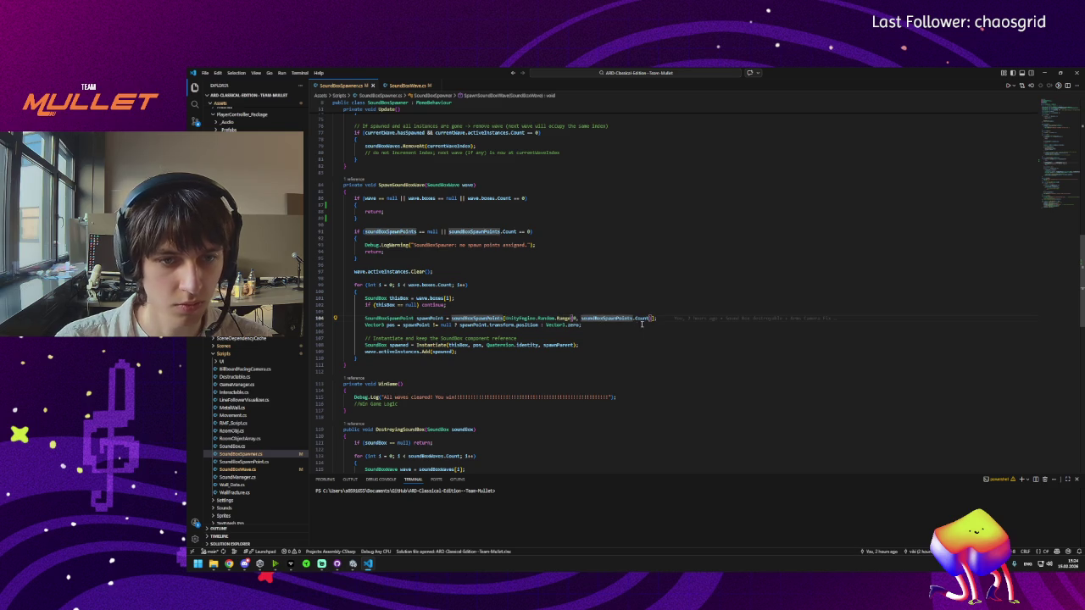
{"action": "left_click", "coordinate": [412, 318]}
{"action": "left_click_drag", "start_coordinate": [670, 319], "coordinate": [365, 319]}
{"action": "left_click", "coordinate": [432, 318]}
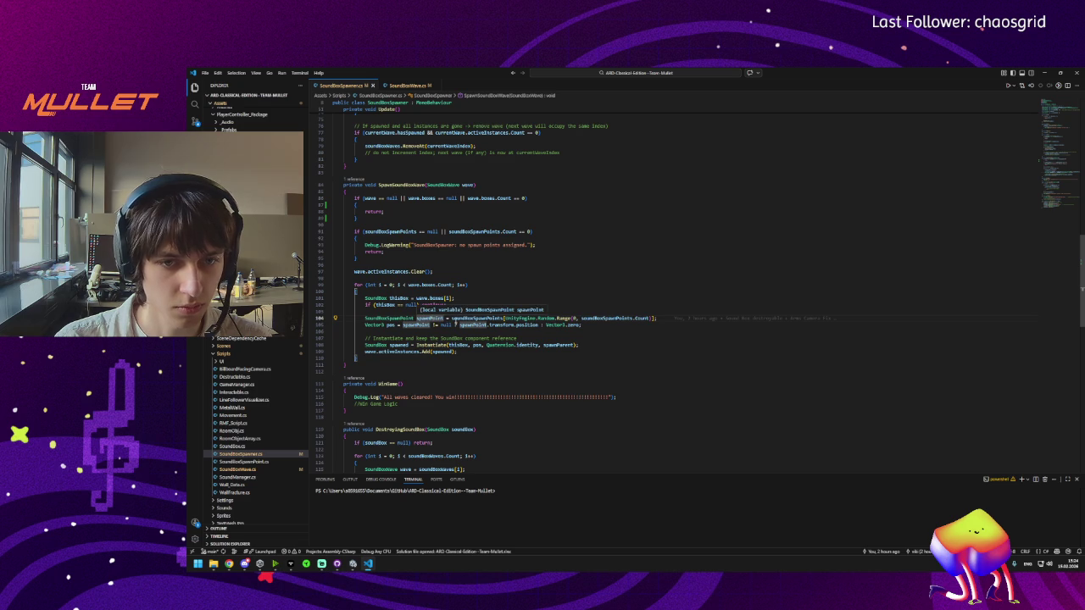
{"action": "left_click", "coordinate": [491, 318]}
{"action": "left_click_drag", "start_coordinate": [452, 319], "coordinate": [657, 321]}
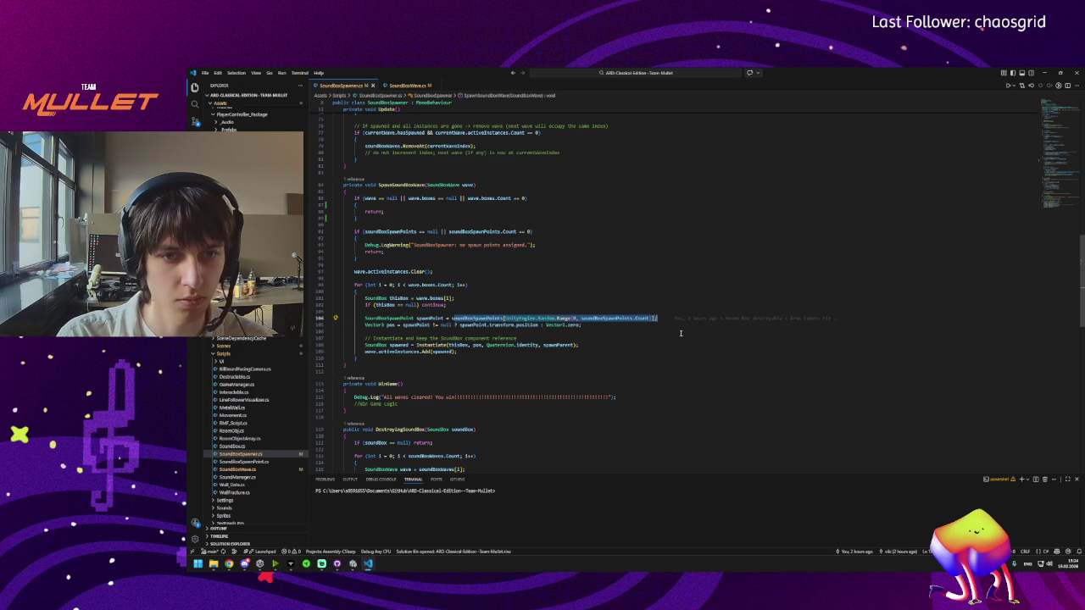
Step: Replace the spawnPoint expression with wave.spawnPosNumbers, reject Copilot's edit, and comment the line out
{"action": "type", "text": "null"}
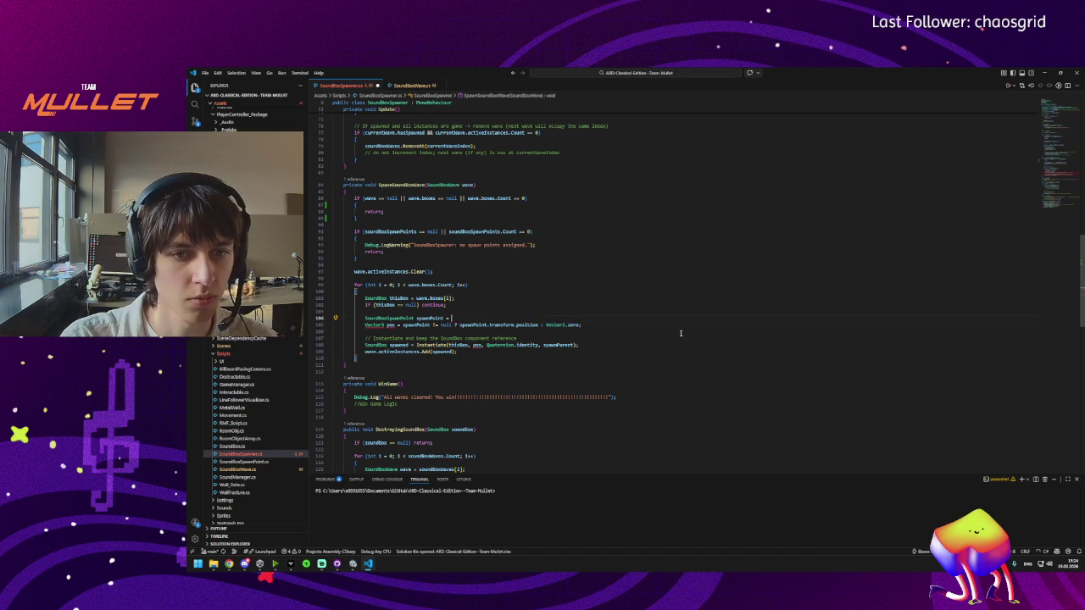
{"action": "type", "text": "wave."}
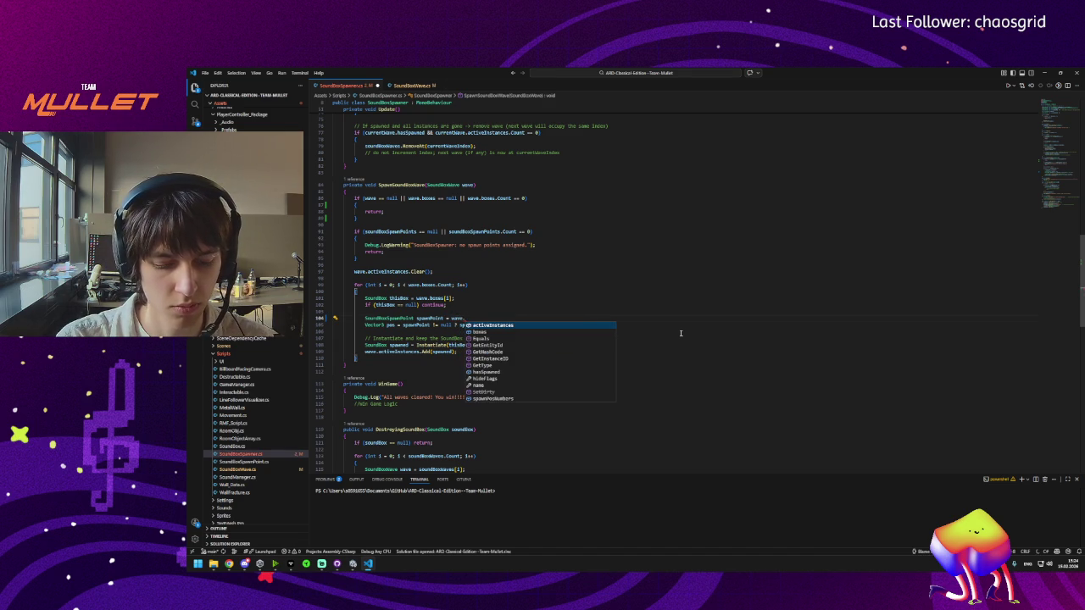
{"action": "type", "text": "spawn"}
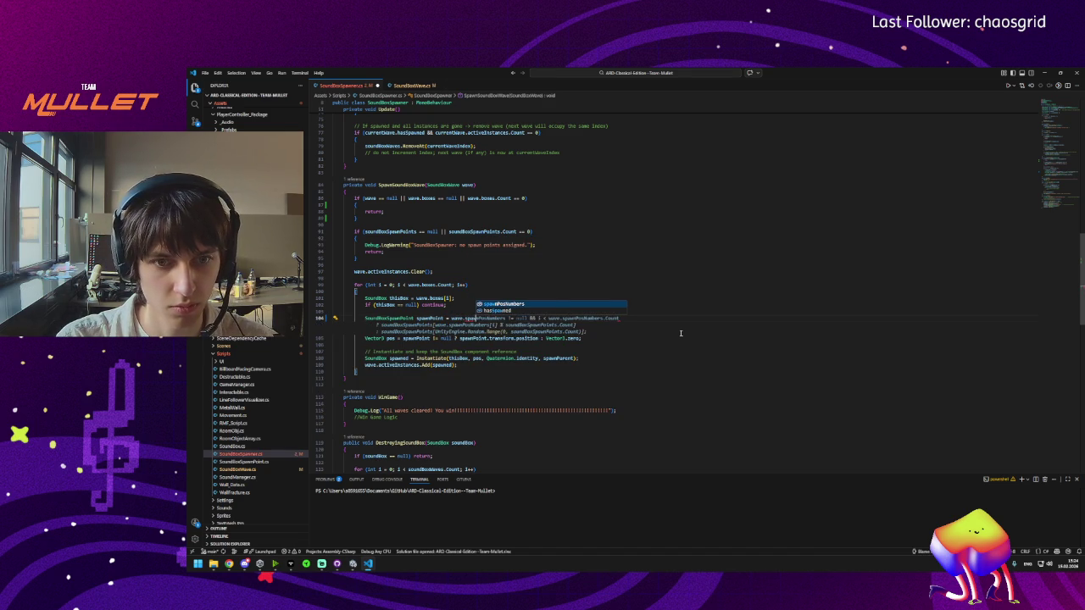
{"action": "key", "text": "Tab"}
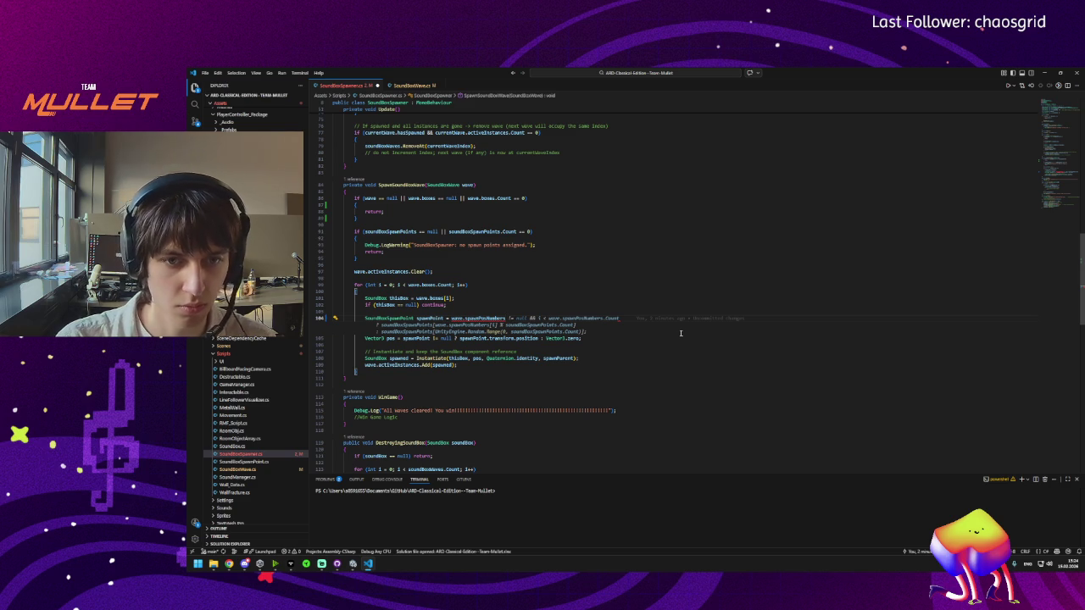
{"action": "left_click", "coordinate": [510, 318]}
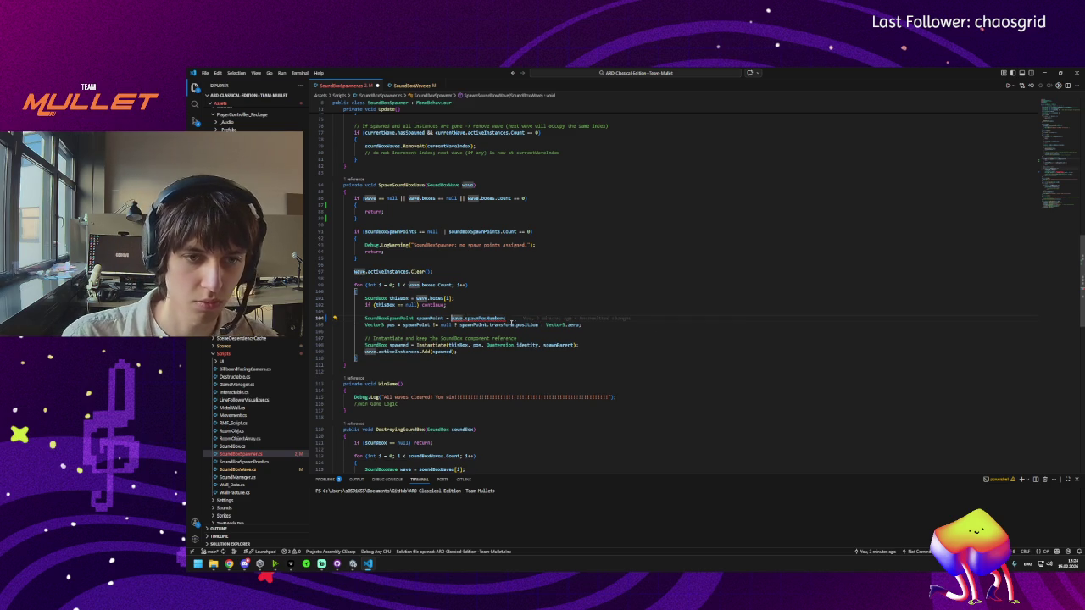
{"action": "type", "text": "//"}
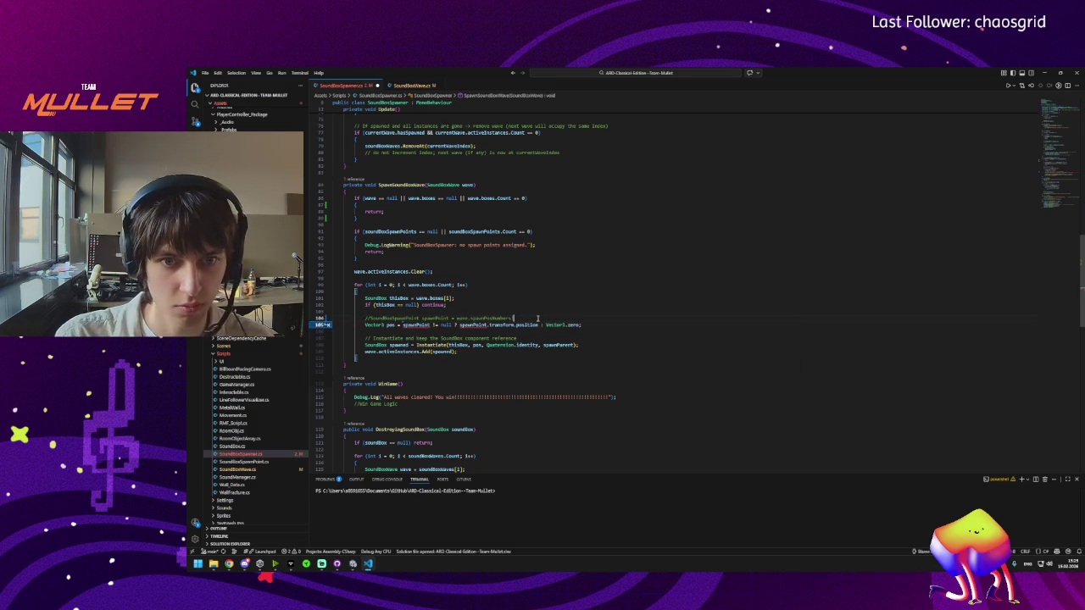
{"action": "scroll", "coordinate": [536, 319], "scroll_direction": "up", "scroll_amount": 5}
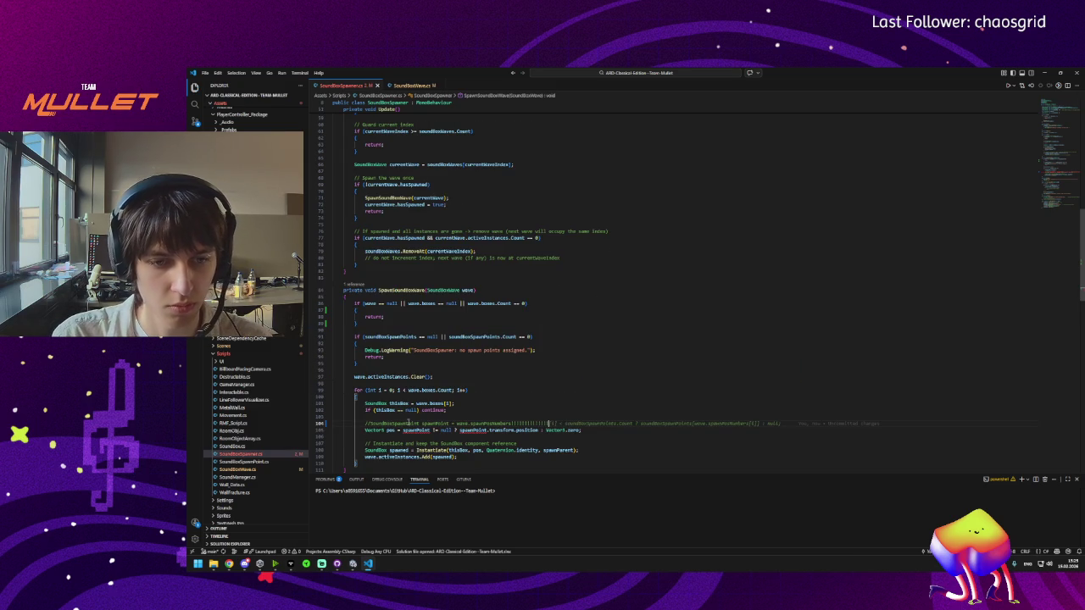
{"action": "scroll", "coordinate": [485, 424], "scroll_direction": "up", "scroll_amount": 15}
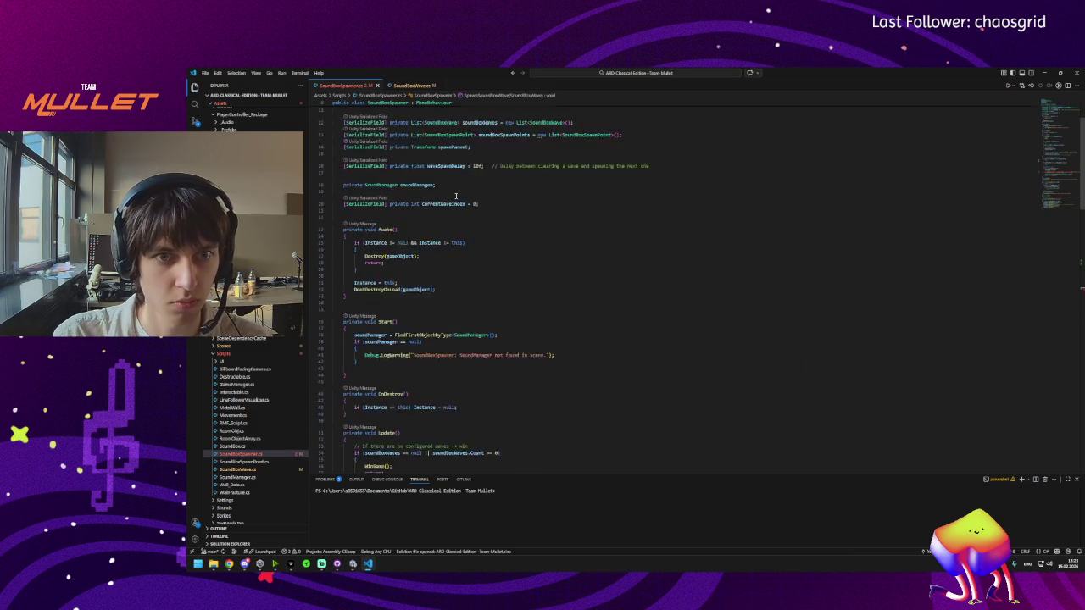
Step: Start a new line below spawnParent with [SerializeField] private
{"action": "left_click", "coordinate": [482, 225]}
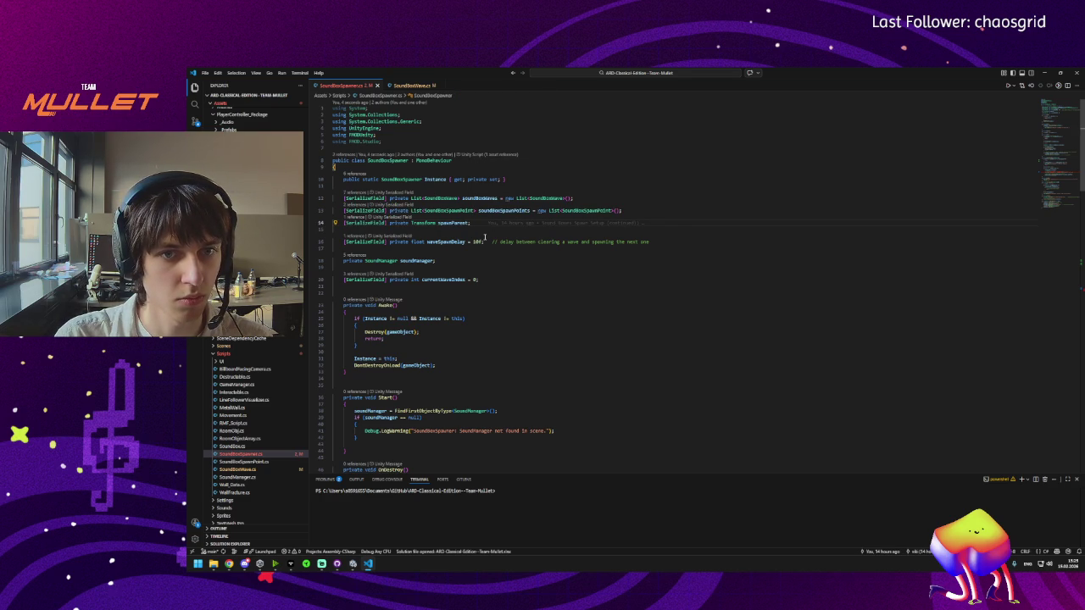
{"action": "key", "text": "ctrl+Left"}
{"action": "key", "text": "ctrl+Left"}
{"action": "key", "text": "ctrl+Left"}
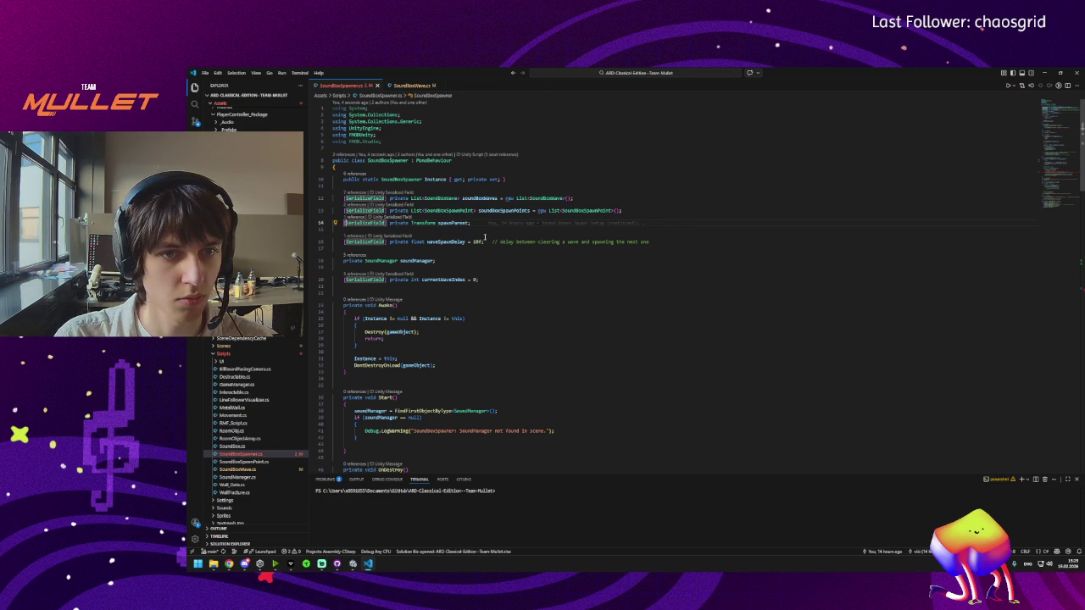
{"action": "key", "text": "Return"}
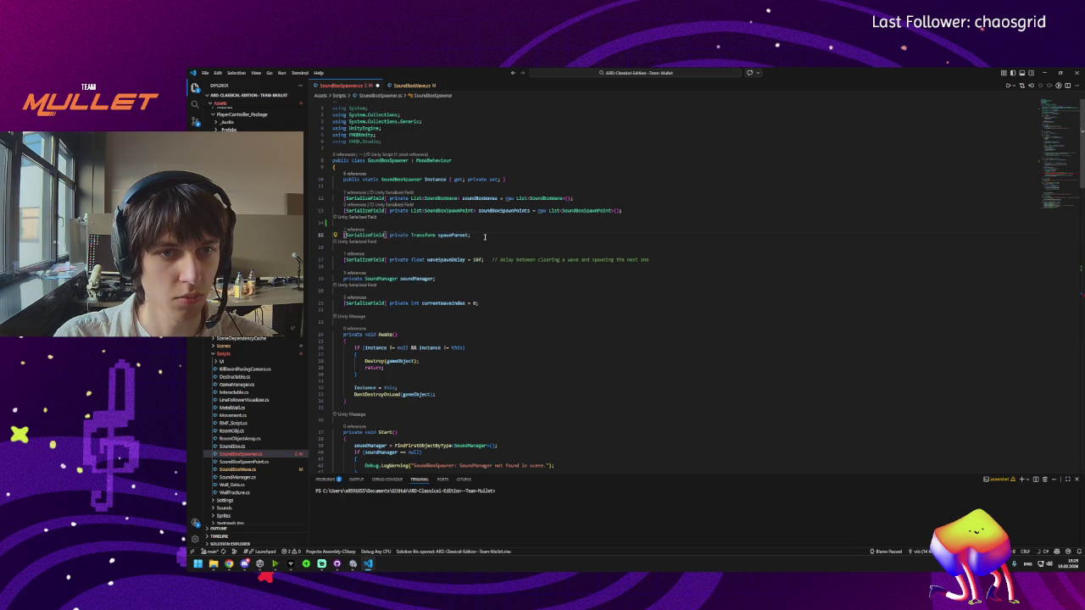
{"action": "key", "text": "ctrl+z"}
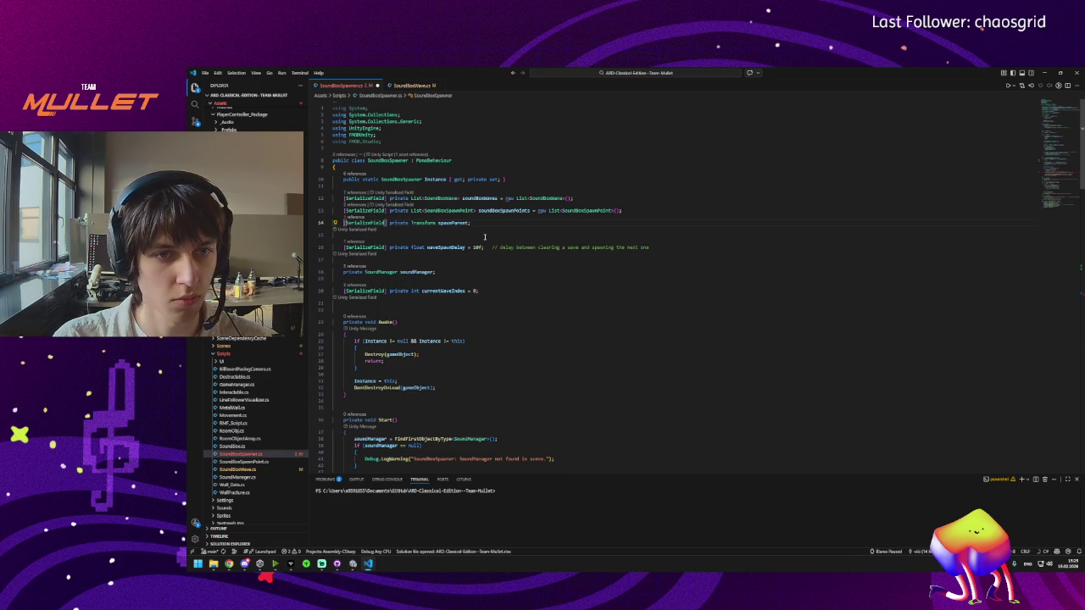
{"action": "key", "text": "Return"}
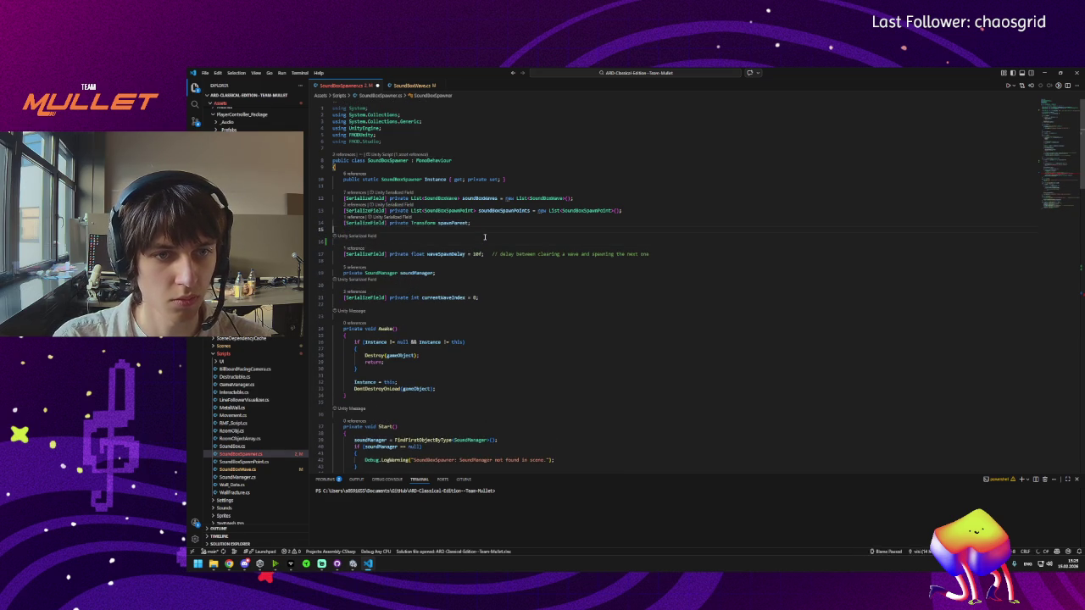
{"action": "type", "text": "[Se"}
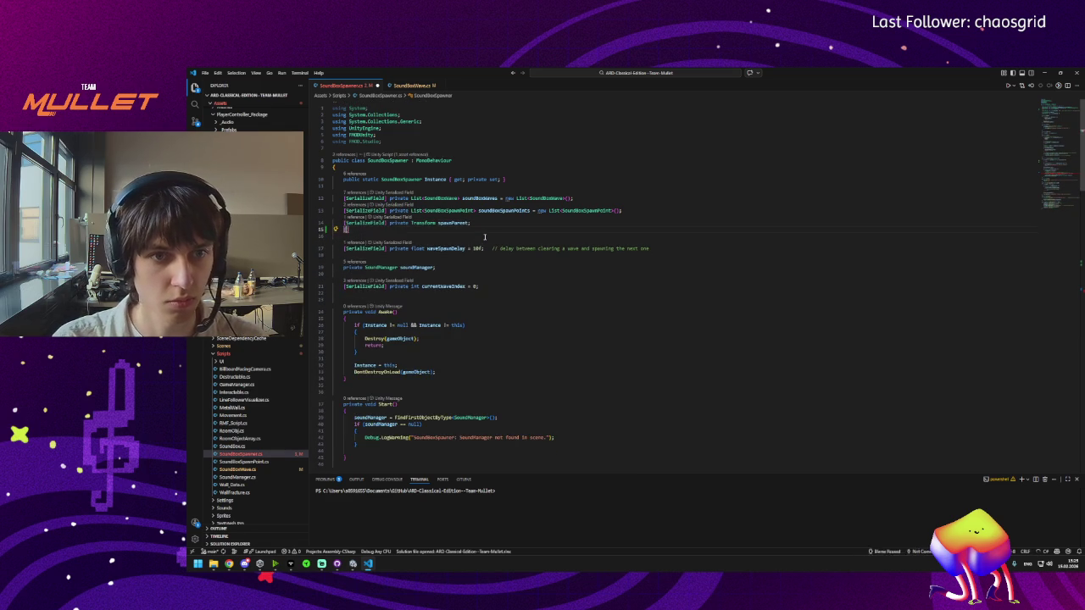
{"action": "key", "text": "Tab"}
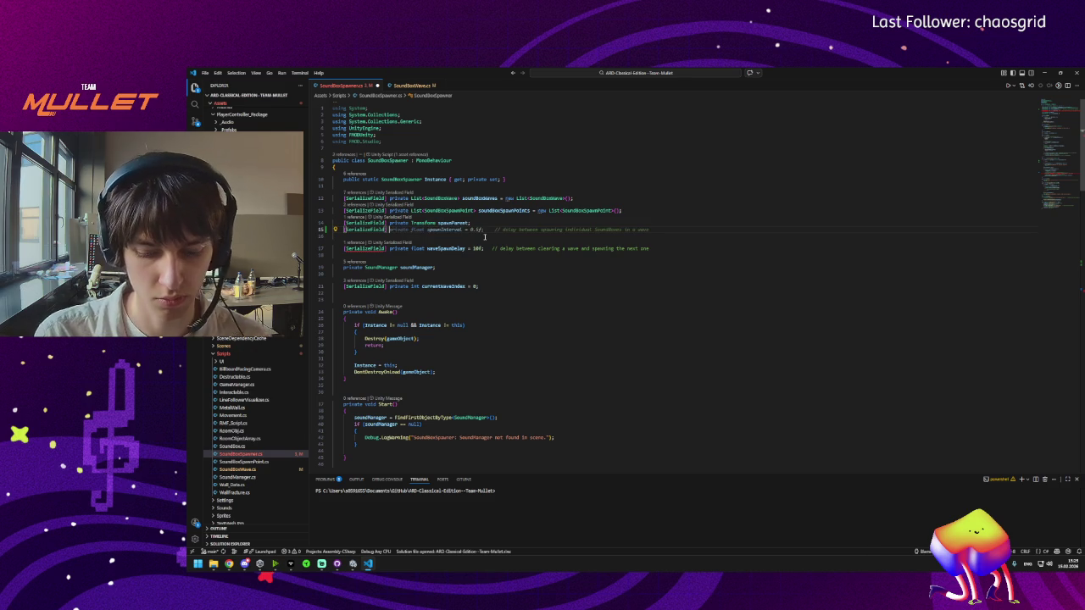
{"action": "type", "text": "privat"}
{"action": "key", "text": "Tab"}
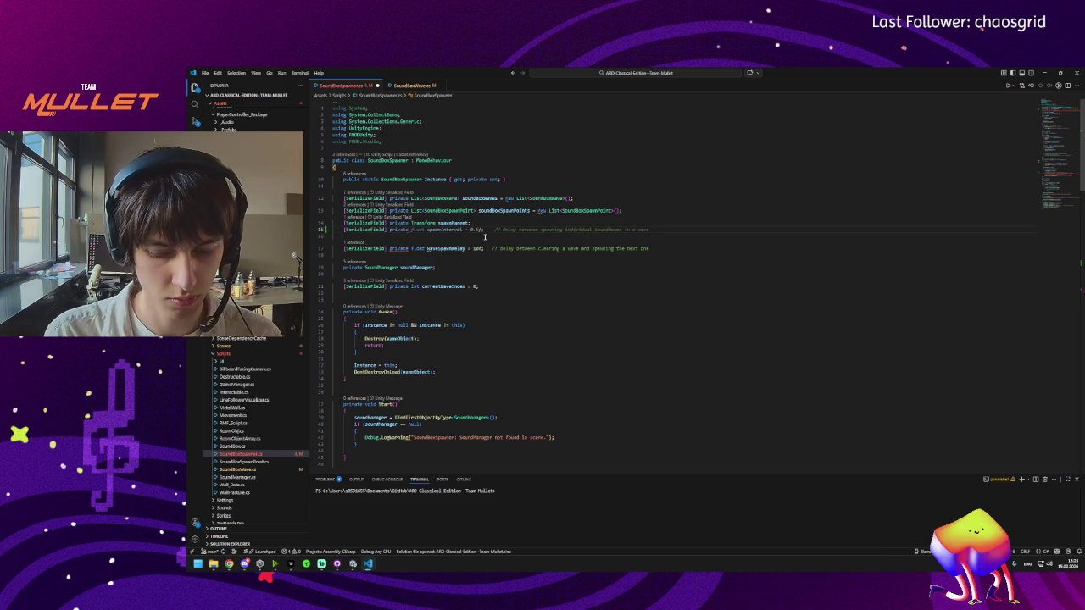
Step: Finish the field as List<SoundBoxSpawnPoint> spawnPoints initialised to a new list, removing extra spaces
{"action": "type", "text": "List<>"}
{"action": "key", "text": "Escape"}
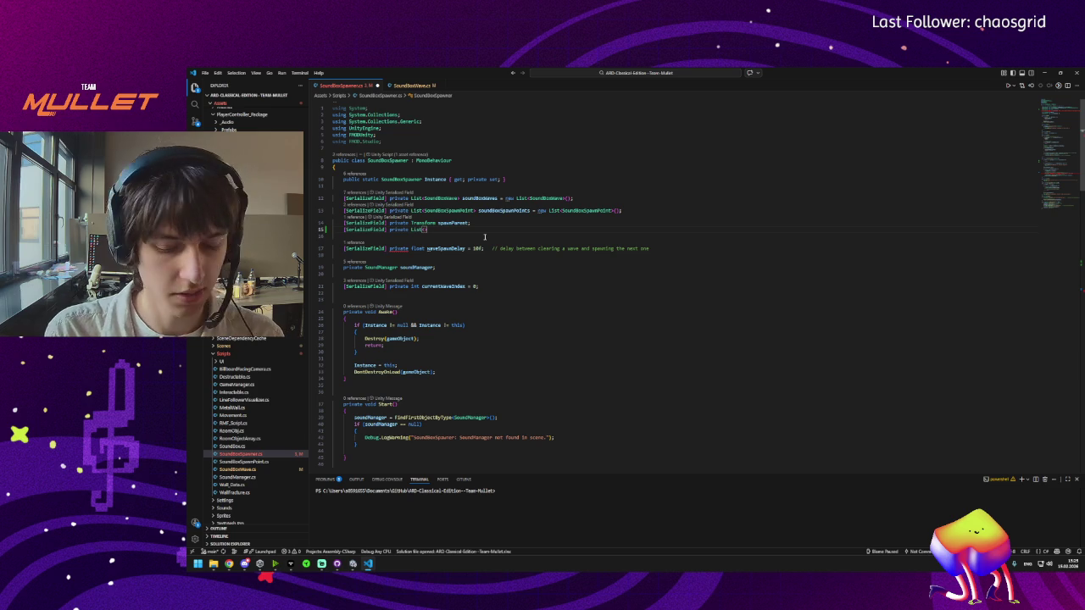
{"action": "type", "text": "Spawn"}
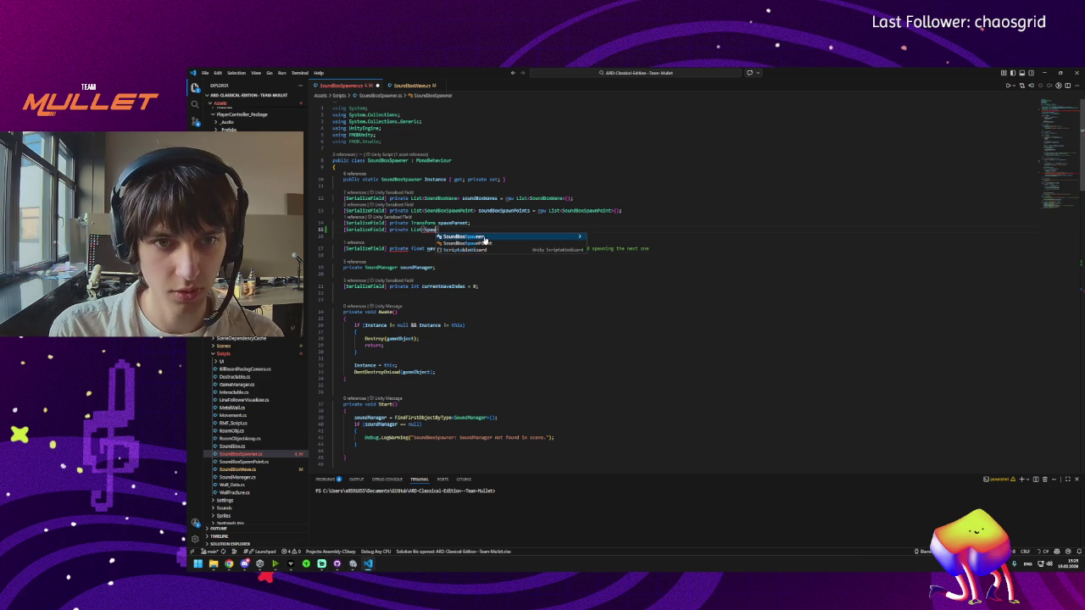
{"action": "left_click", "coordinate": [485, 241]}
{"action": "type", "text": ">"}
{"action": "key", "text": "Tab"}
{"action": "left_click", "coordinate": [485, 236]}
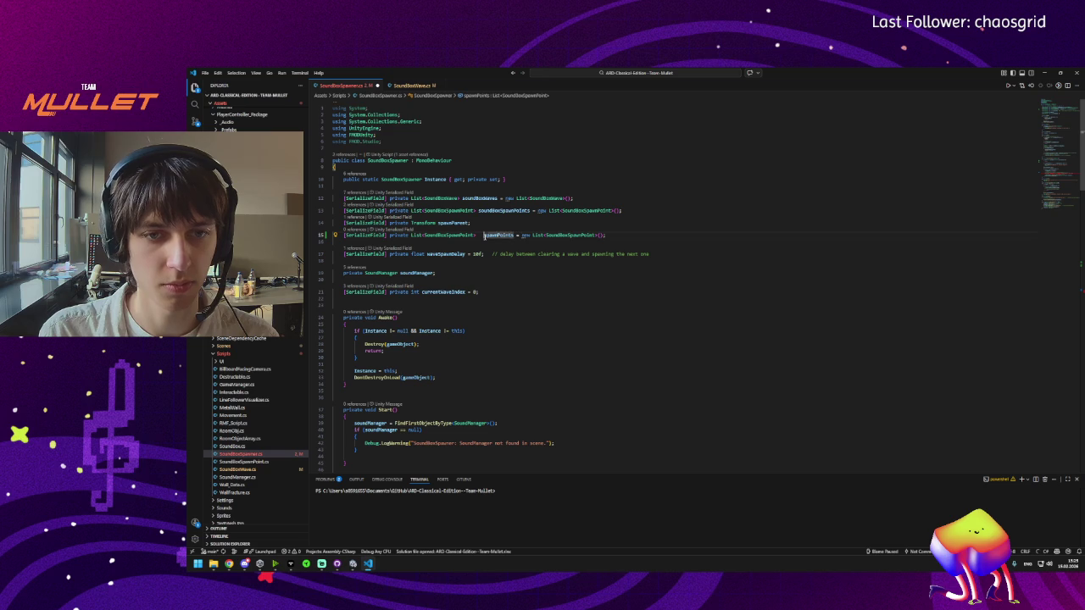
{"action": "key", "text": "BackSpace"}
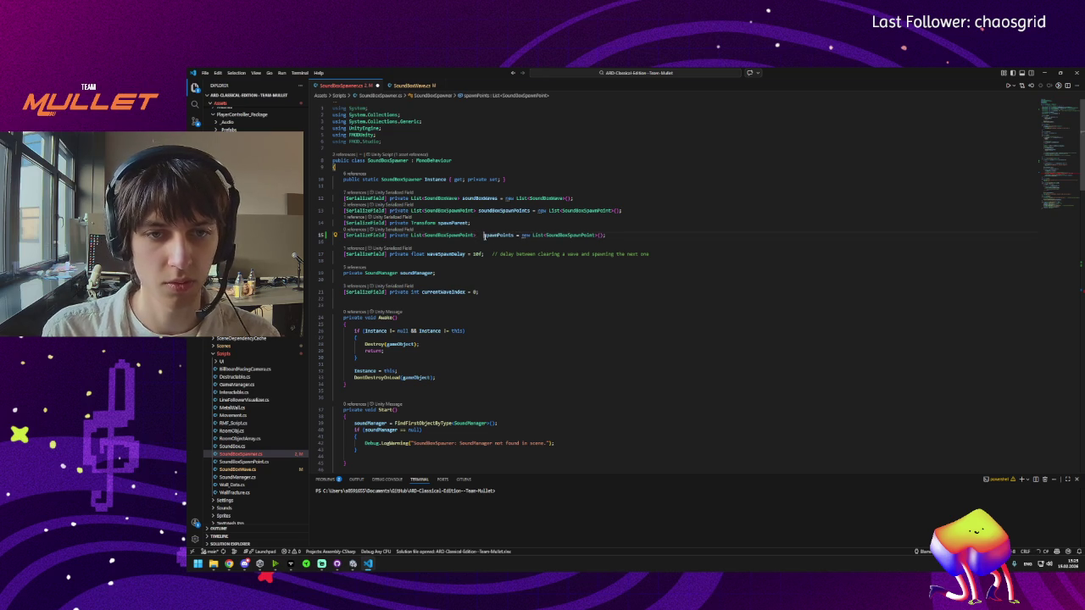
{"action": "key", "text": "BackSpace"}
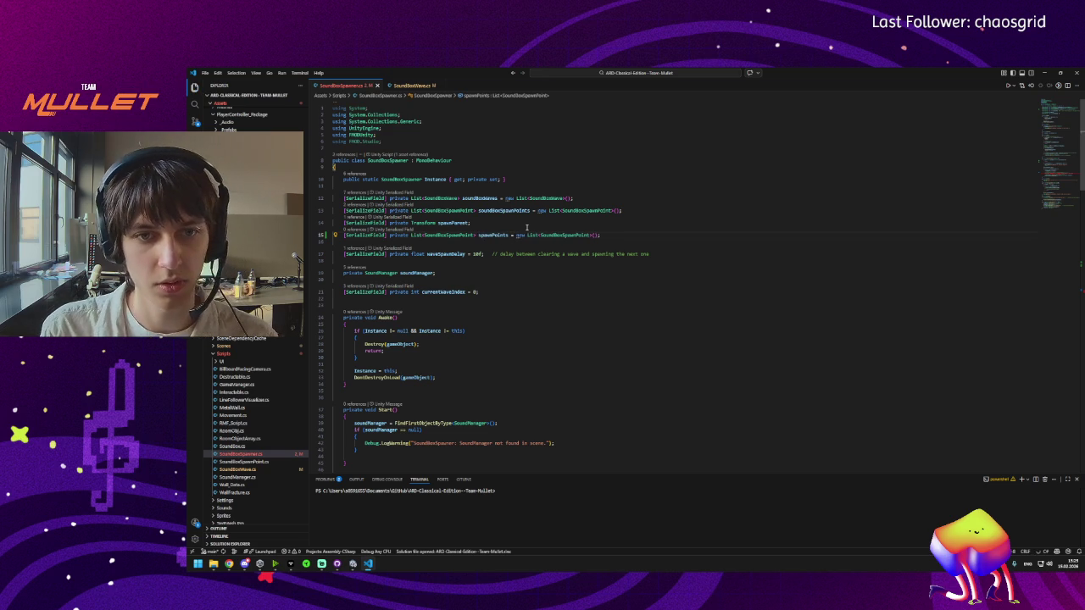
{"action": "scroll", "coordinate": [435, 248], "scroll_direction": "down", "scroll_amount": 5}
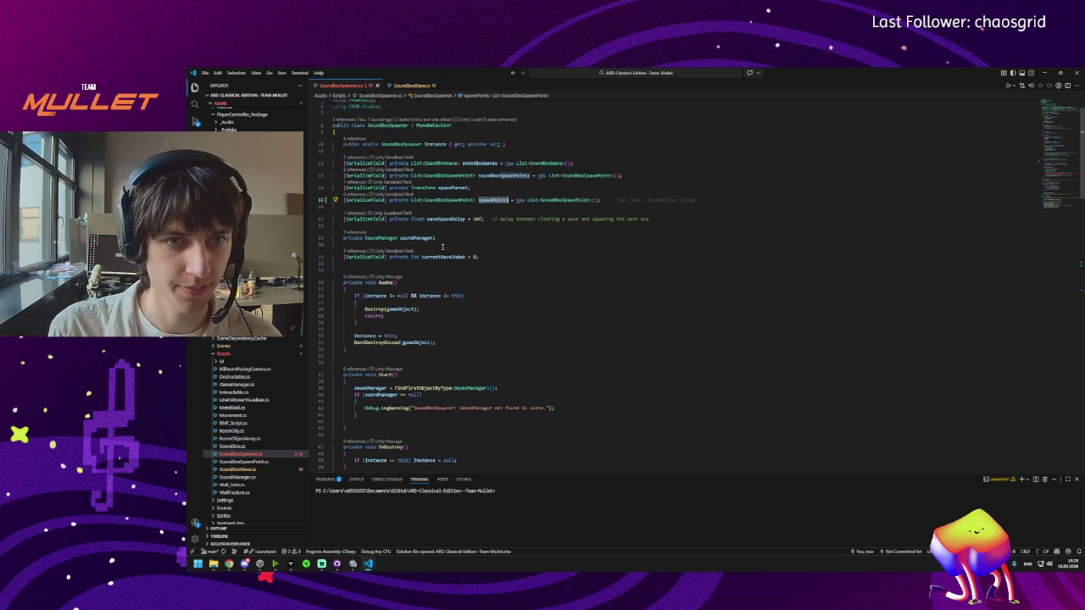
Step: Uncomment the spawnPoint line 105 and select wave.spawnPosNumbers for editing
{"action": "scroll", "coordinate": [437, 250], "scroll_direction": "down", "scroll_amount": 6}
{"action": "scroll", "coordinate": [459, 360], "scroll_direction": "down", "scroll_amount": 6}
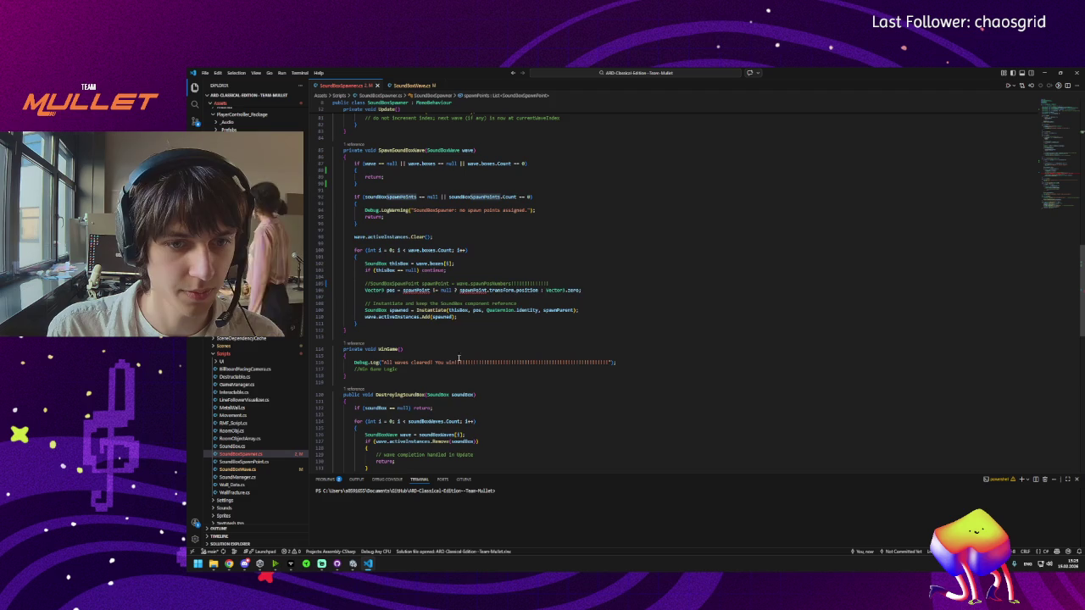
{"action": "key", "text": "ctrl+slash"}
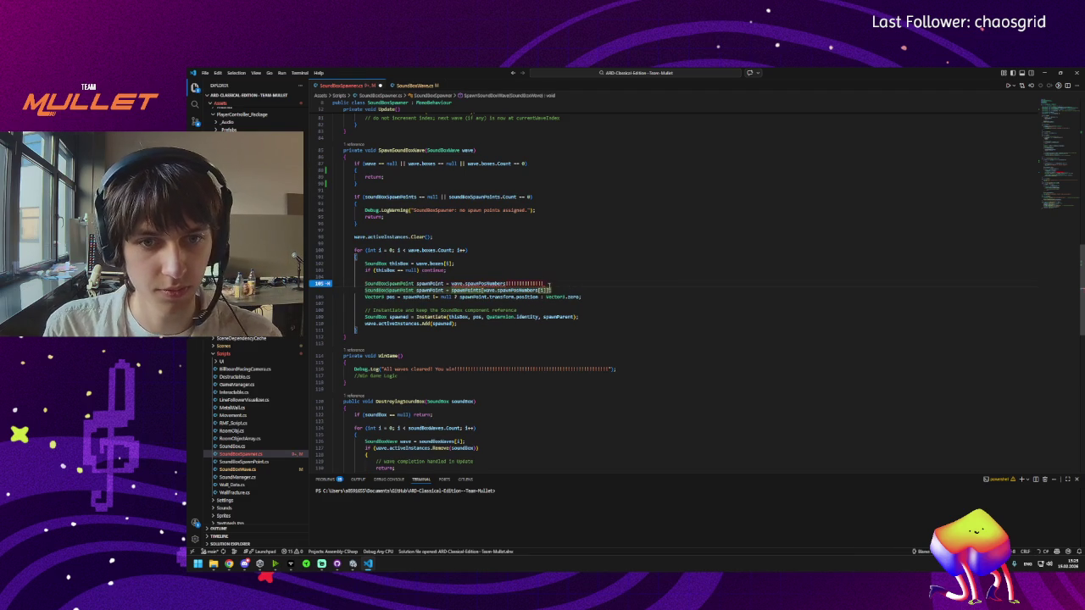
{"action": "left_click_drag", "start_coordinate": [451, 284], "coordinate": [507, 284]}
{"action": "key", "text": "Escape"}
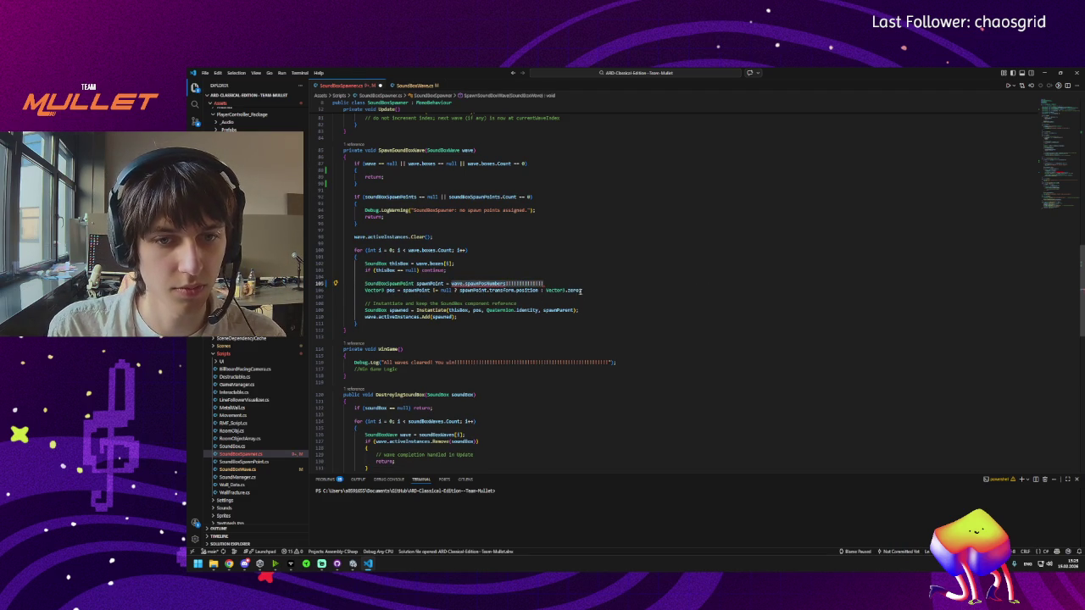
{"action": "left_click", "coordinate": [466, 284]}
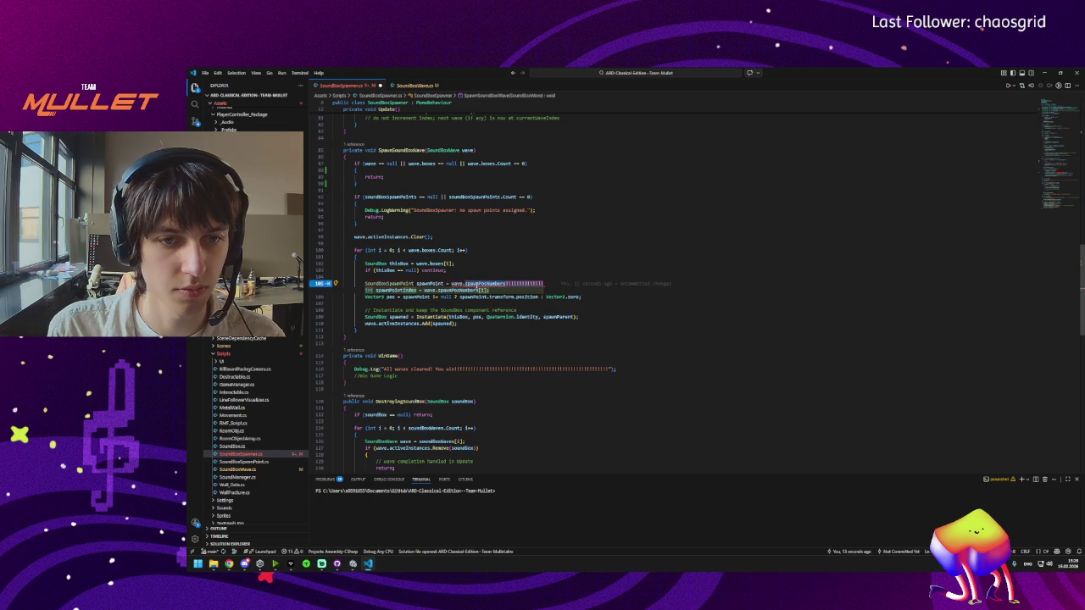
{"action": "key", "text": "Tab"}
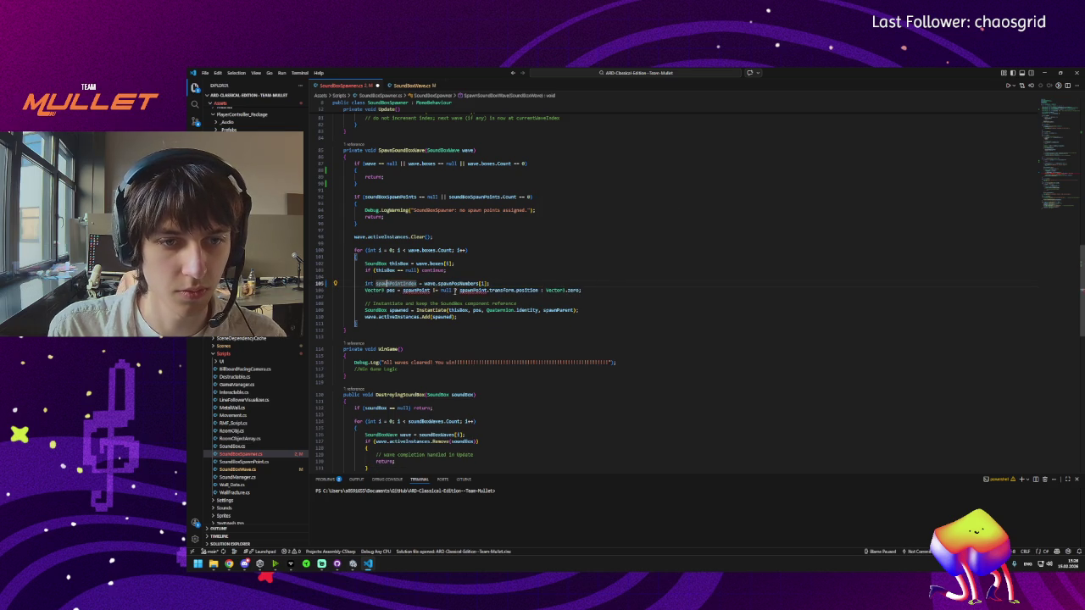
{"action": "key", "text": "Tab"}
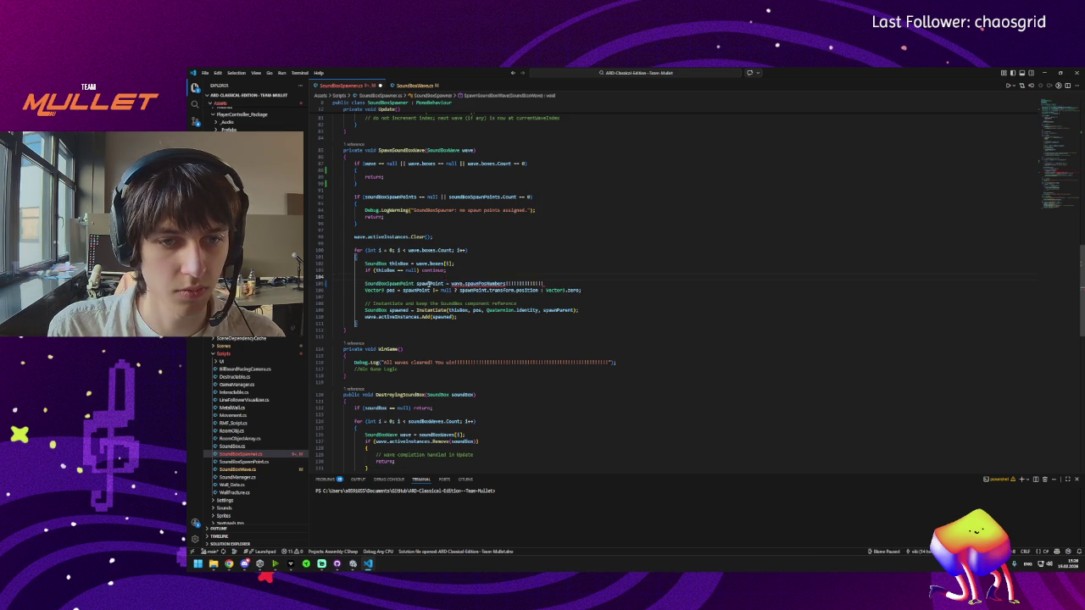
Step: Rewrite the index as spawnPoints[wave.spawnPosNumbers[i]]
{"action": "type", "text": "spawnPoints"}
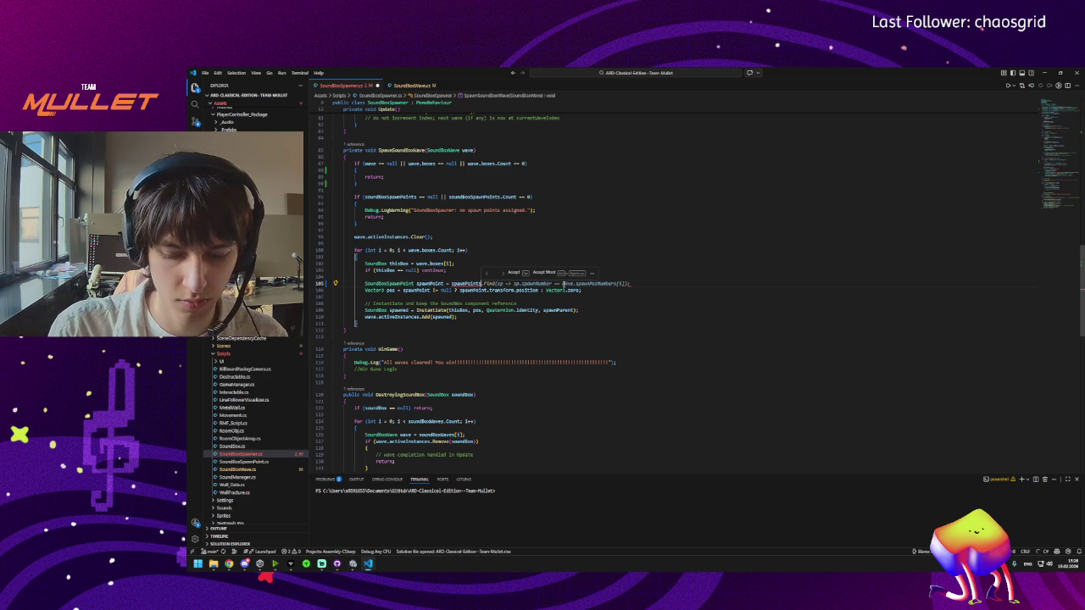
{"action": "type", "text": "["}
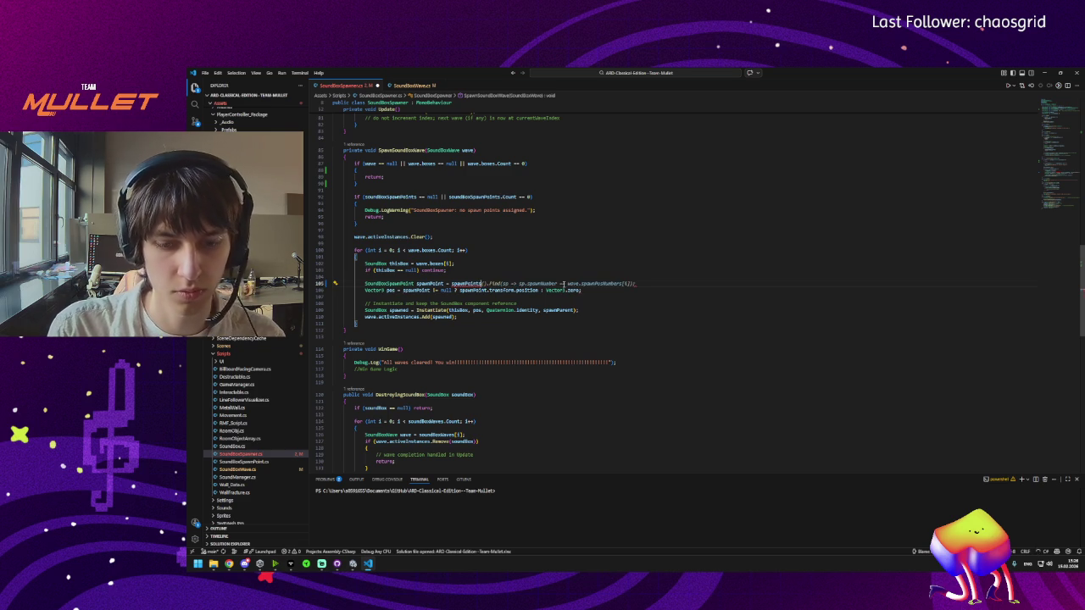
{"action": "key", "text": "Escape"}
{"action": "type", "text": "wave."}
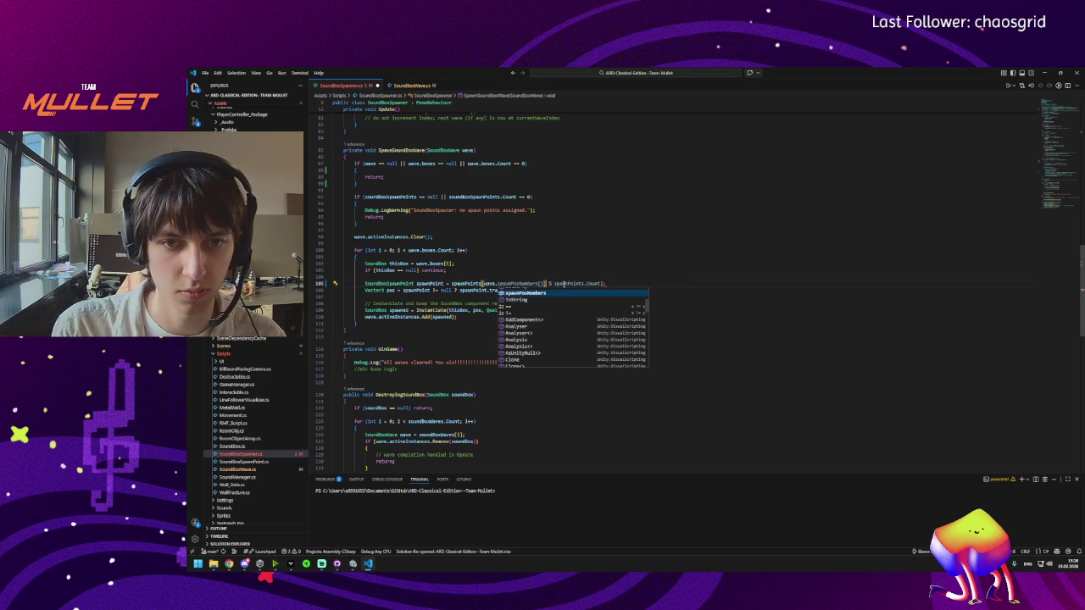
{"action": "key", "text": "Tab"}
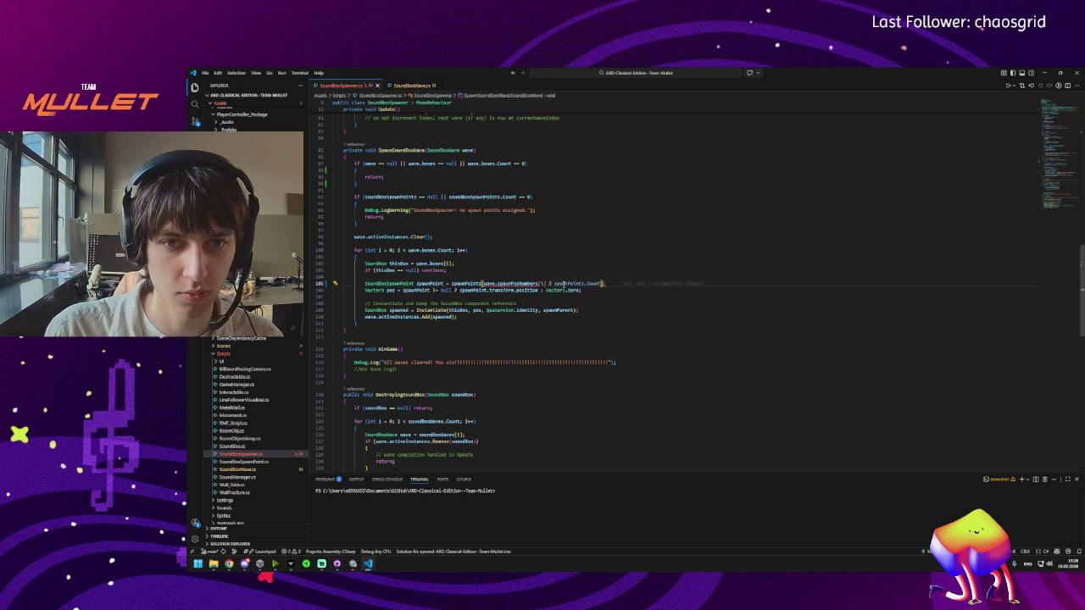
{"action": "type", "text": "[i"}
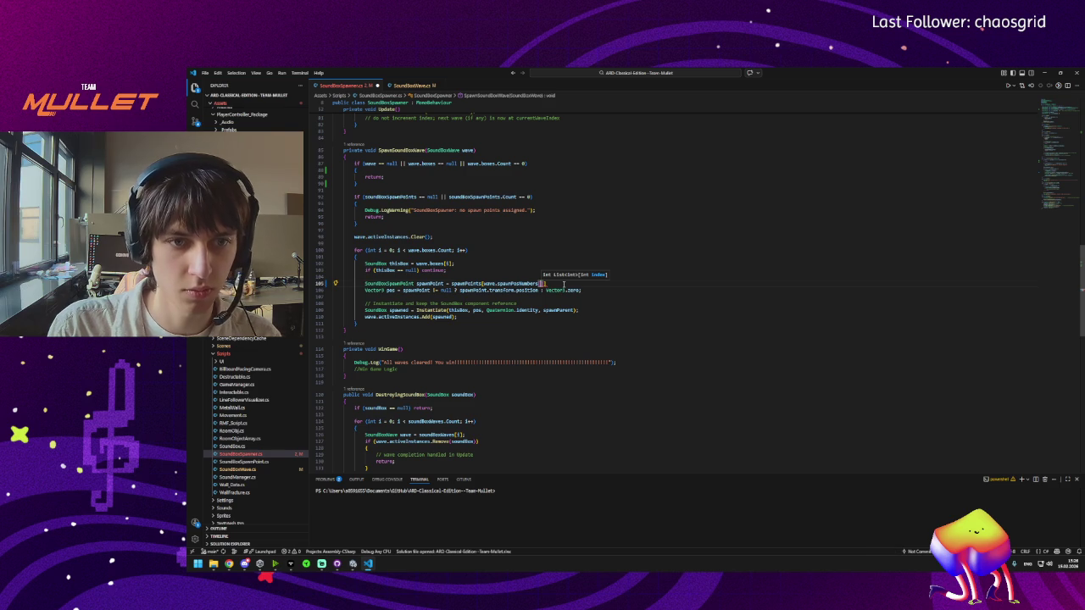
{"action": "key", "text": "ctrl+space"}
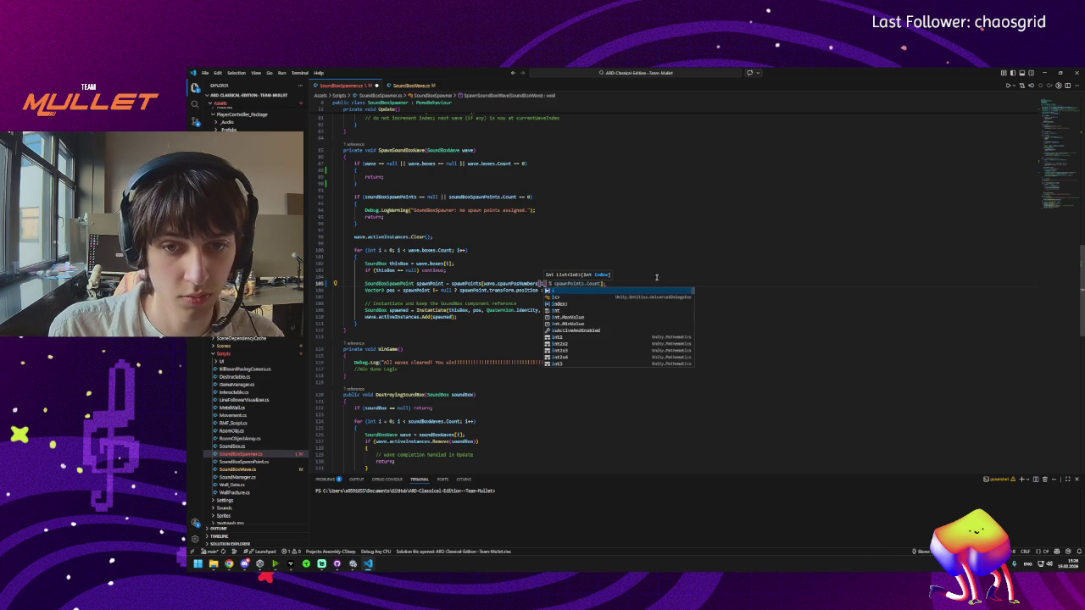
{"action": "key", "text": "Escape"}
{"action": "key", "text": "Escape"}
{"action": "left_click", "coordinate": [575, 283]}
{"action": "mouse_move", "coordinate": [582, 281]}
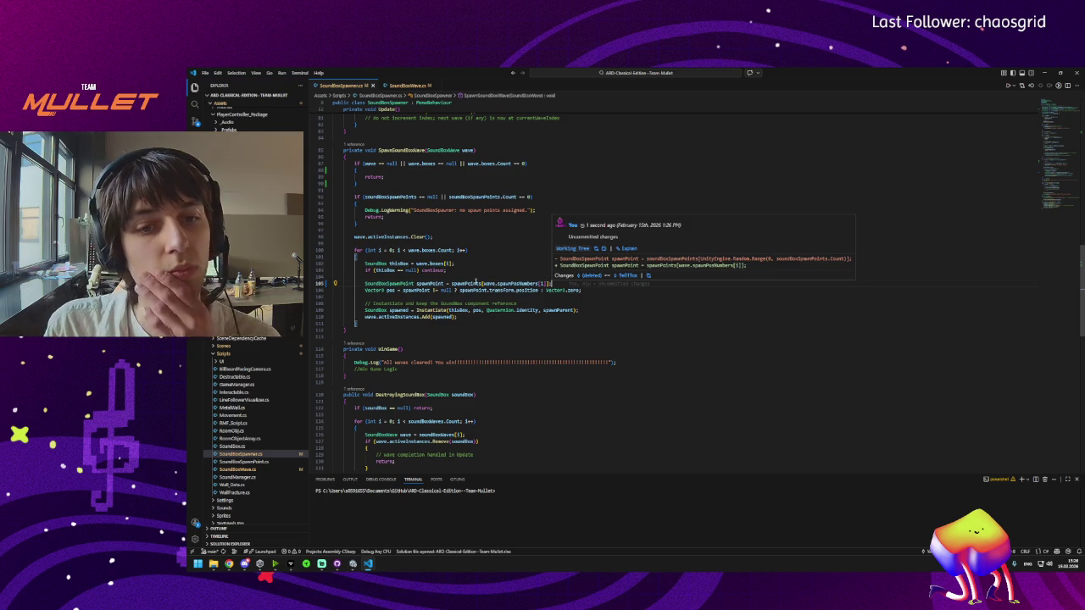
{"action": "double_click", "coordinate": [465, 283]}
{"action": "mouse_move", "coordinate": [488, 284]}
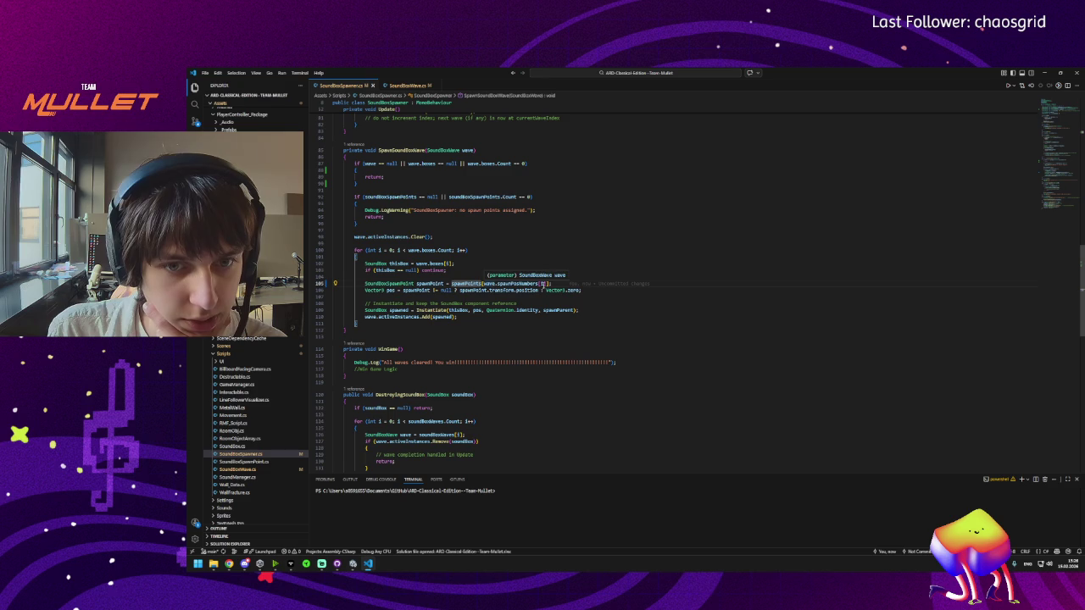
{"action": "mouse_move", "coordinate": [541, 284]}
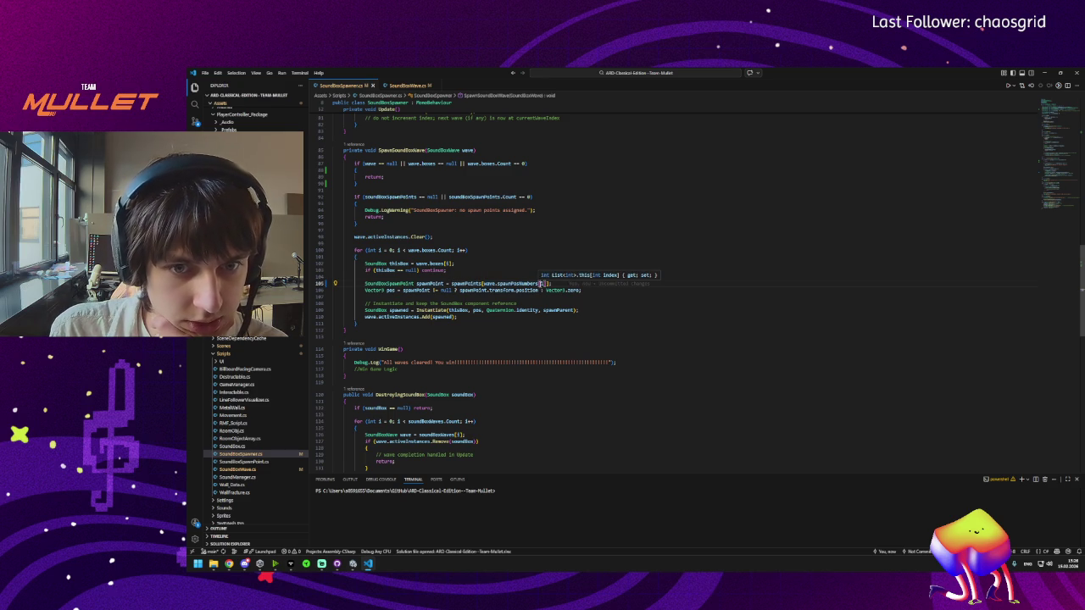
{"action": "mouse_move", "coordinate": [453, 285]}
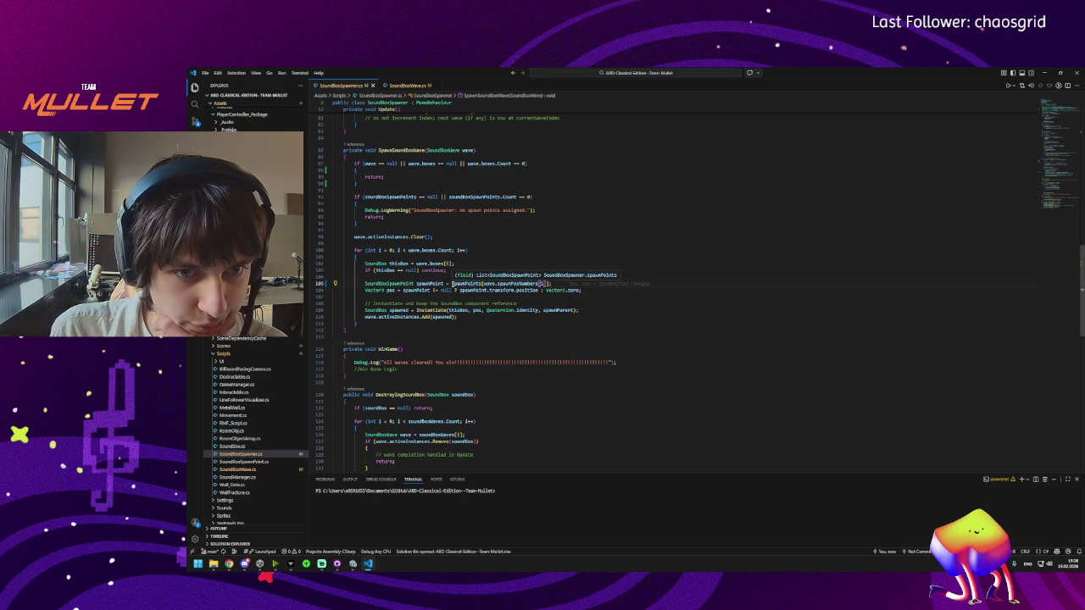
{"action": "double_click", "coordinate": [453, 284]}
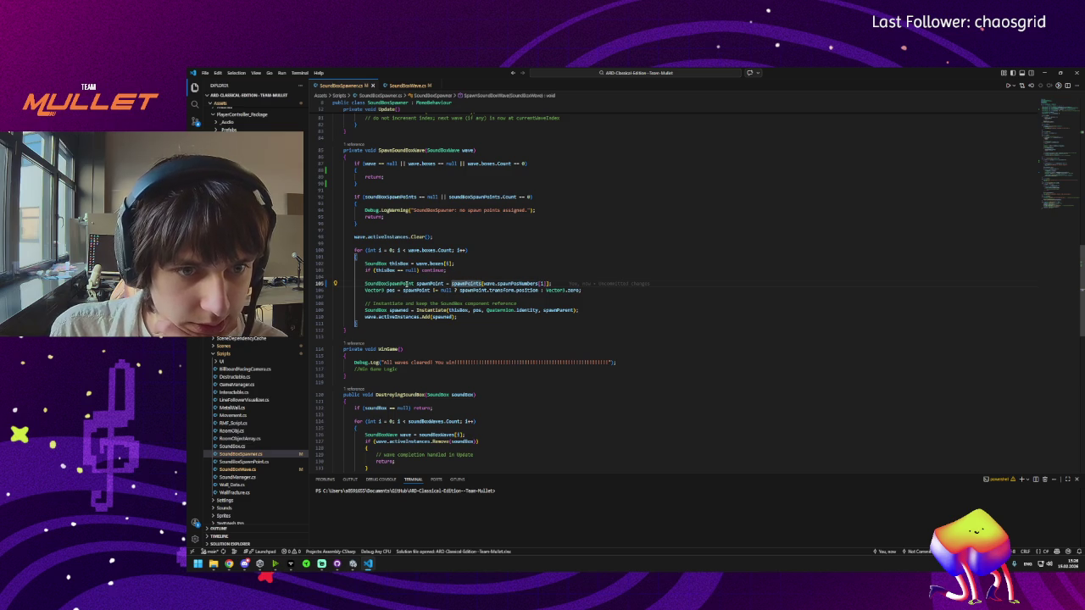
{"action": "double_click", "coordinate": [429, 284]}
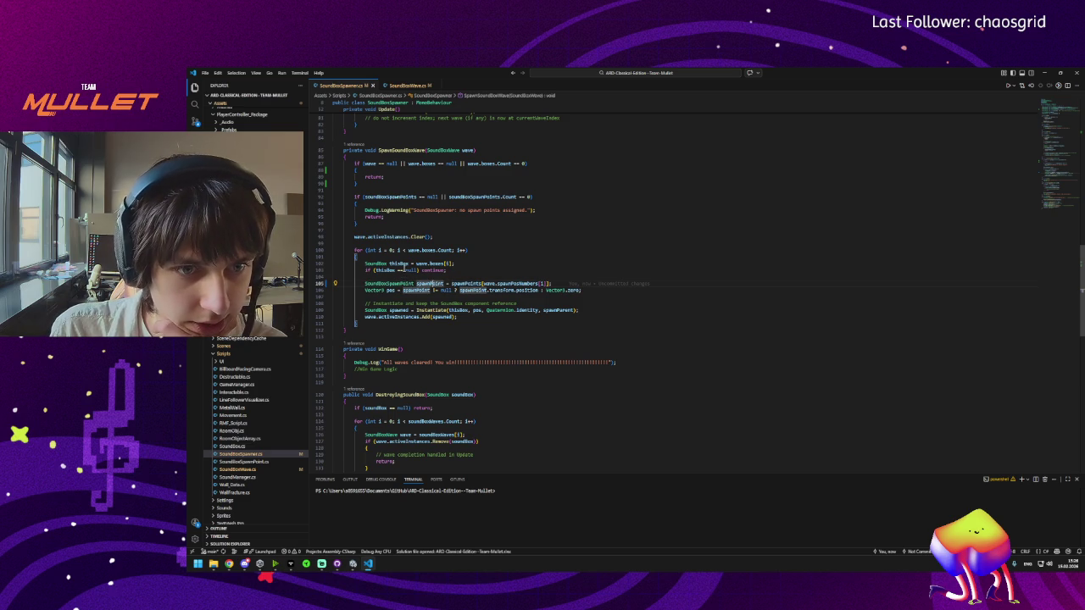
{"action": "double_click", "coordinate": [408, 151]}
{"action": "double_click", "coordinate": [445, 250]}
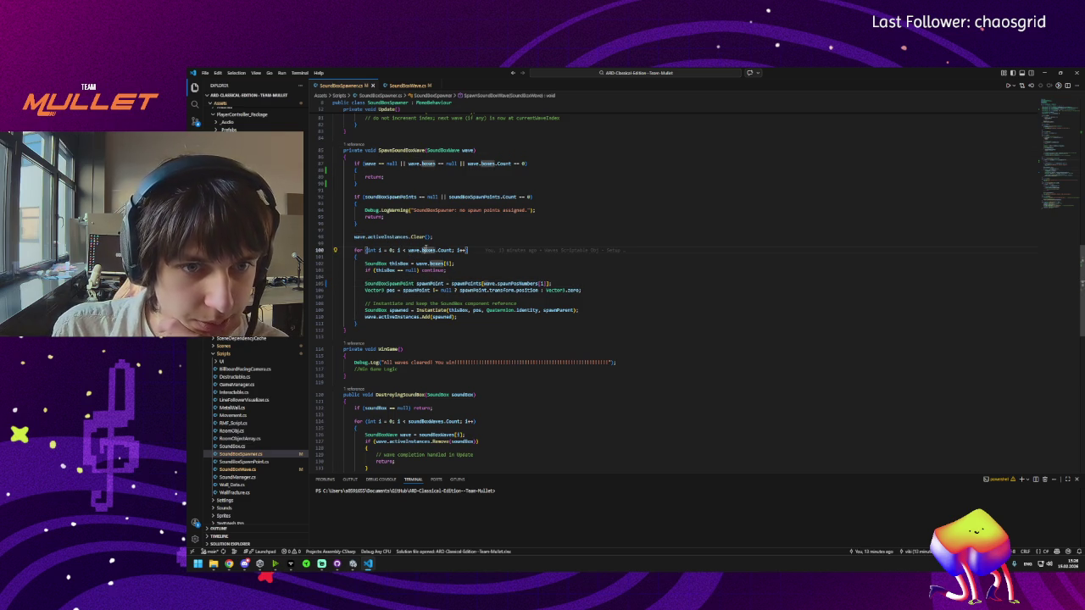
{"action": "double_click", "coordinate": [467, 284]}
{"action": "double_click", "coordinate": [489, 284]}
{"action": "double_click", "coordinate": [519, 284]}
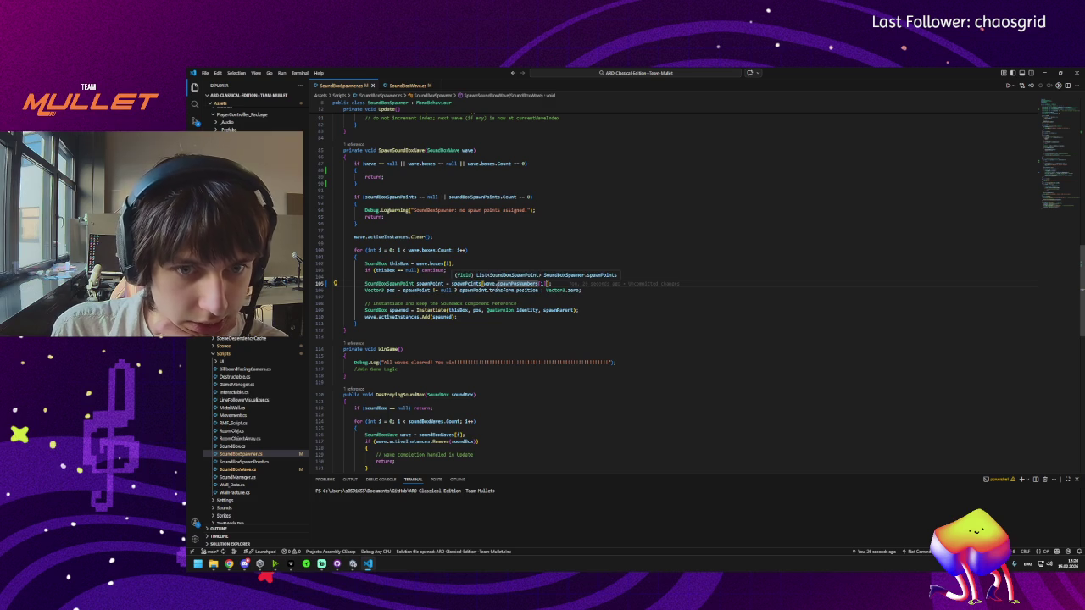
{"action": "key", "text": "Right"}
{"action": "key", "text": "Right"}
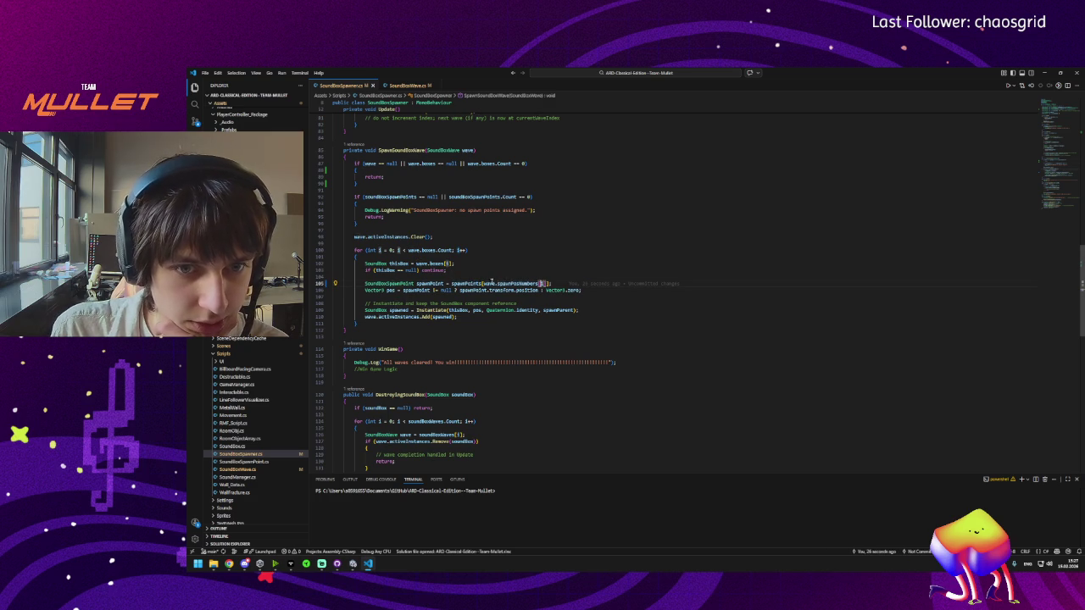
{"action": "double_click", "coordinate": [469, 284]}
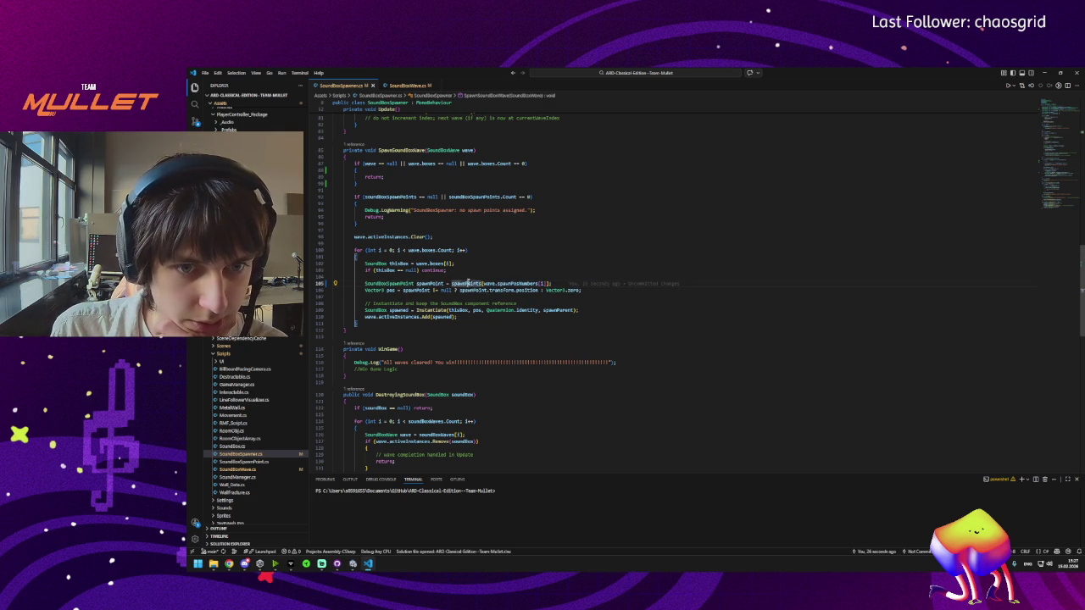
{"action": "double_click", "coordinate": [391, 289]}
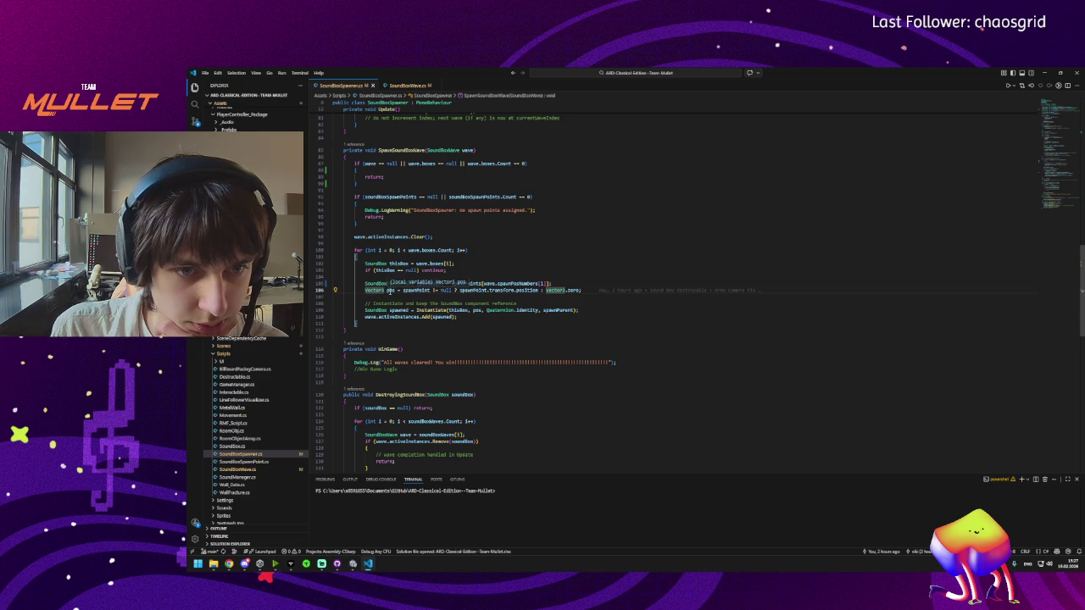
{"action": "left_click", "coordinate": [390, 291]}
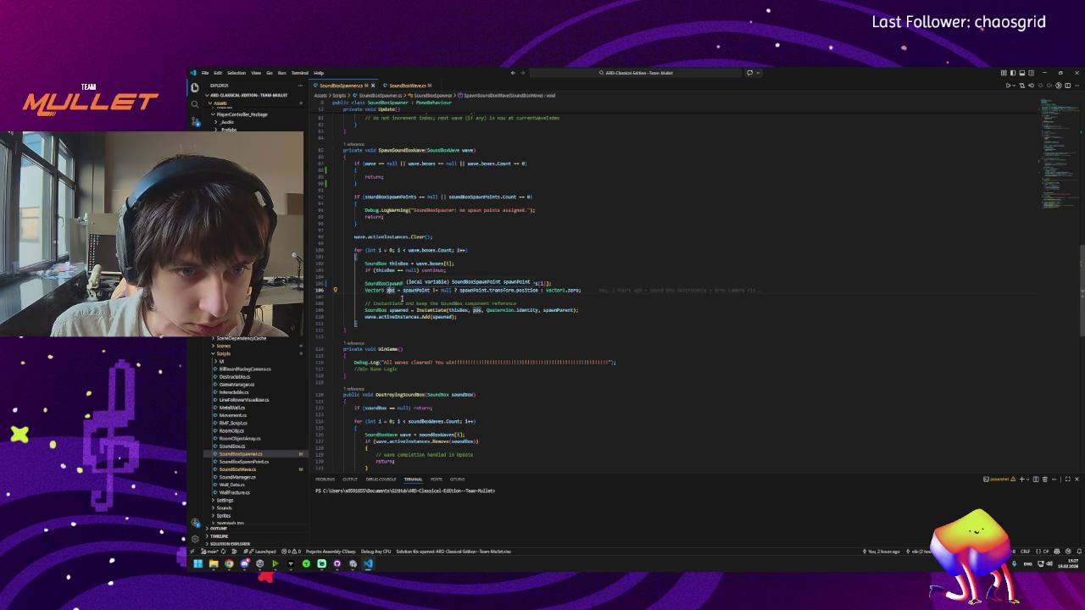
{"action": "left_click", "coordinate": [374, 290]}
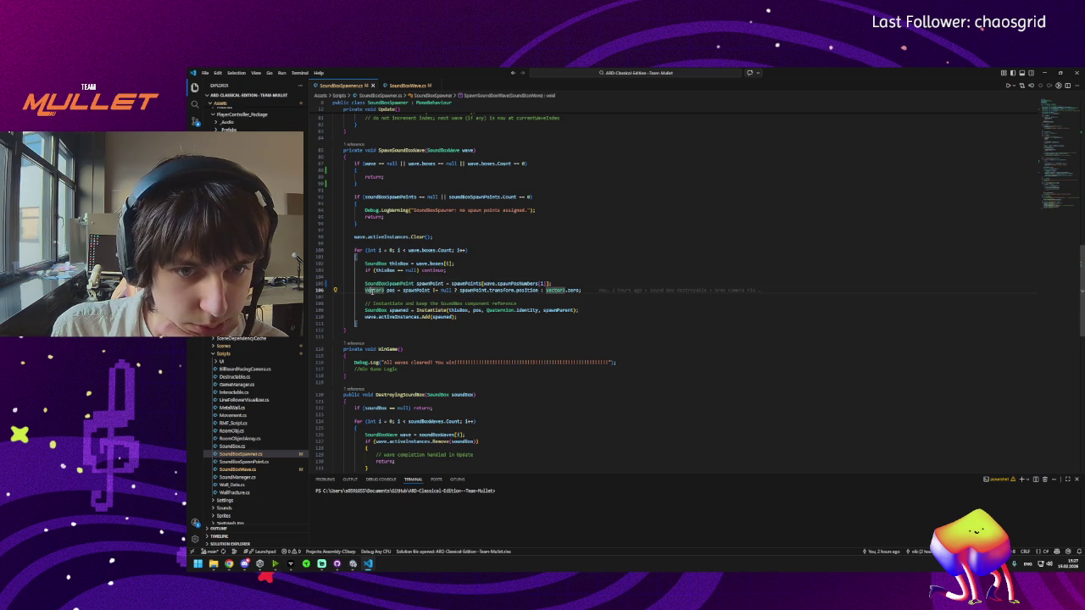
{"action": "left_click", "coordinate": [415, 290]}
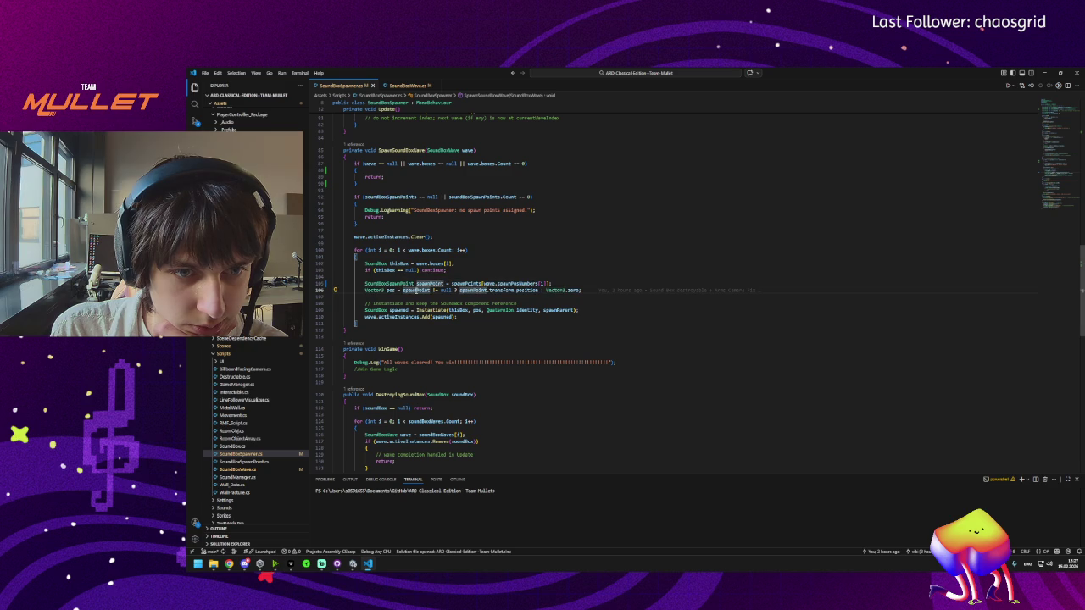
{"action": "left_click", "coordinate": [391, 289]}
{"action": "mouse_move", "coordinate": [393, 310]}
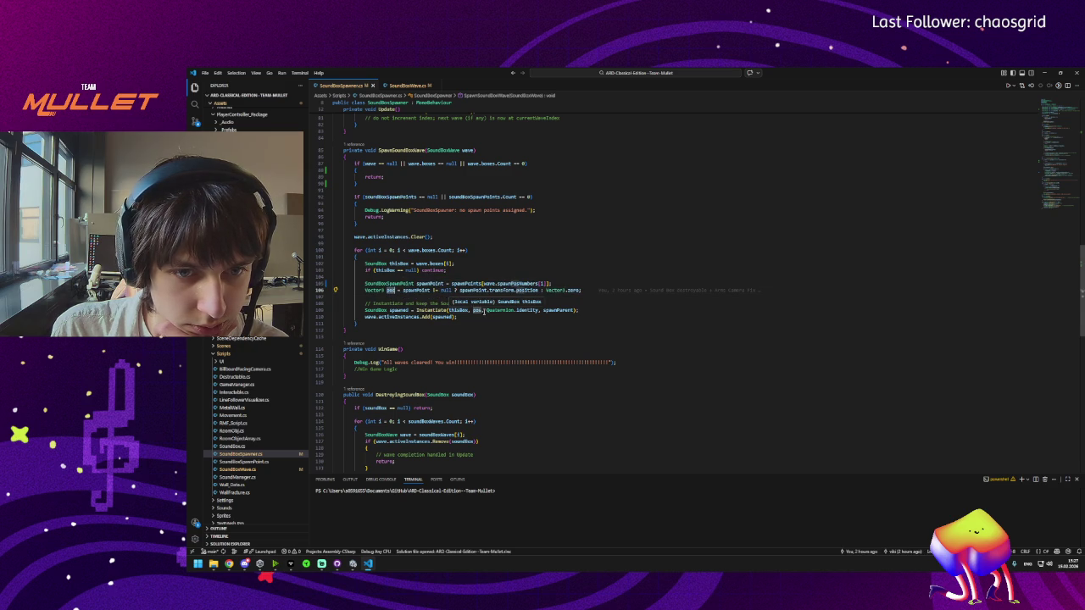
{"action": "mouse_move", "coordinate": [479, 310]}
{"action": "triple_click", "coordinate": [461, 291]}
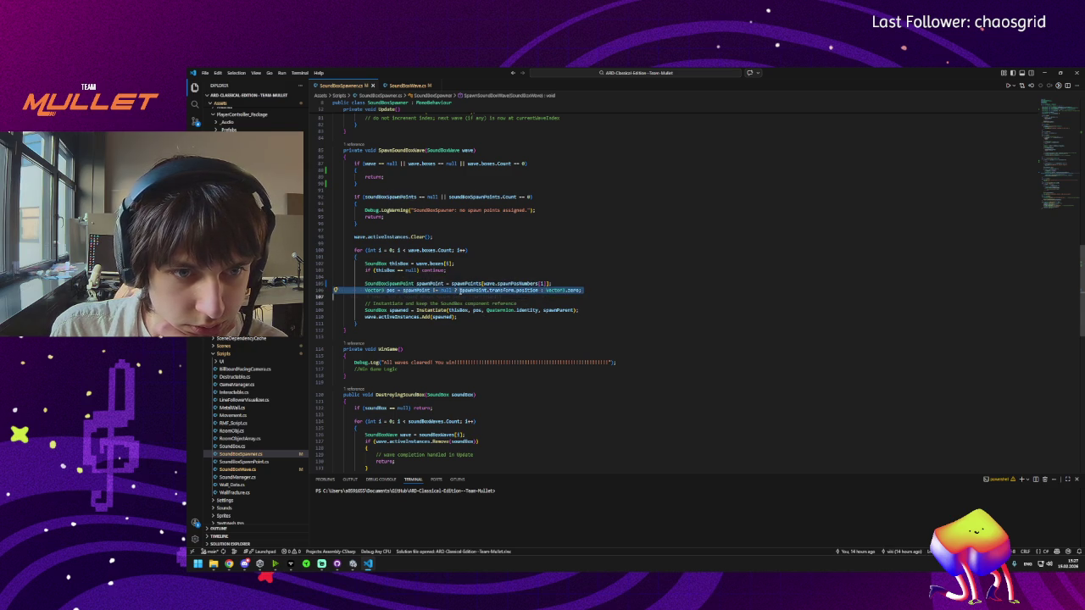
Step: Delete the Vector3 pos line and pass spawnPoint.transform.position to Instantiate
{"action": "key", "text": "Delete"}
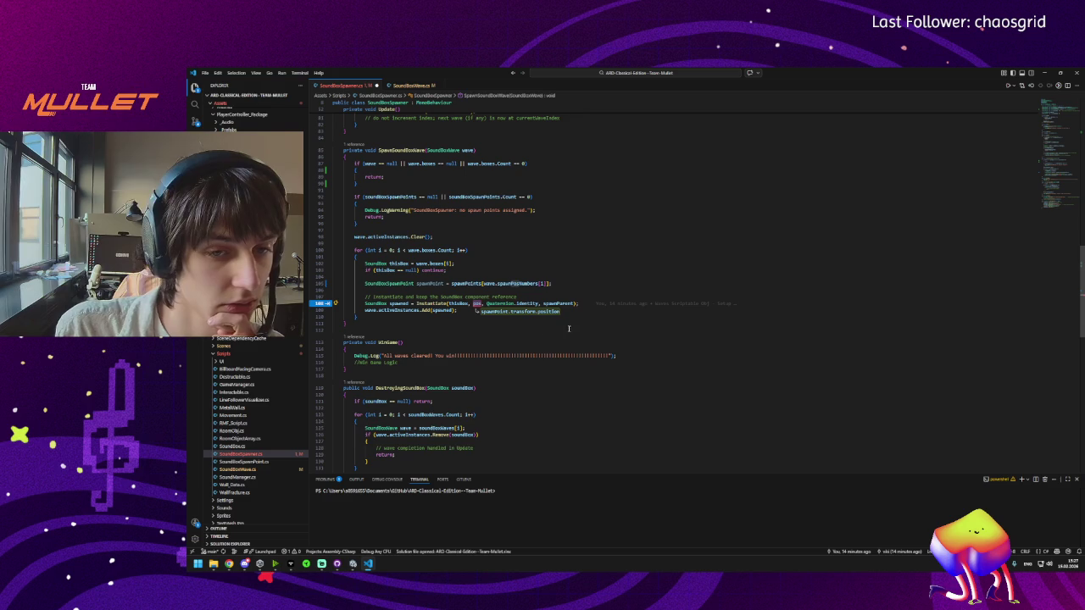
{"action": "key", "text": "Tab"}
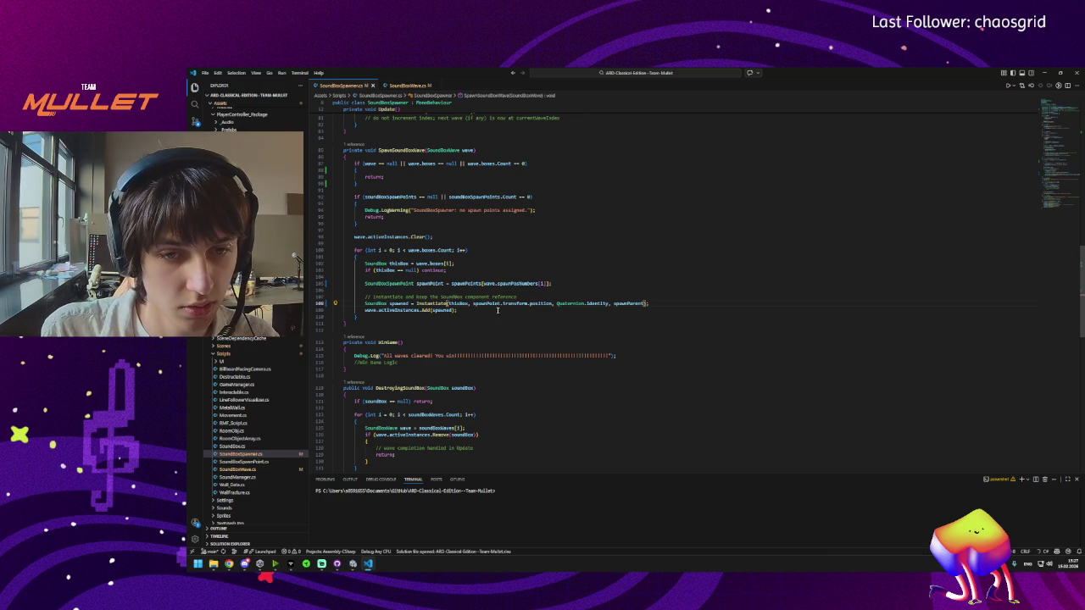